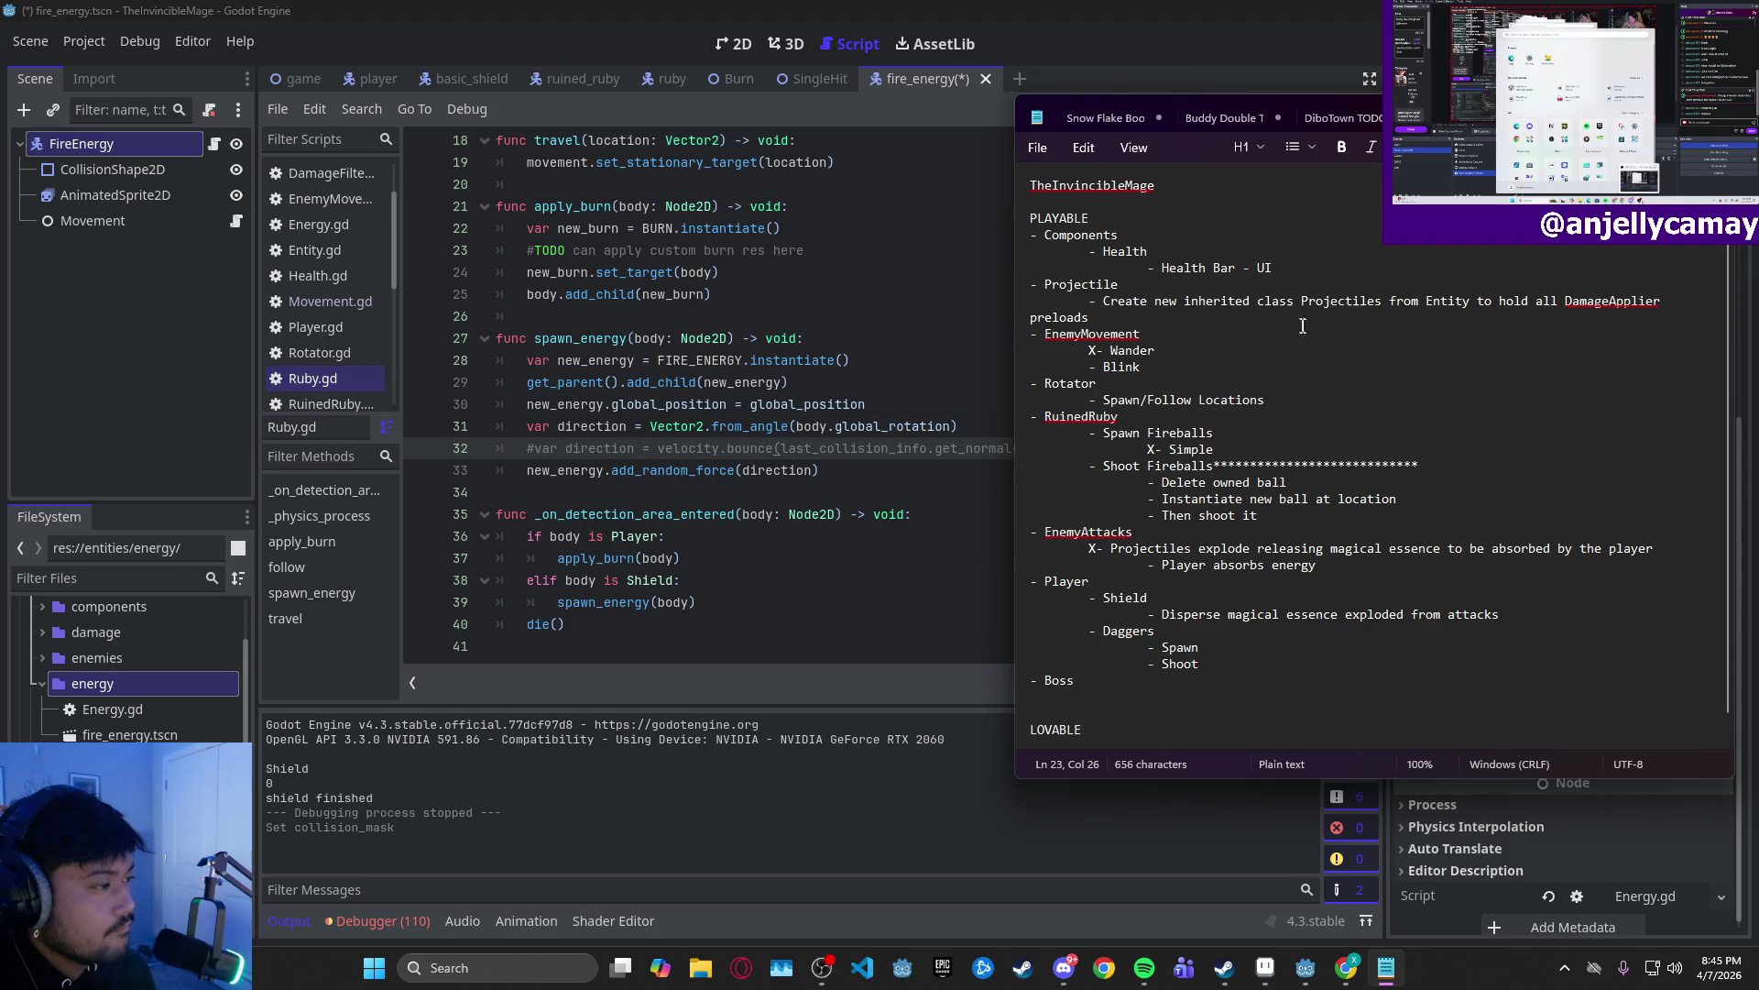
- Add an indented '- Abilities' item under Boss in the notes
left_click(1221, 665)
key("Return")
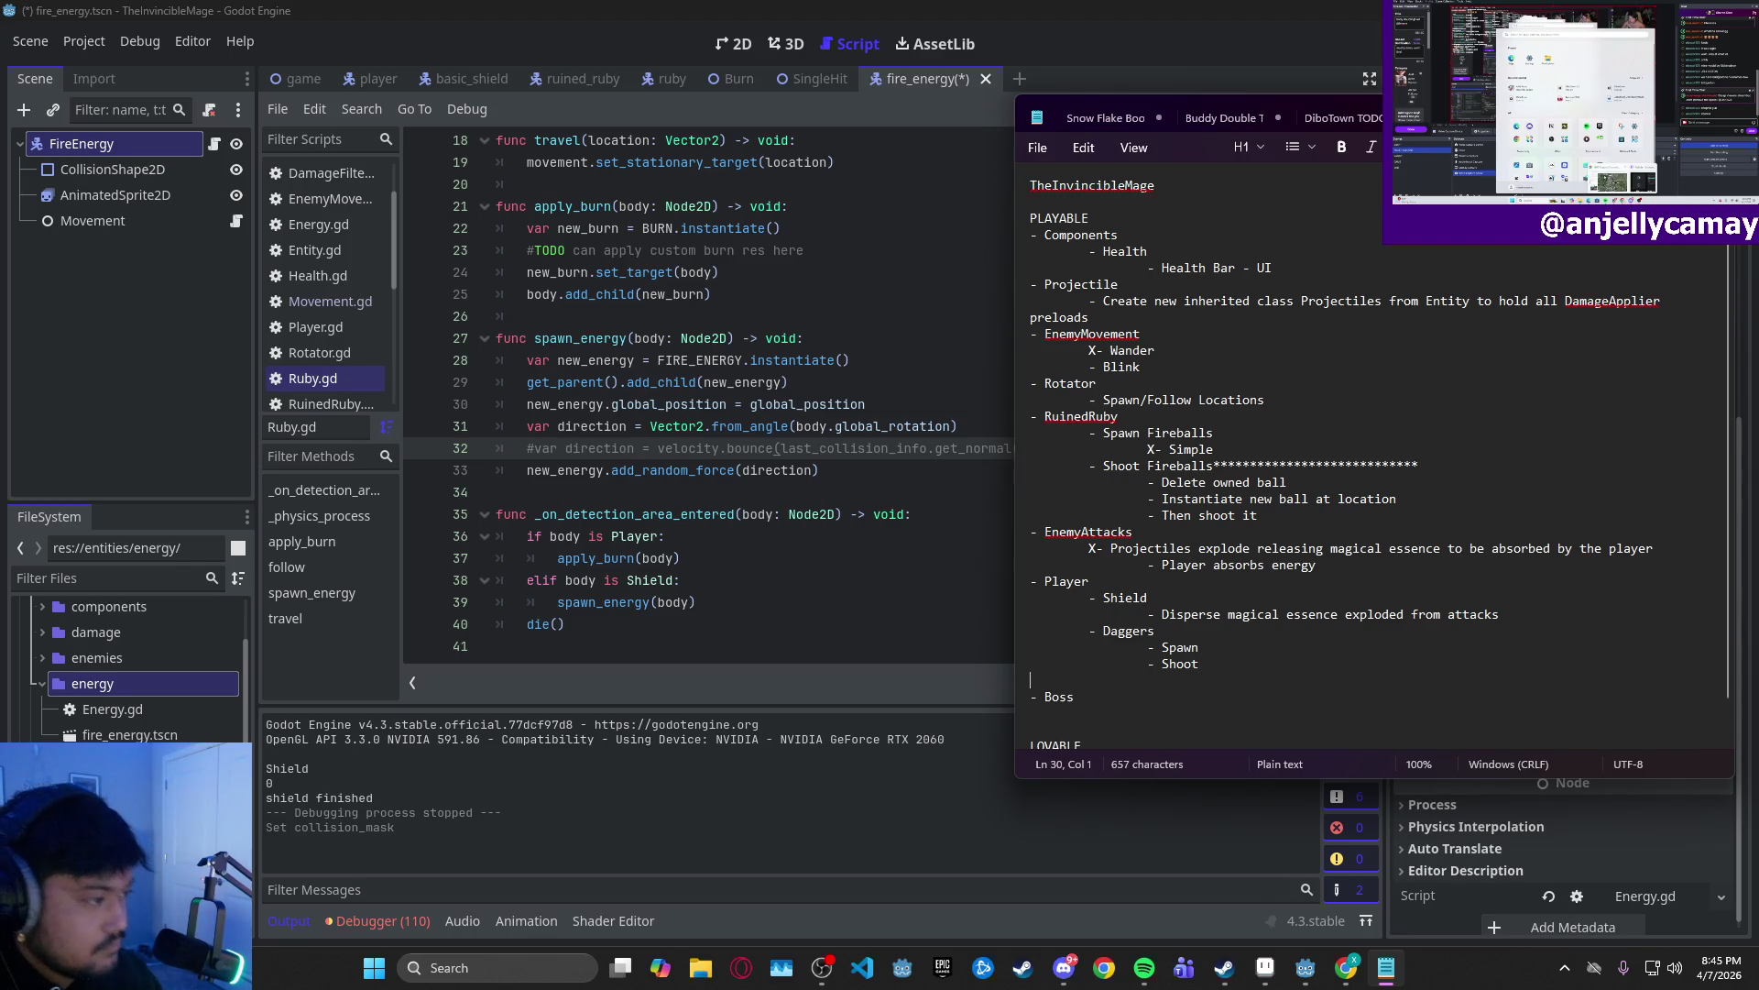
key("BackSpace")
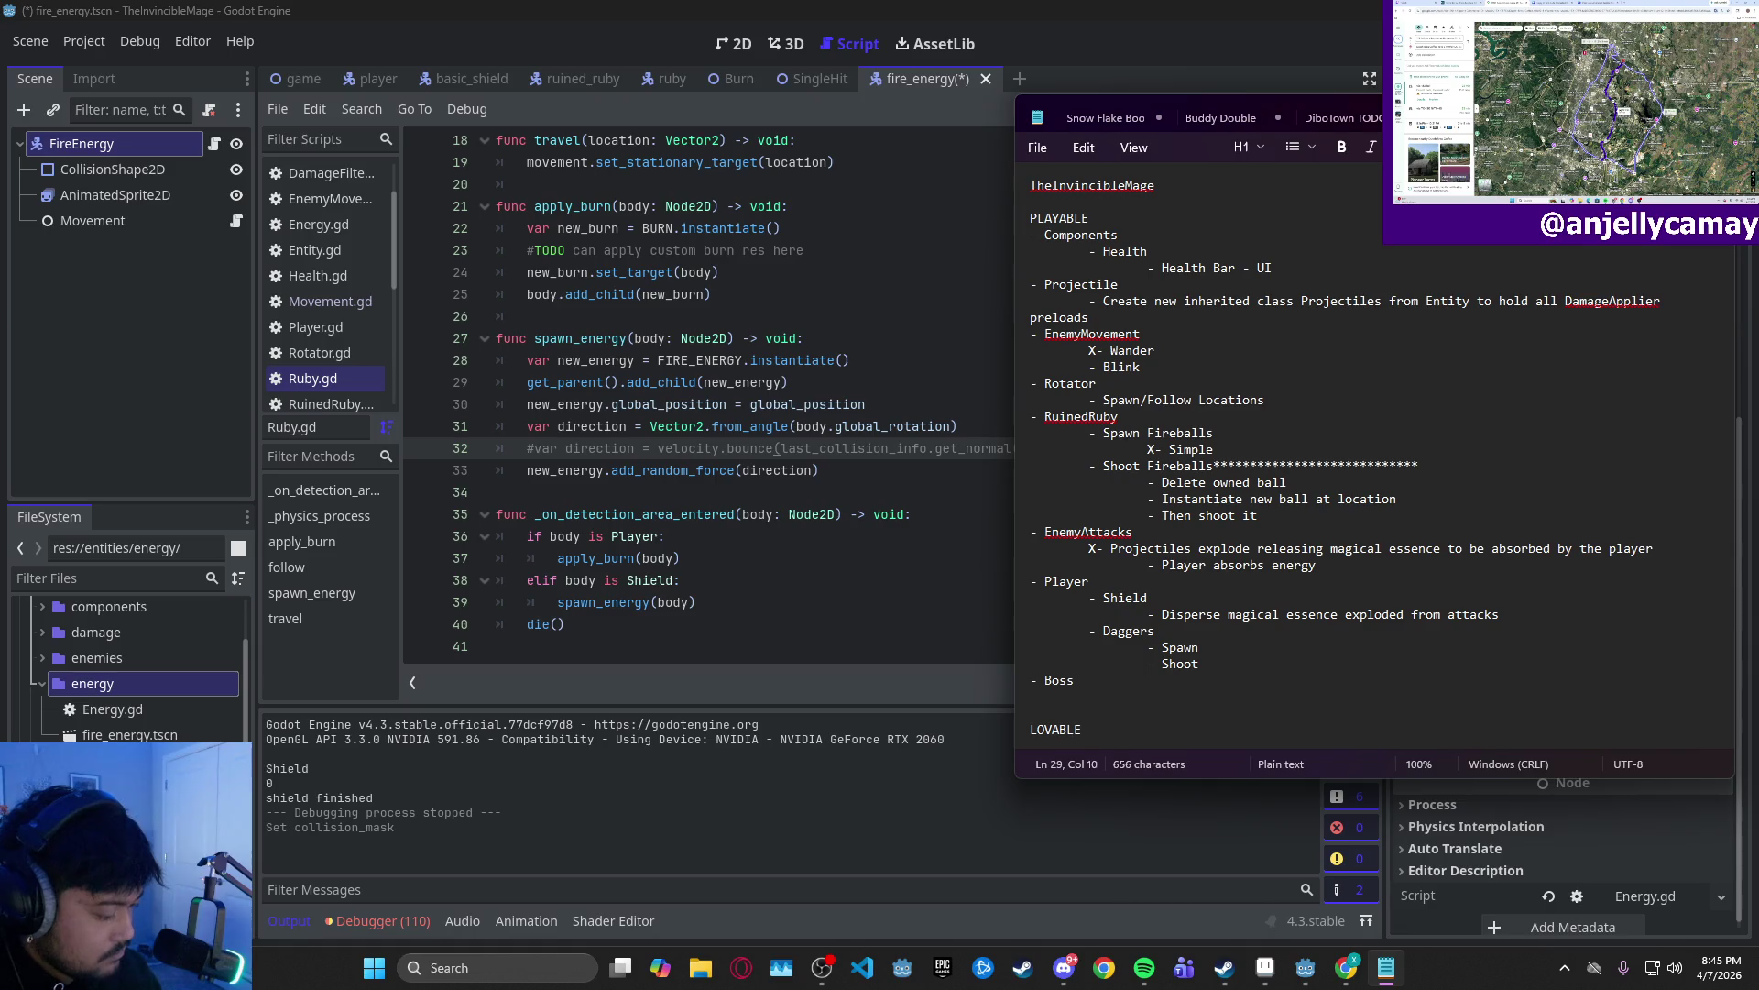
key("Down")
key("Return")
key("Tab")
type("- ")
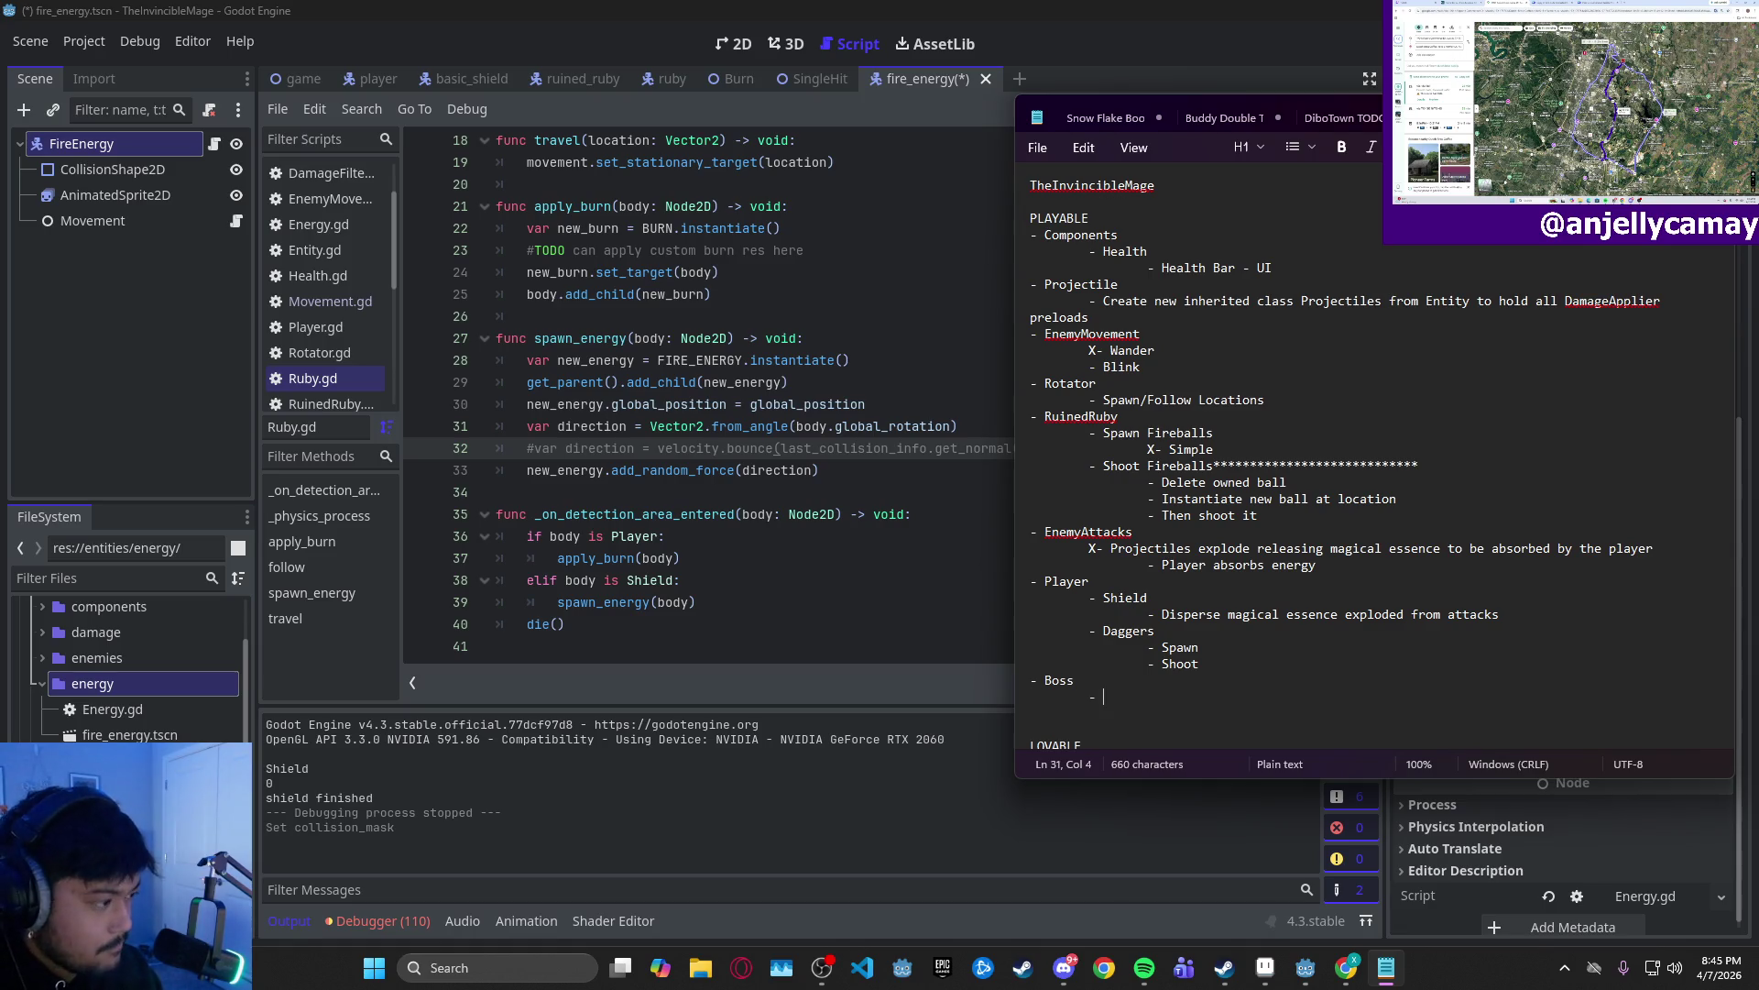
type("Abilities")
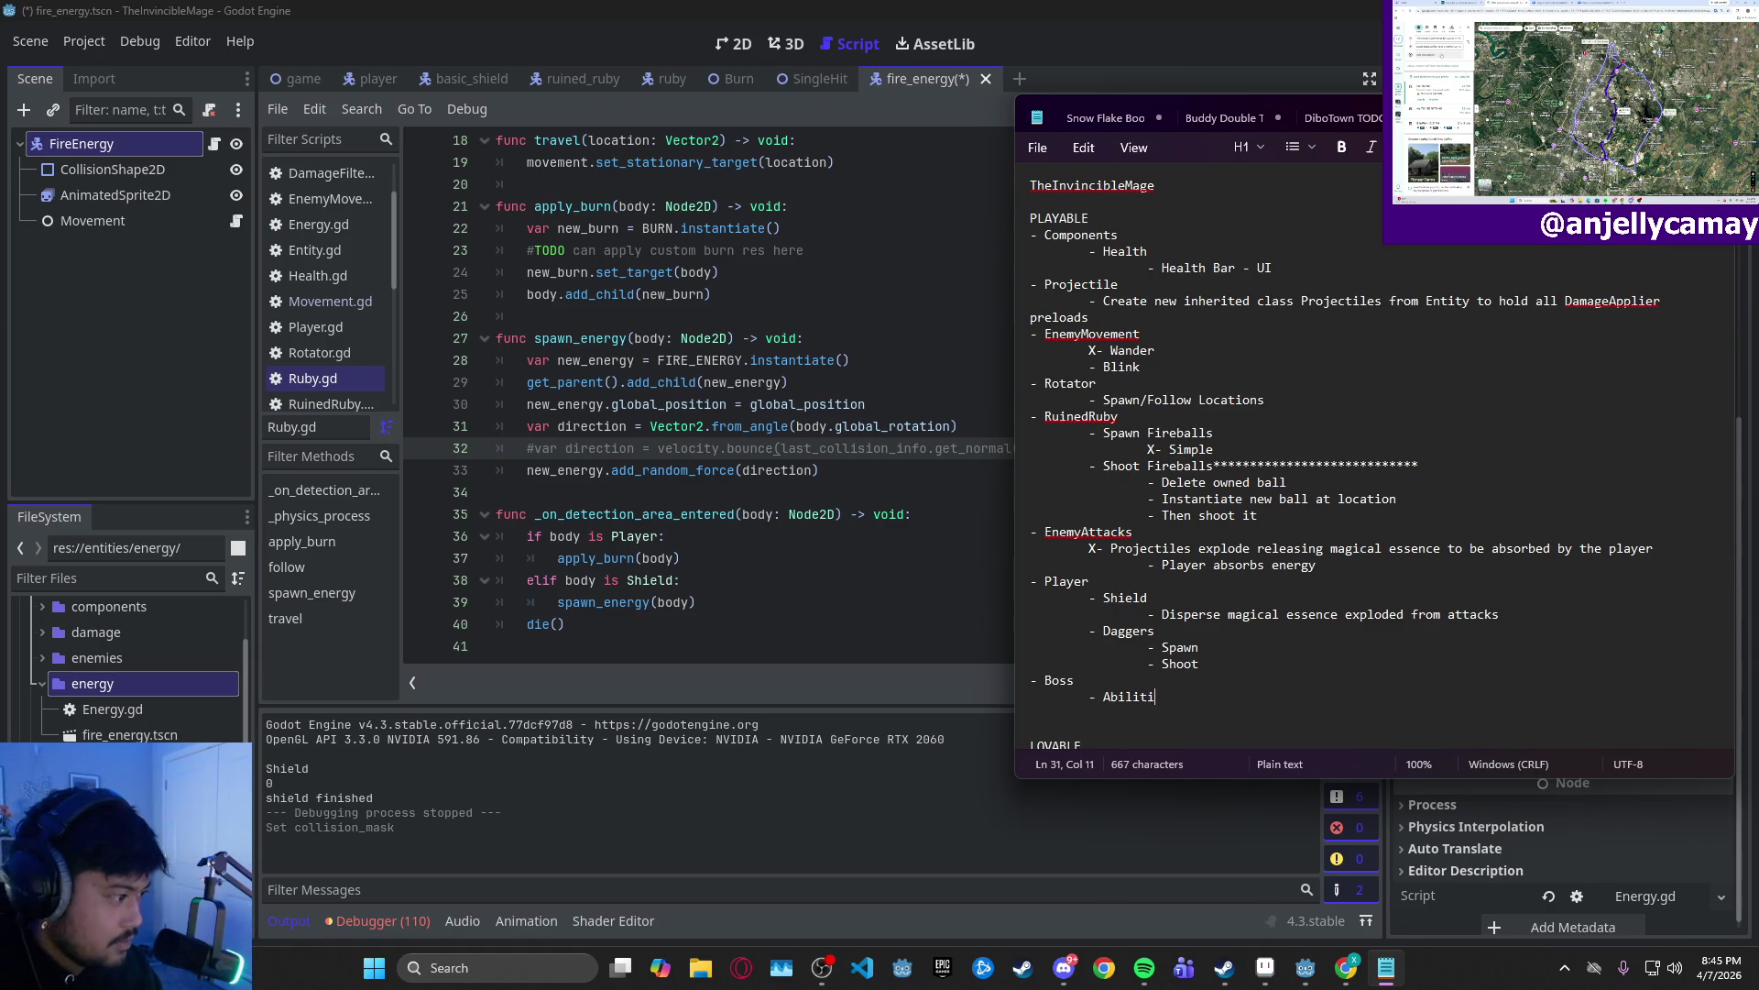
- Add the indented line 'Spawn radius of explosion and projectiles' under Abilities
key("Return")
key("Tab")
key("Tab")
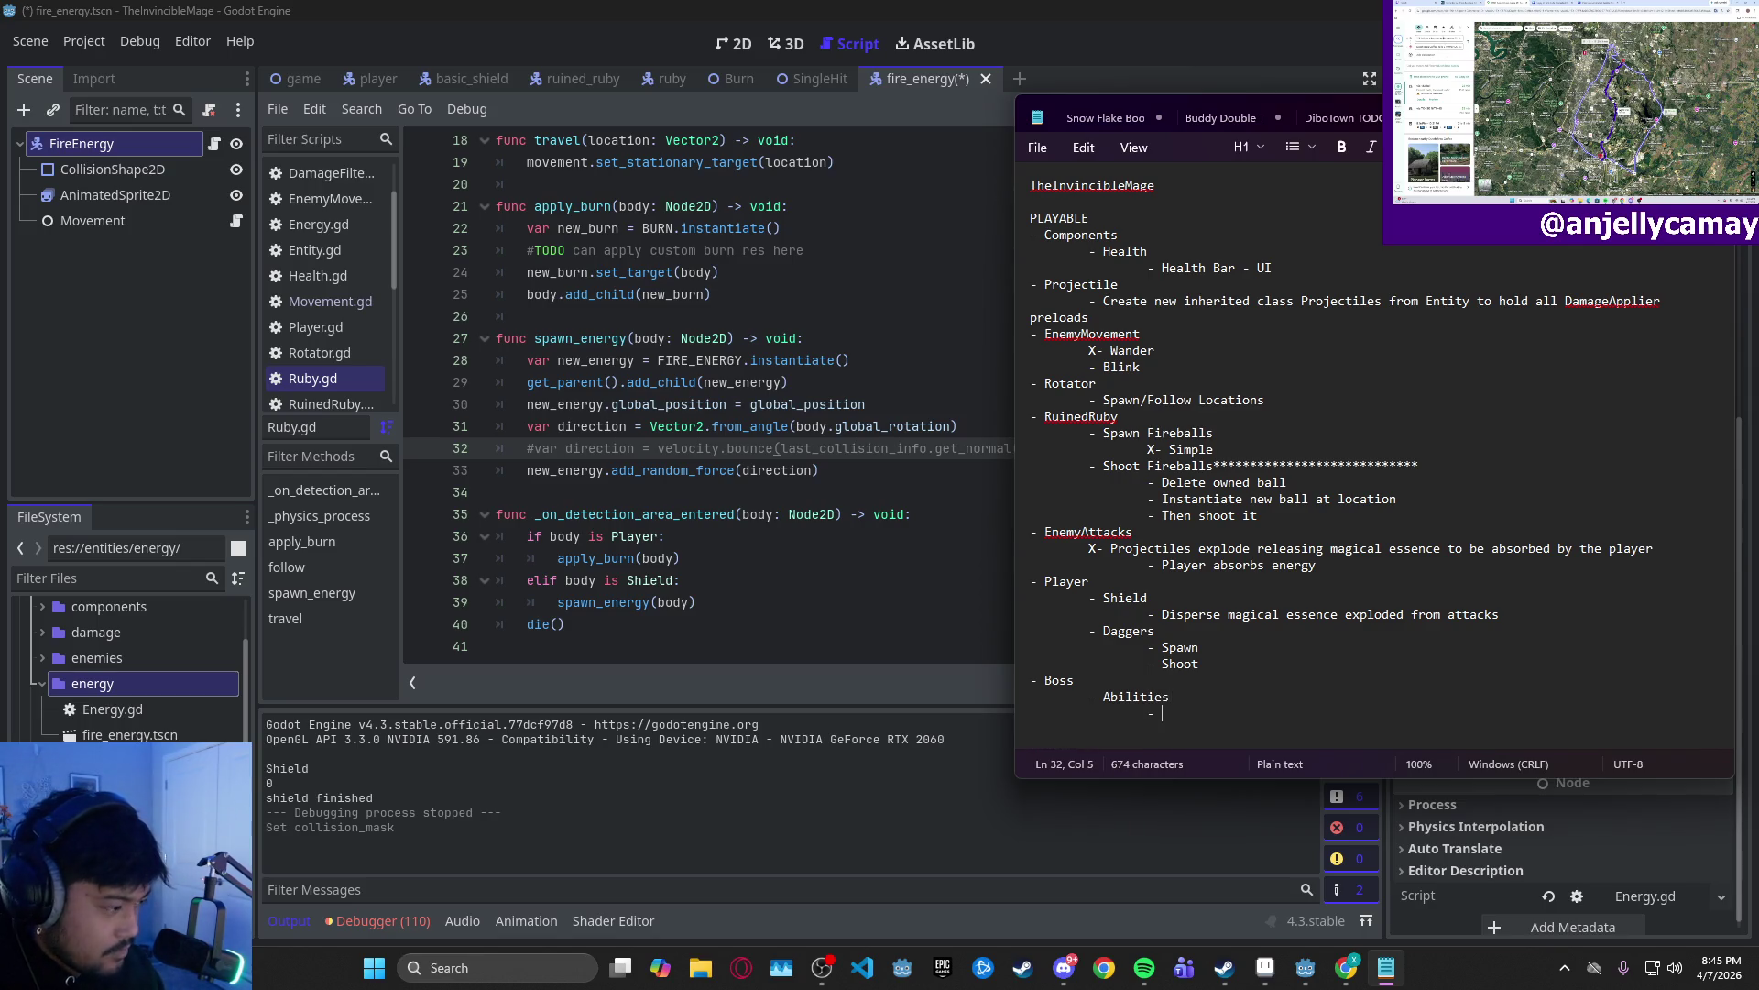
type("Spawn")
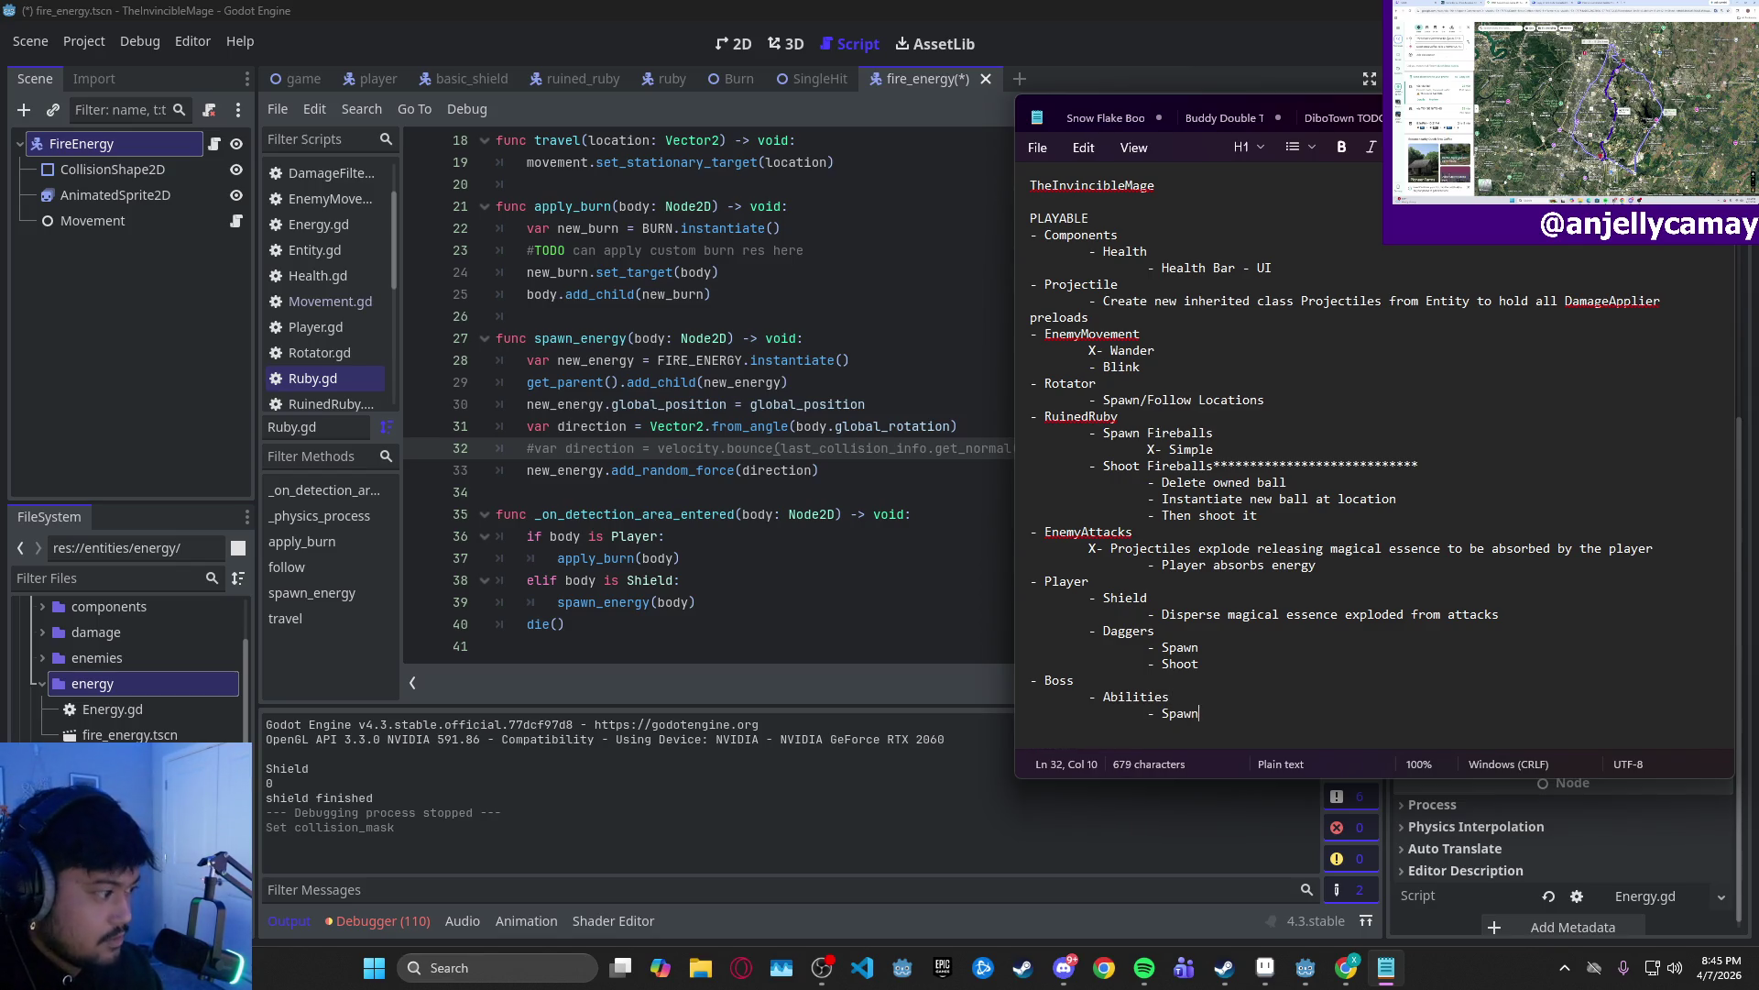
type(" radius of")
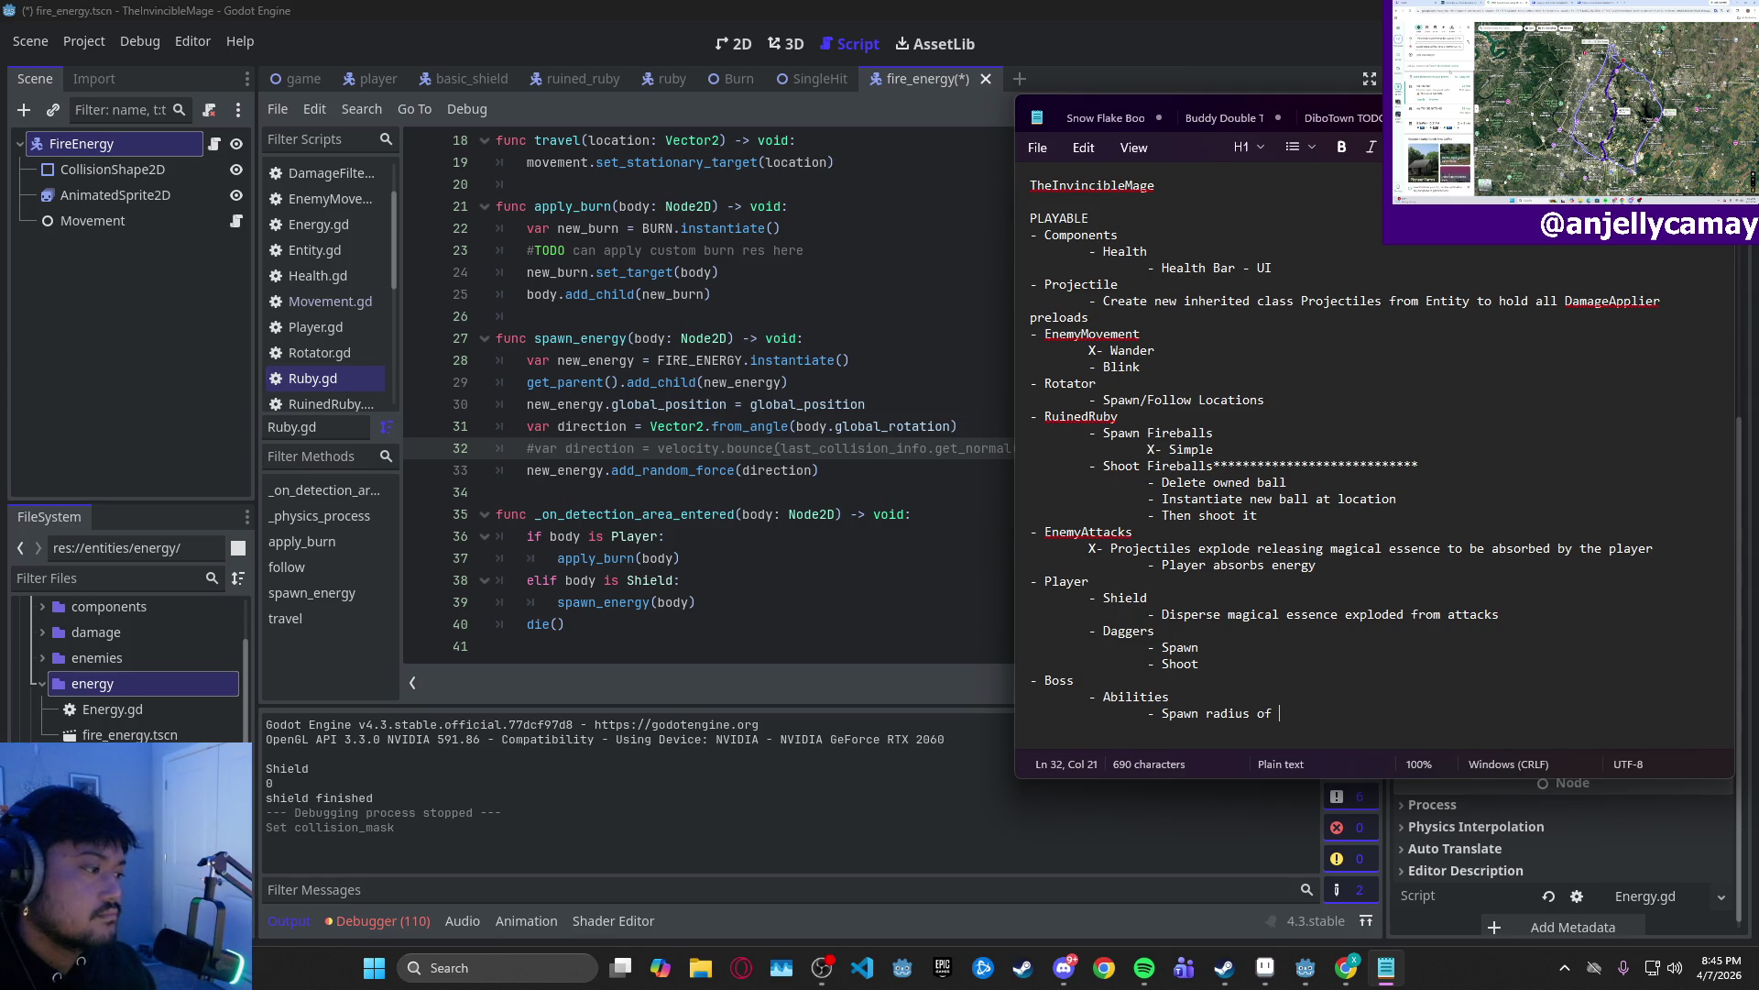
type("exp")
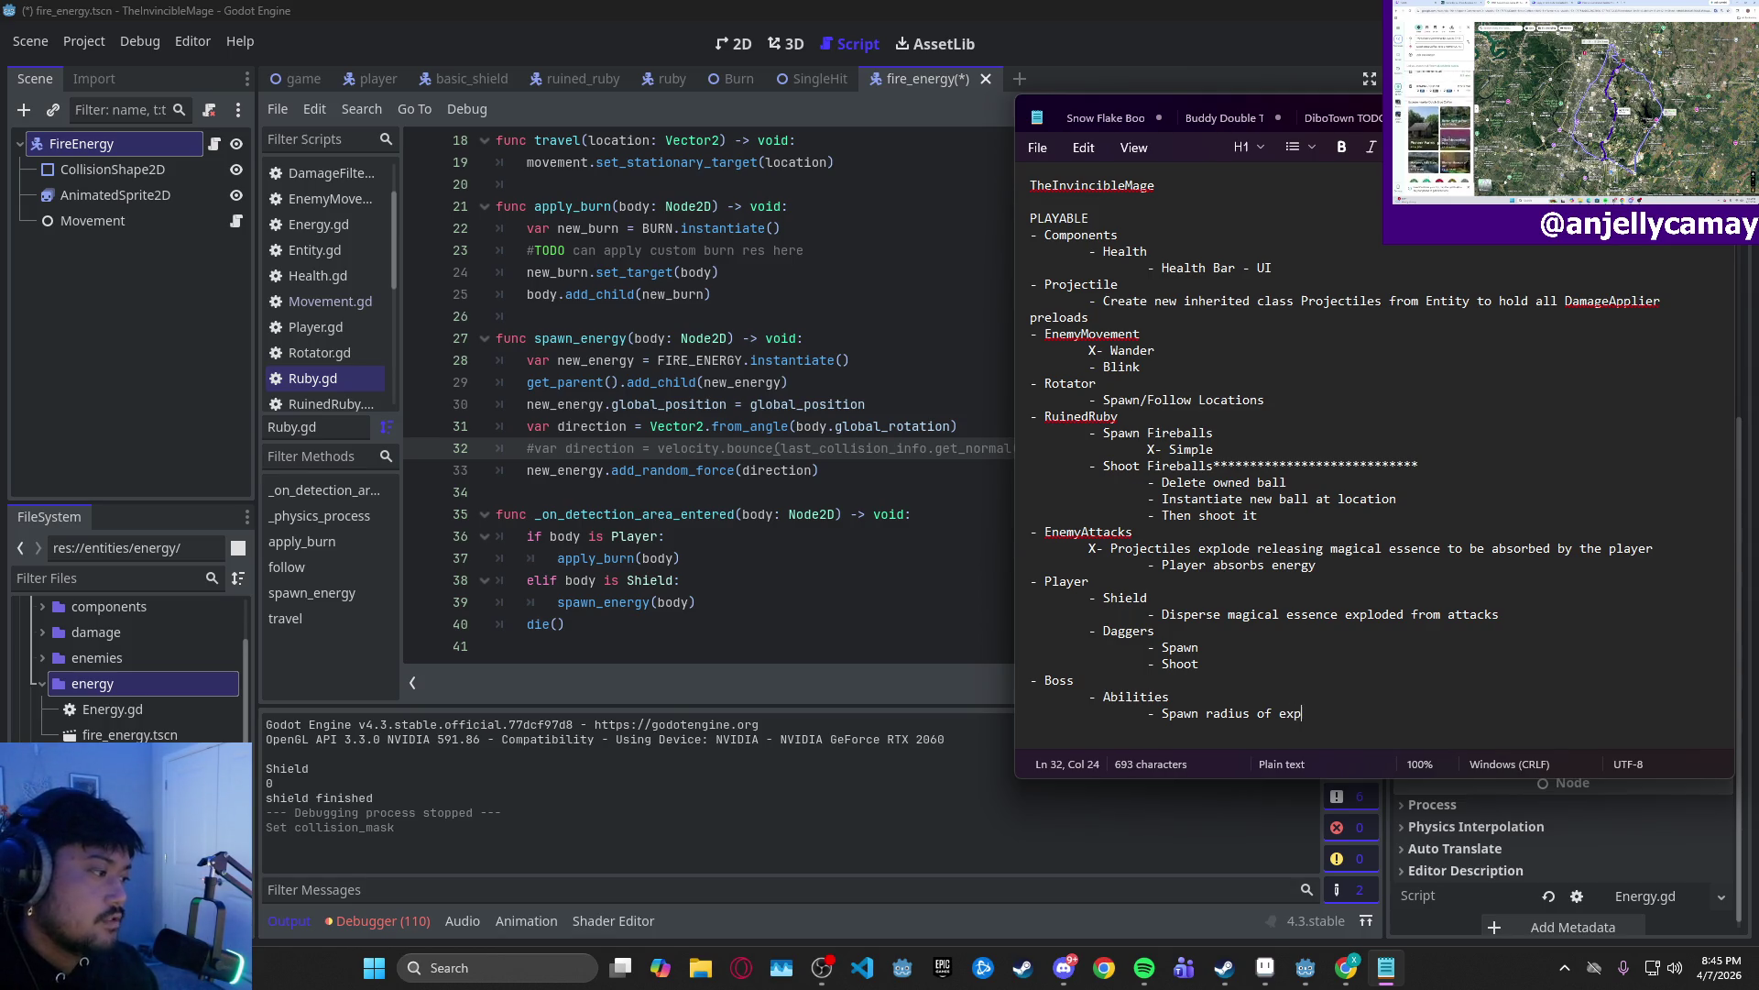
type("losion and projectiles")
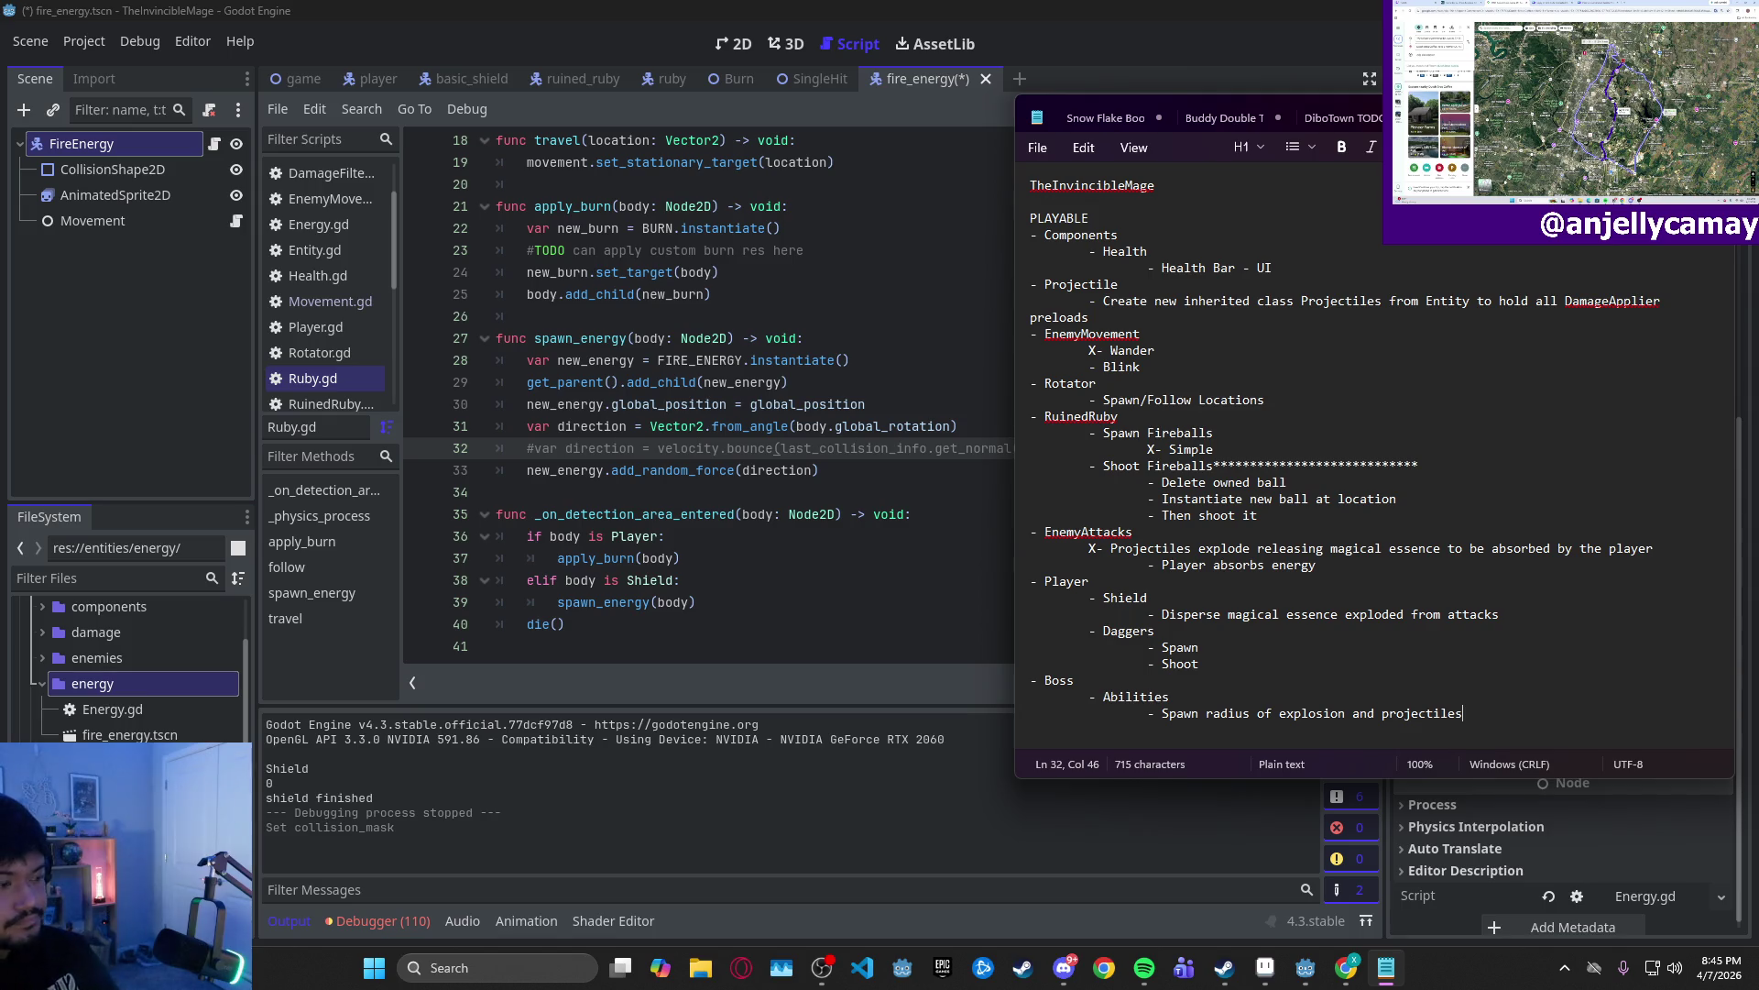
- Cancel the save dialog and minimize Notepad to reveal Godot
key("ctrl+s")
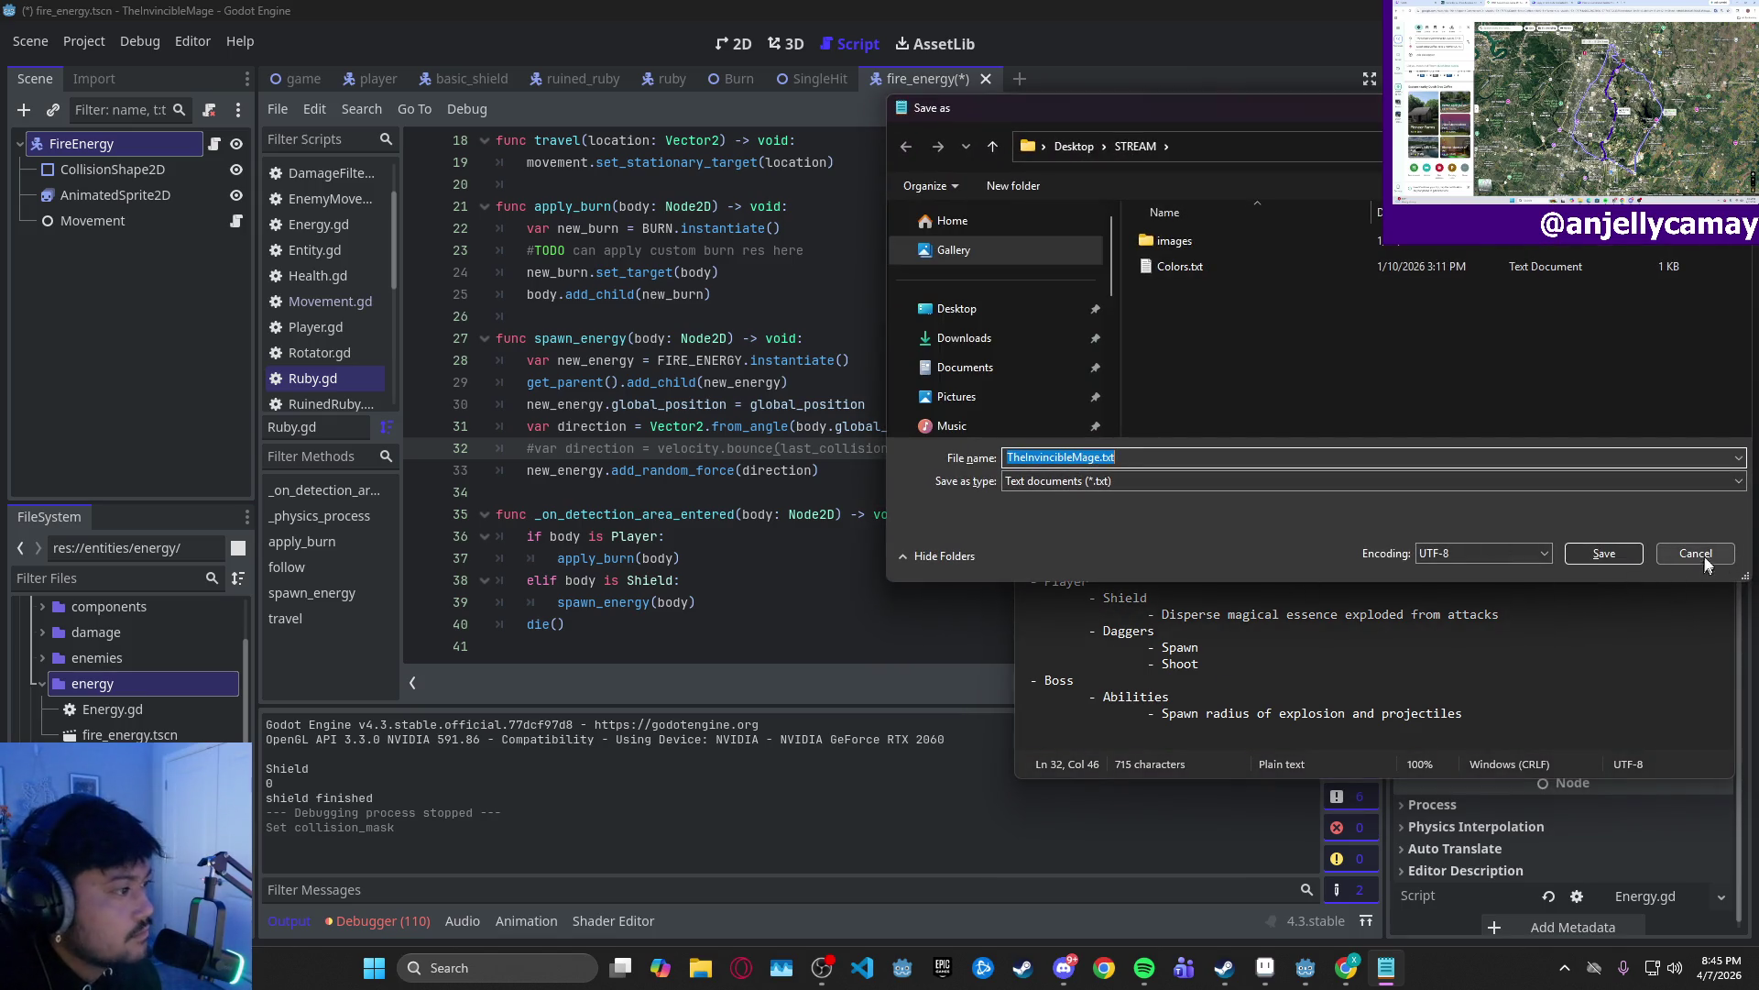
left_click(1706, 559)
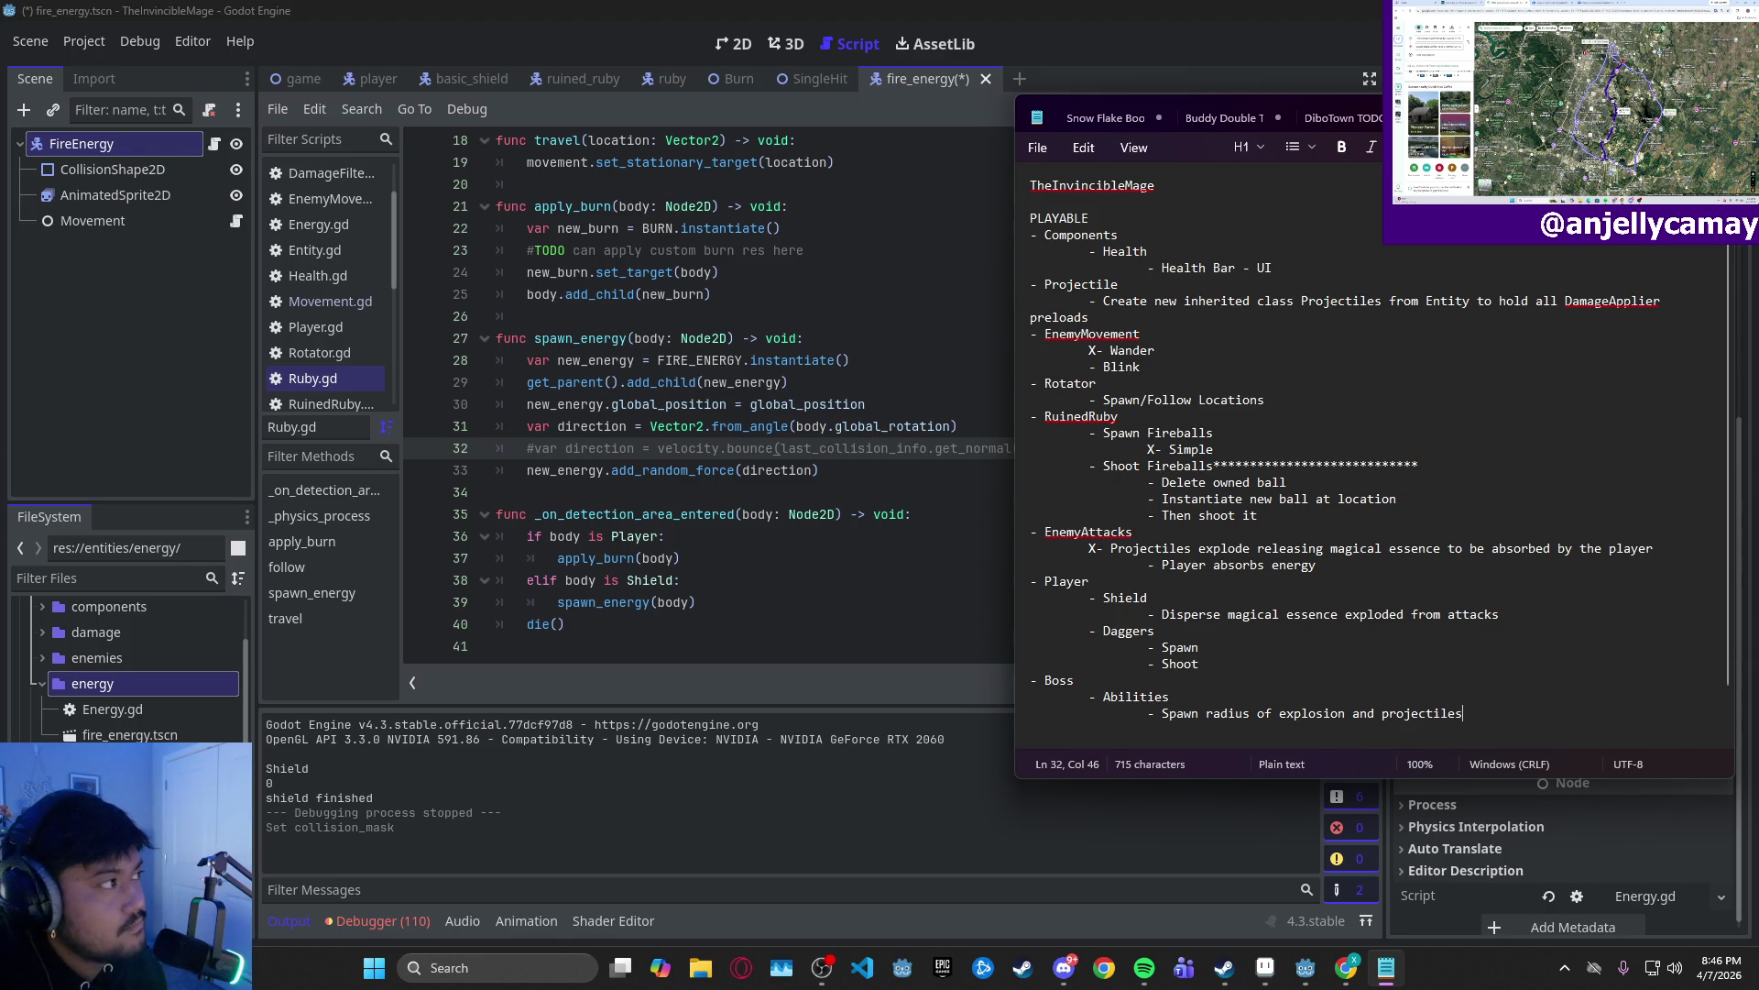
left_click(1385, 966)
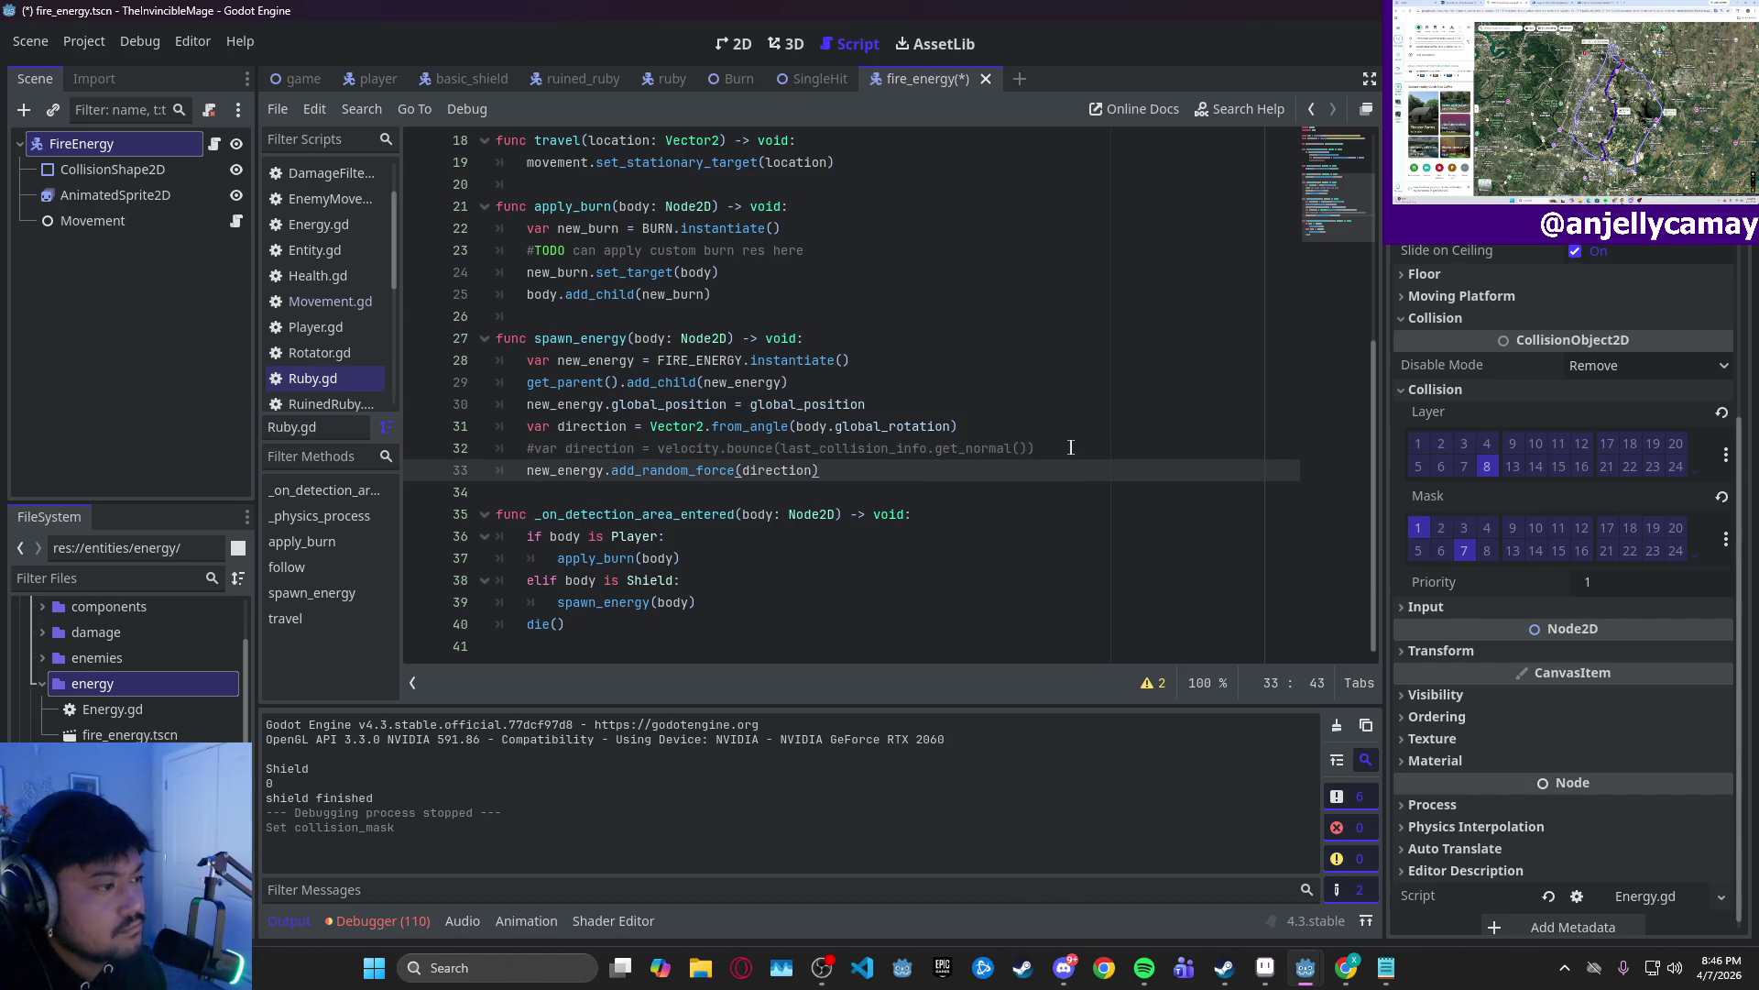
- Delete commented-out line 32 from spawn_energy, save with Ctrl+S, then switch to Aseprite
left_click_drag(1033, 448, 397, 447)
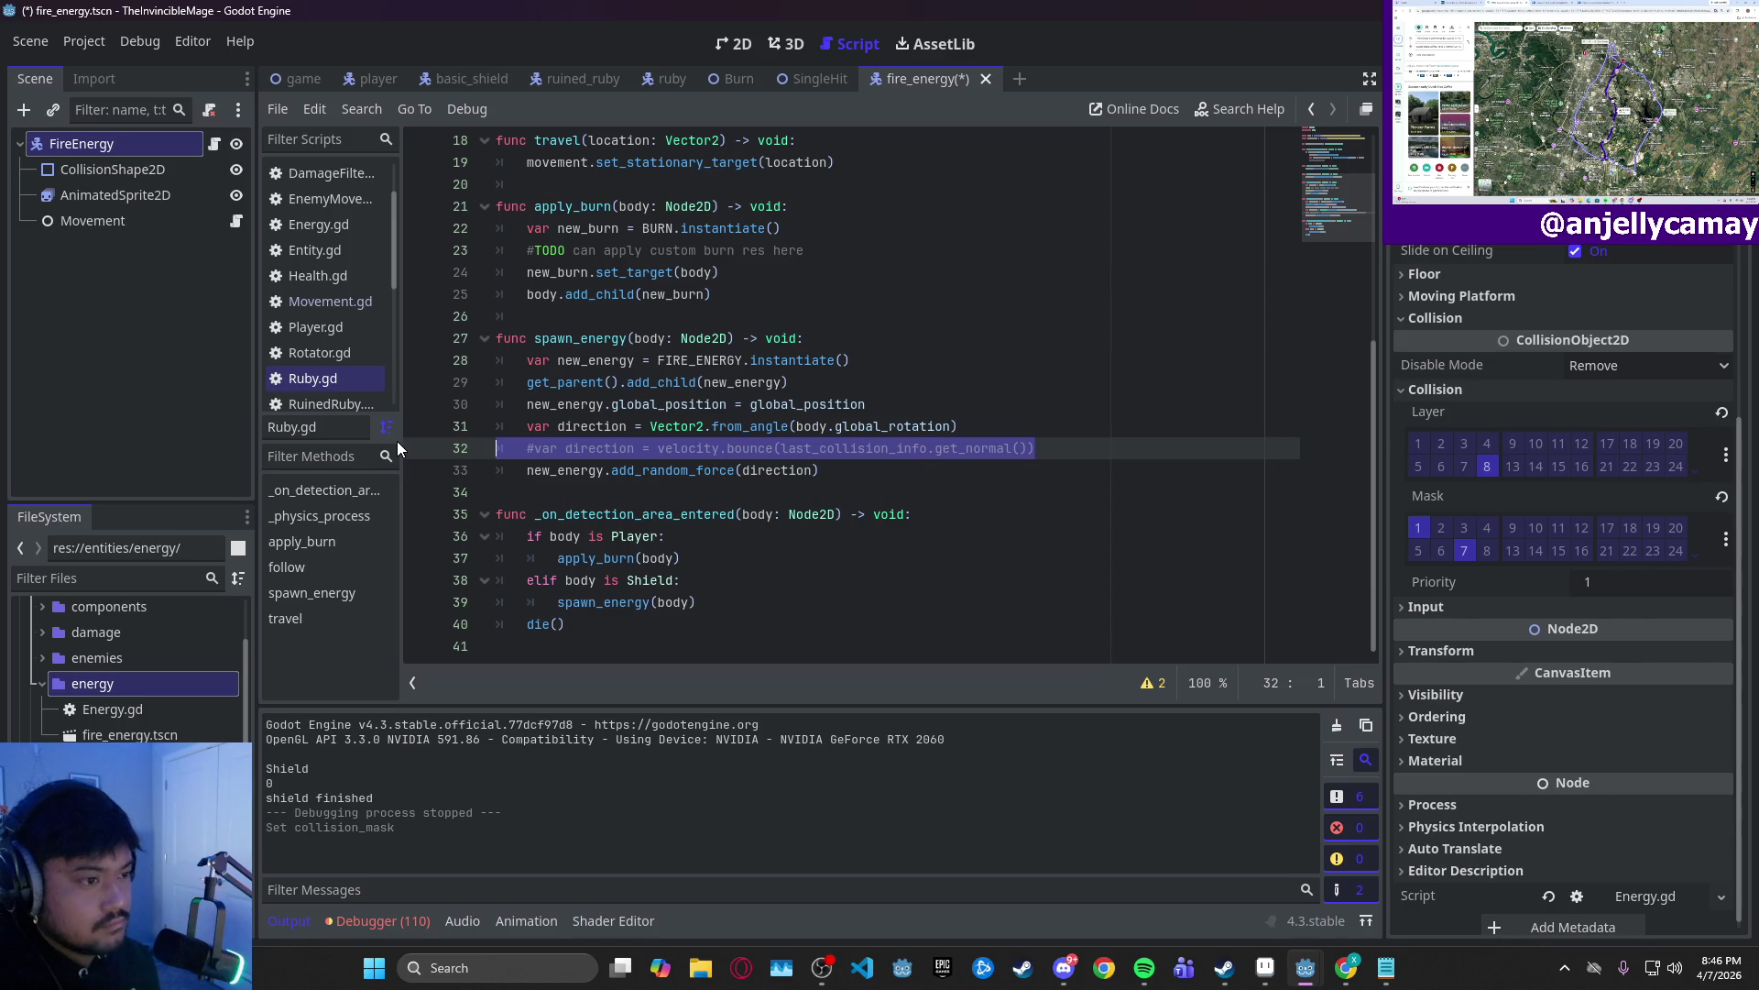
key("BackSpace")
key("BackSpace")
key("ctrl+s")
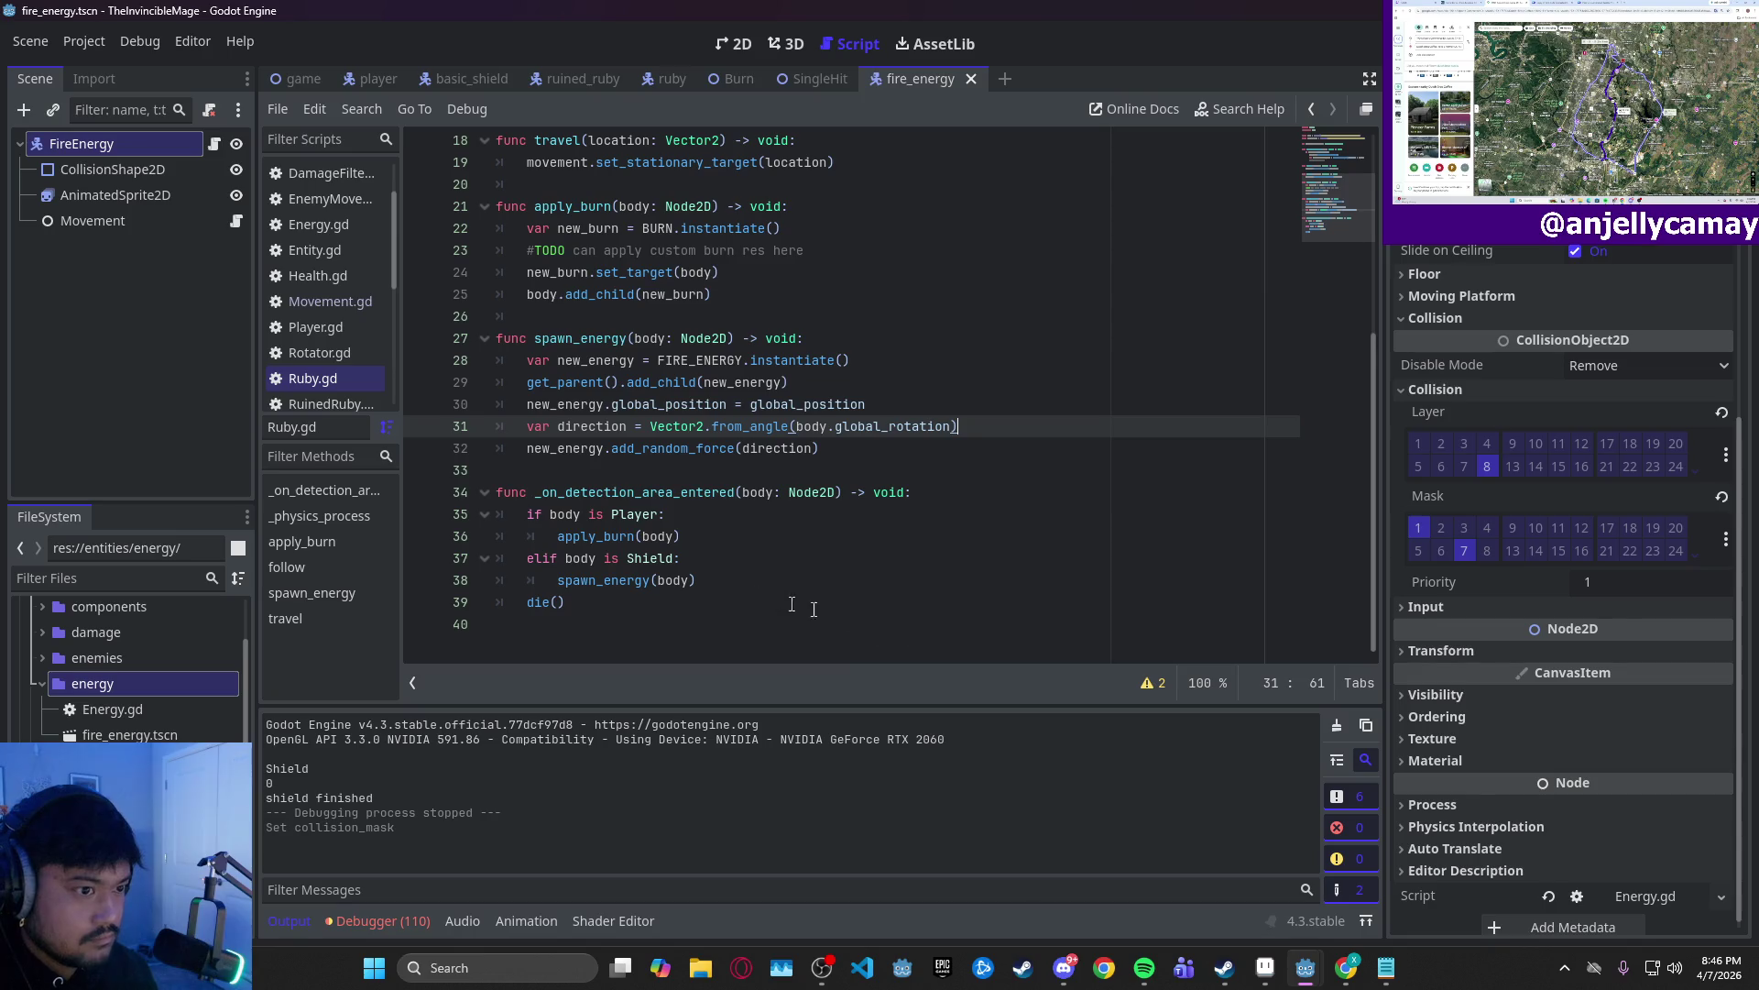
left_click(1268, 971)
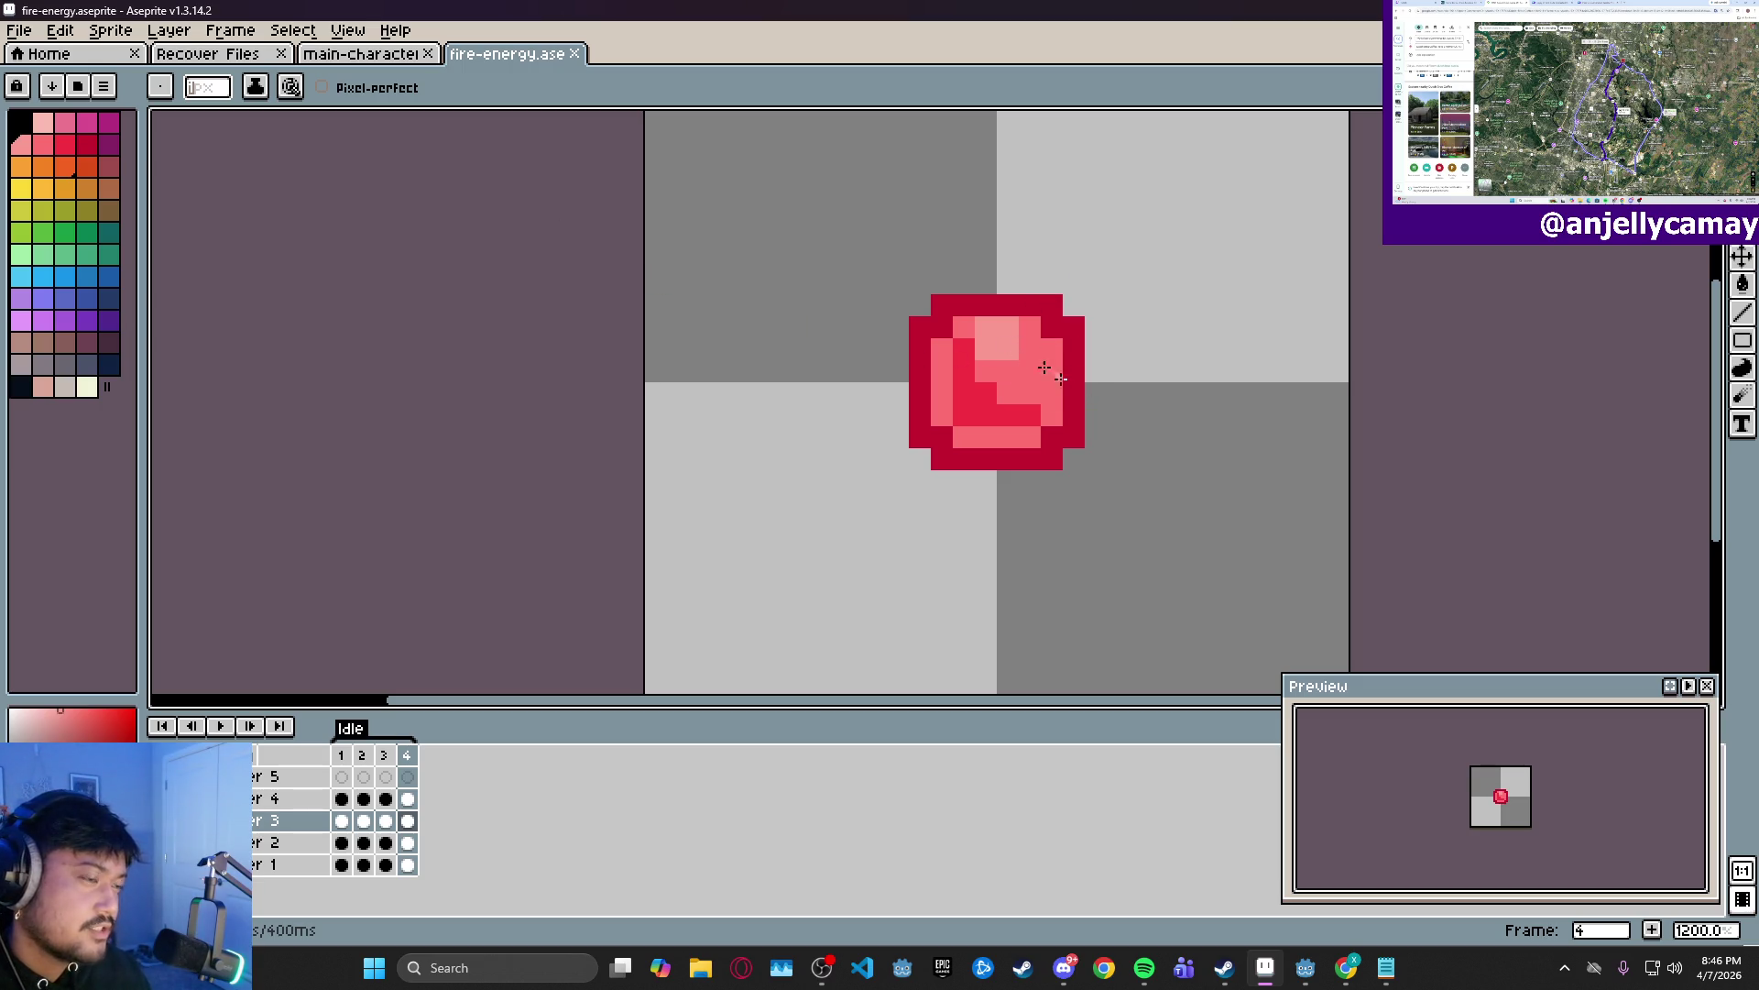
- Paint two light-pink highlight pixels on the orb, then switch to main-character-small.aseprite
left_click(1008, 350)
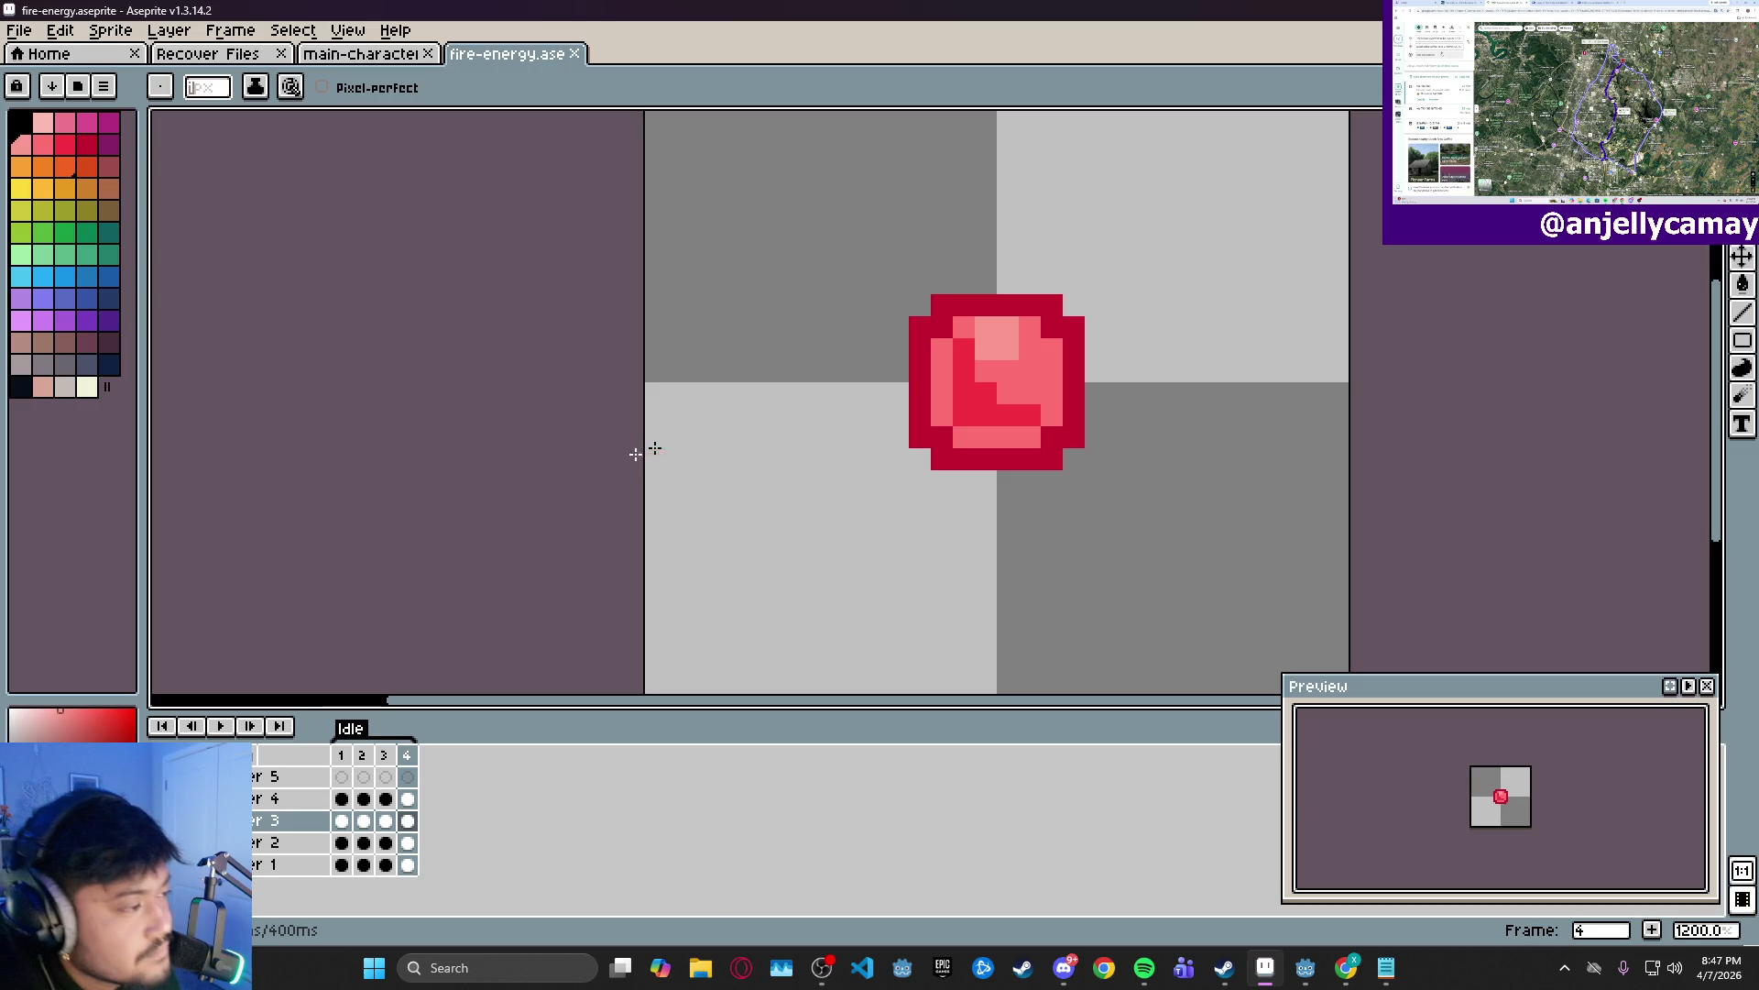
left_click(969, 338)
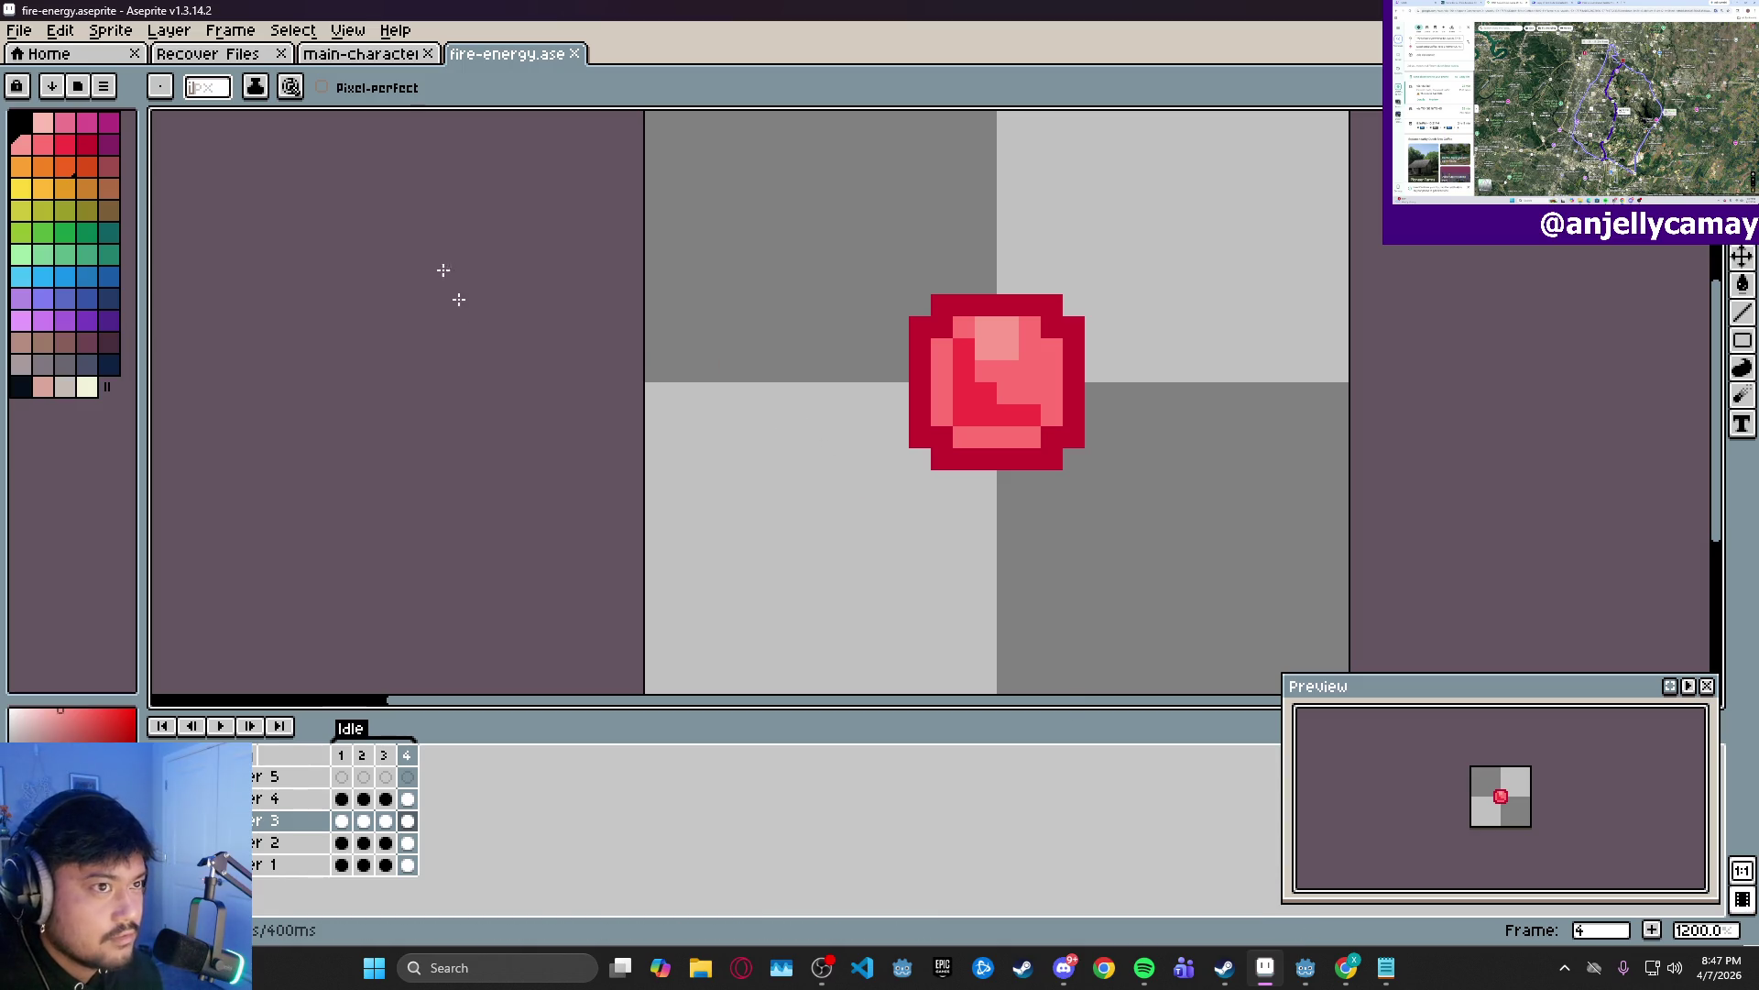
left_click(371, 58)
left_click(506, 60)
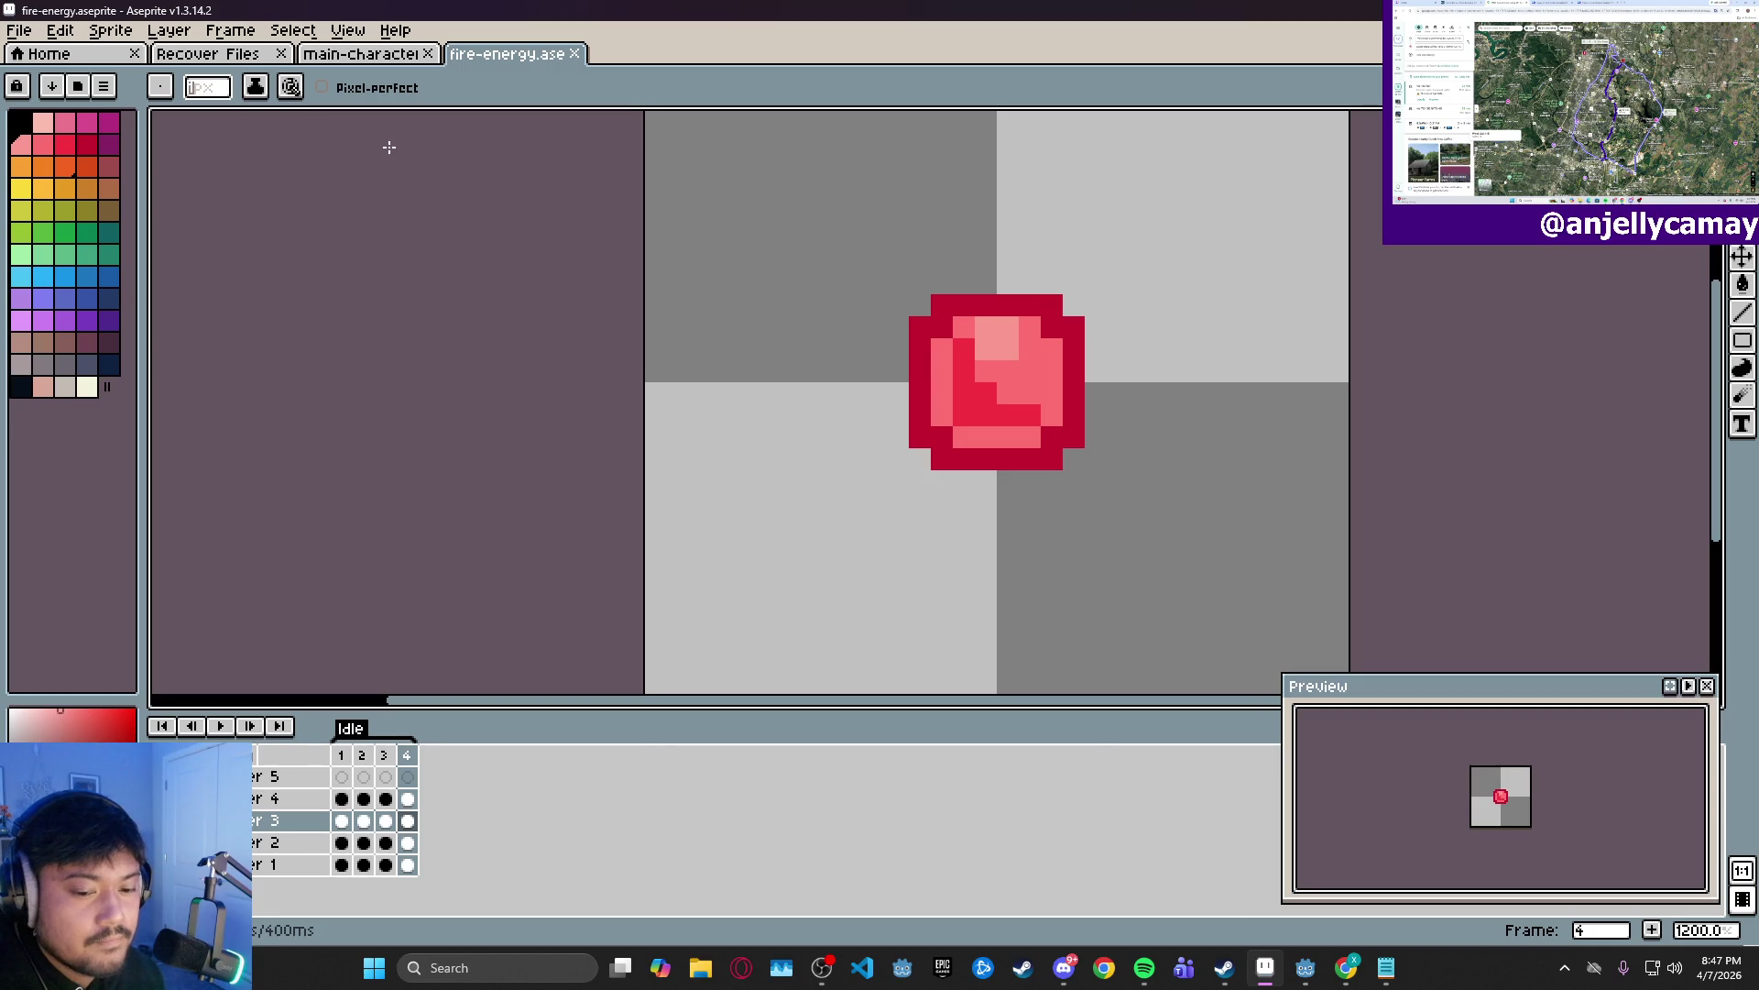
left_click(363, 59)
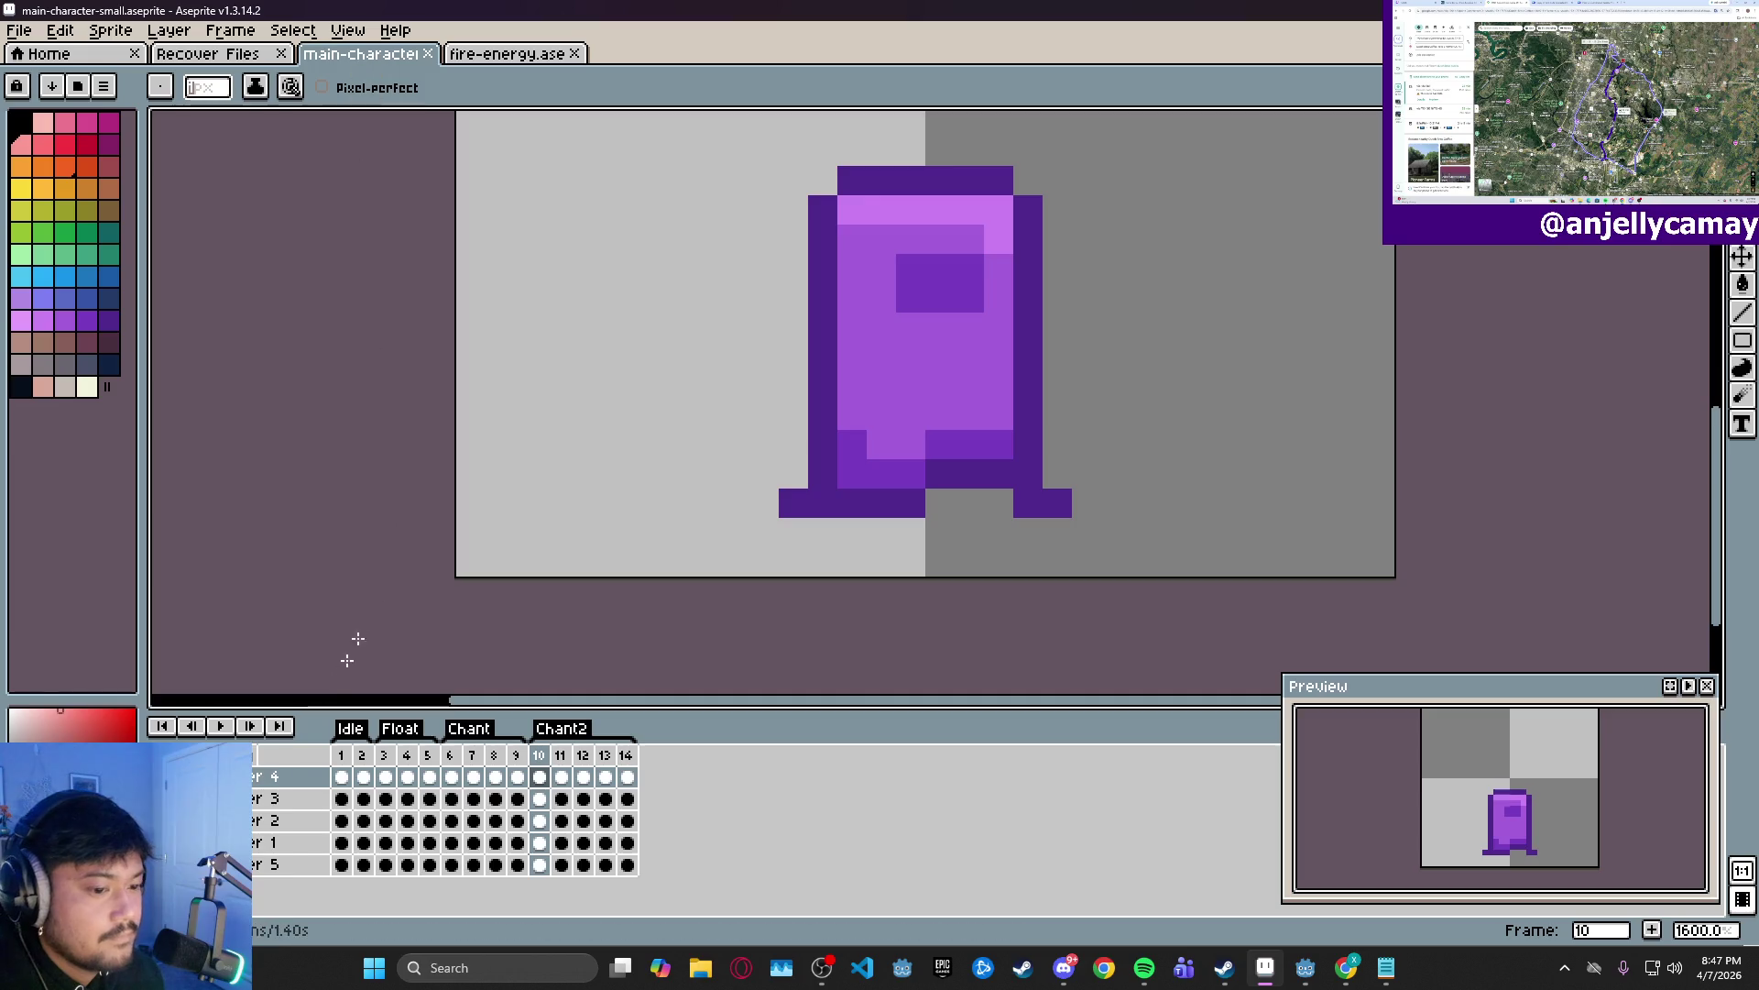
- Export the main-character sprite sheet as main-character-small.png, then return to Godot
left_click(20, 37)
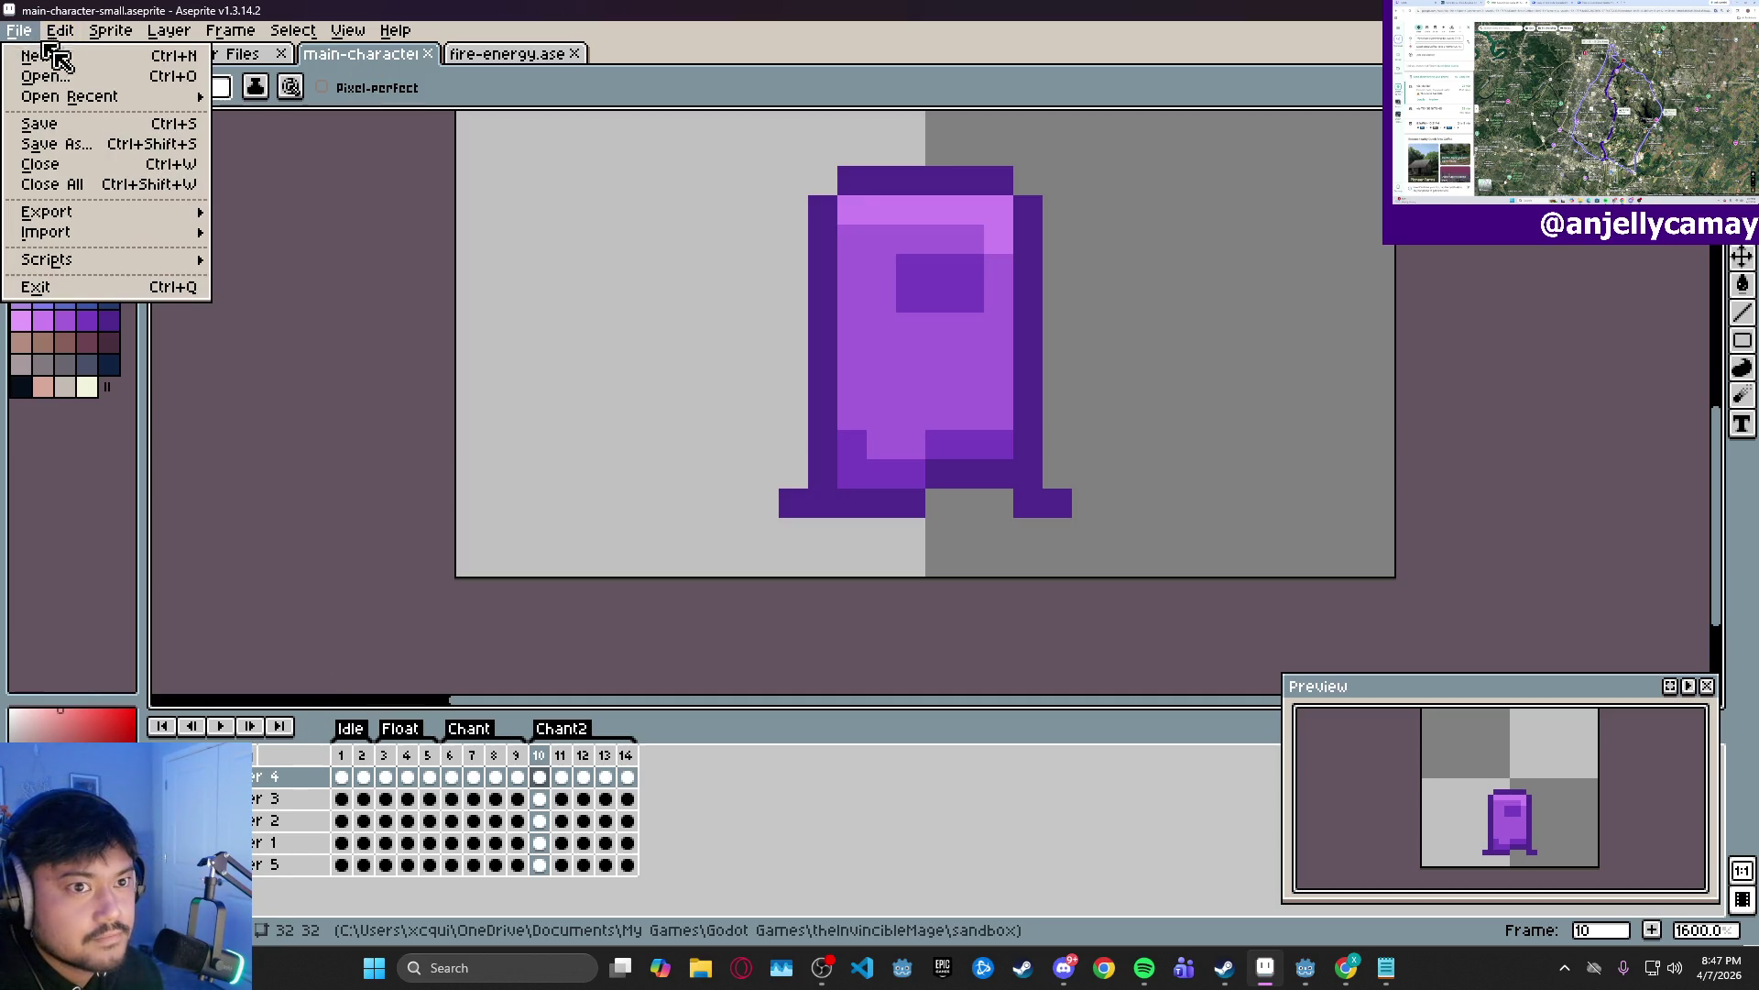
mouse_move(119, 218)
left_click(316, 232)
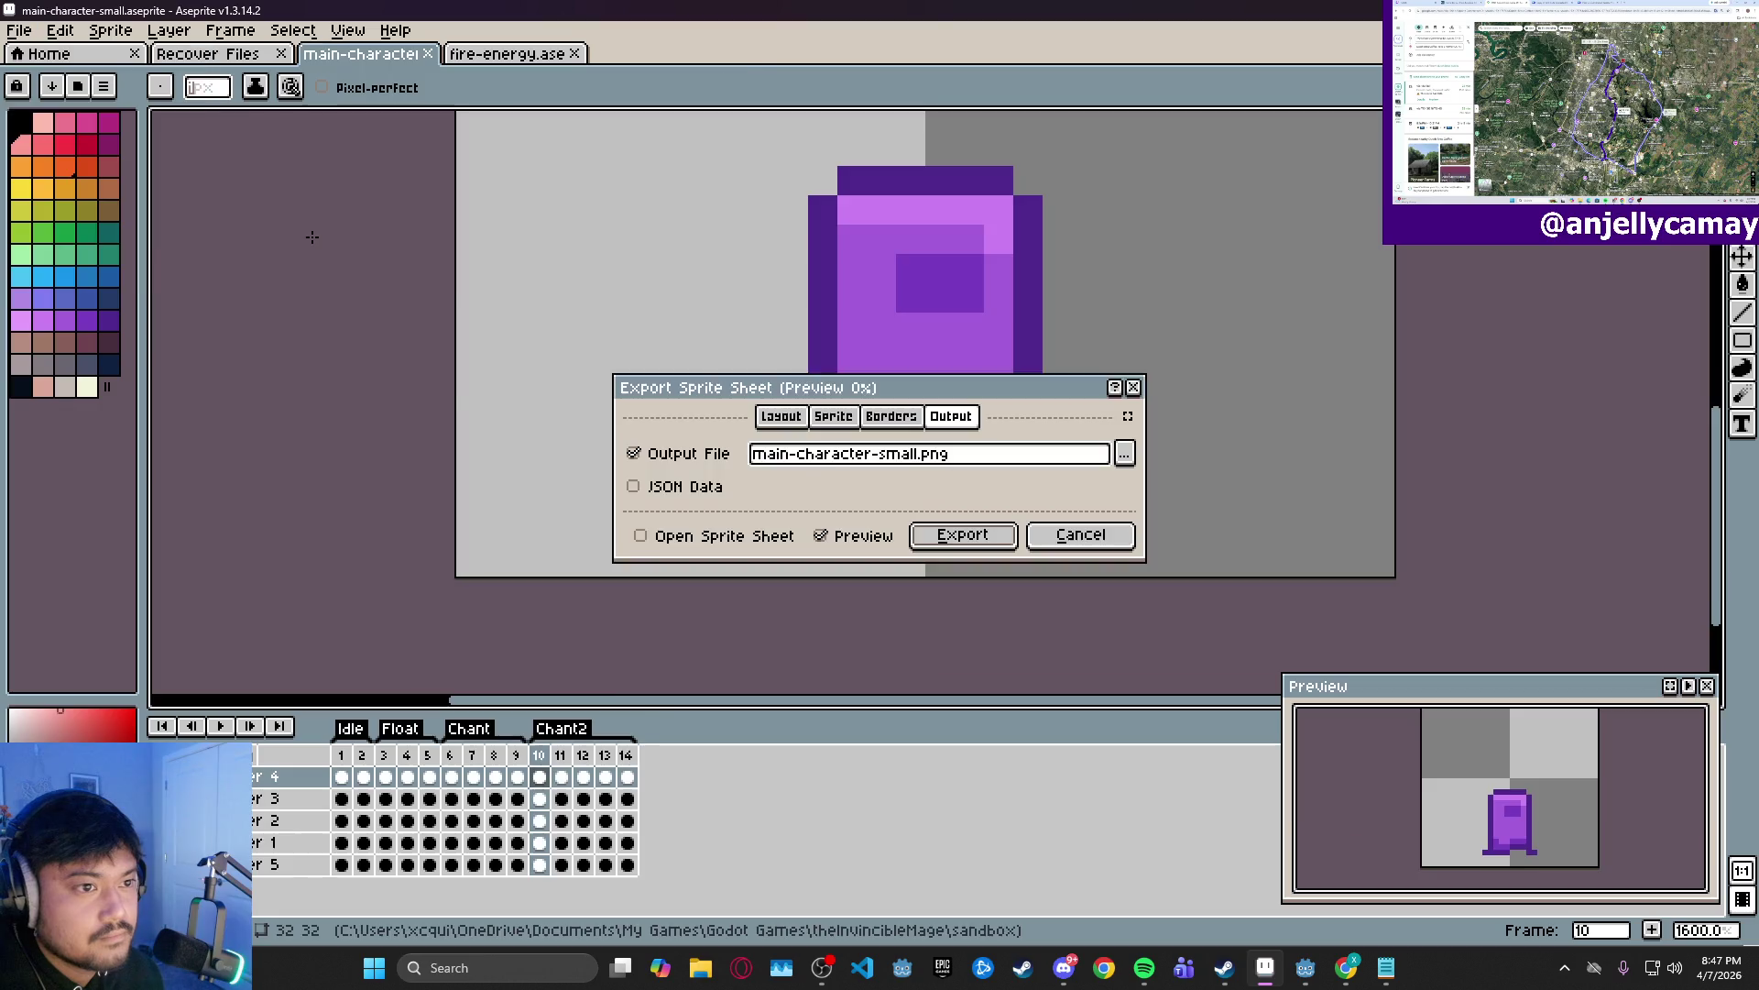
left_click(950, 541)
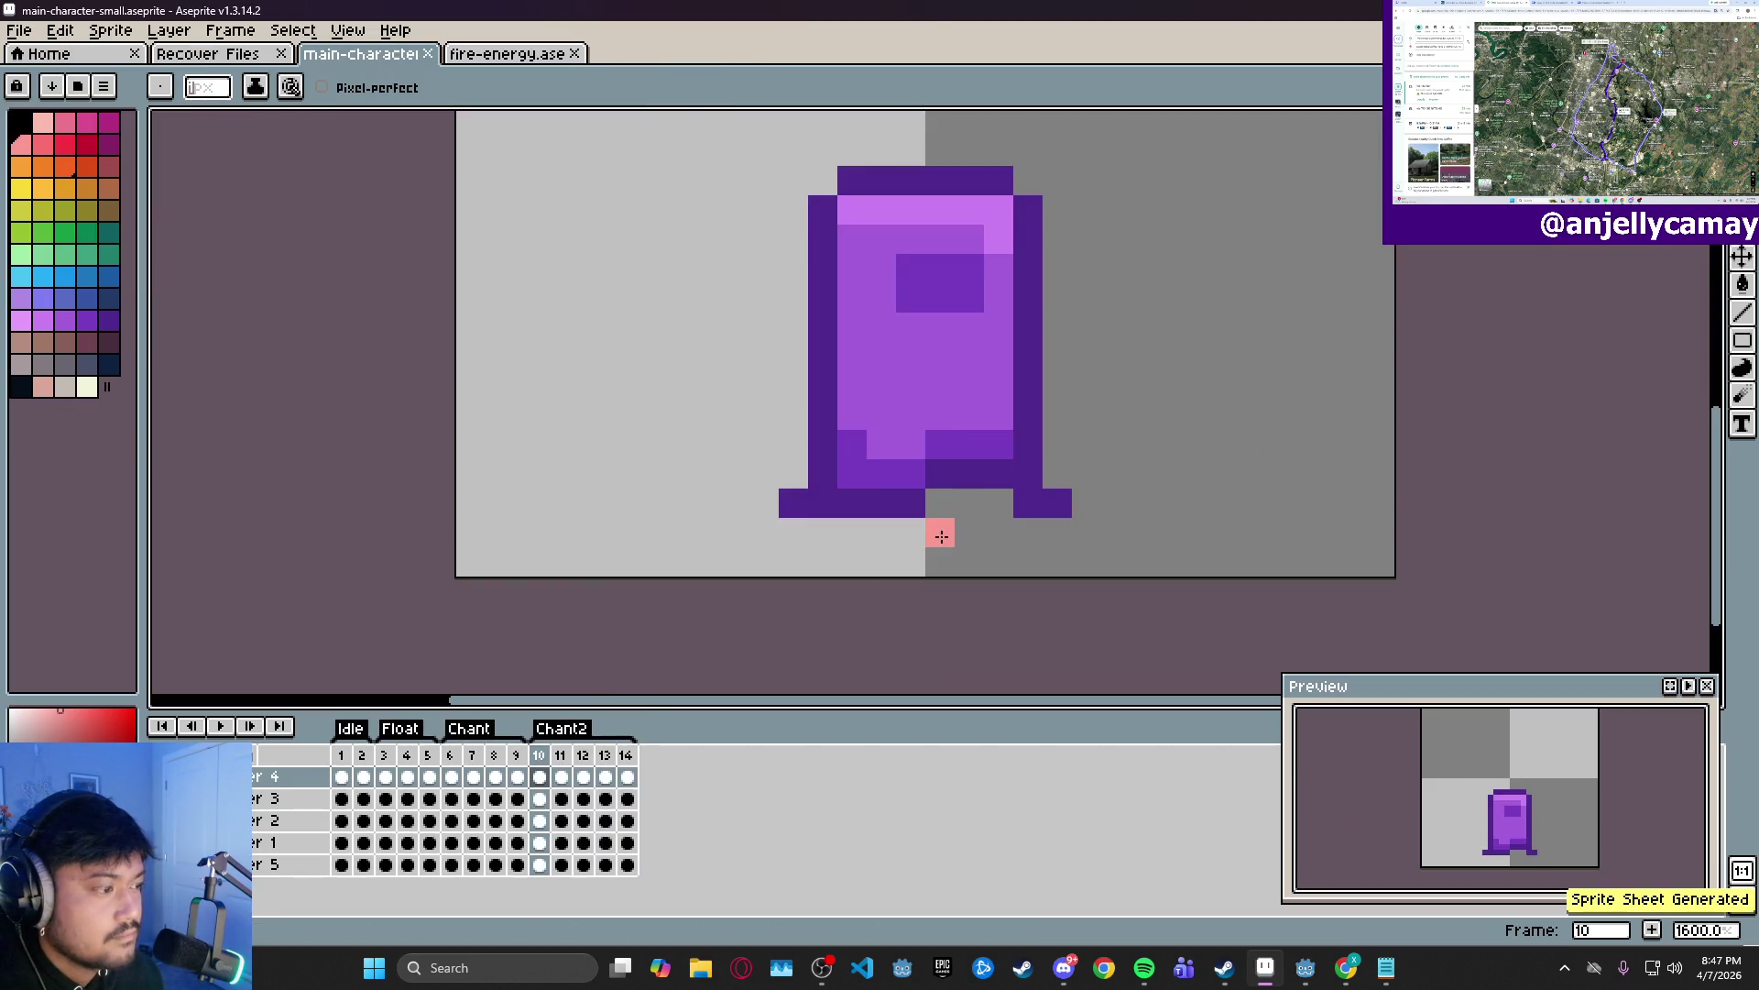
mouse_move(1321, 983)
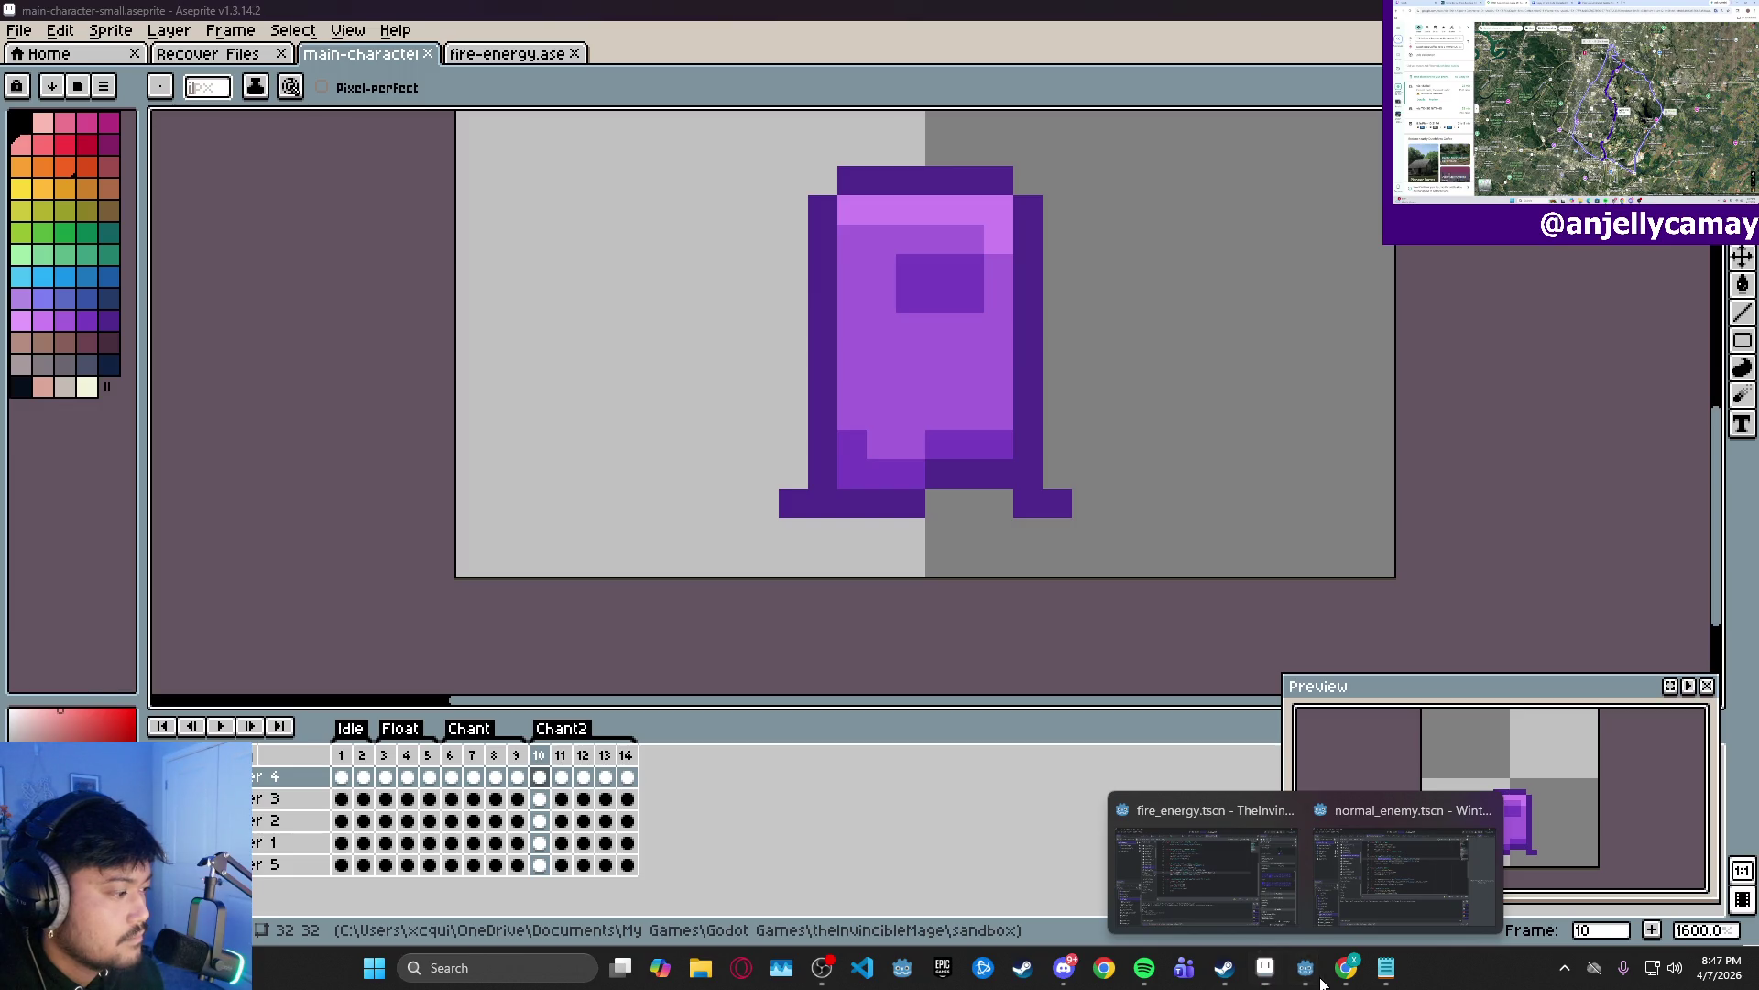
left_click(1218, 861)
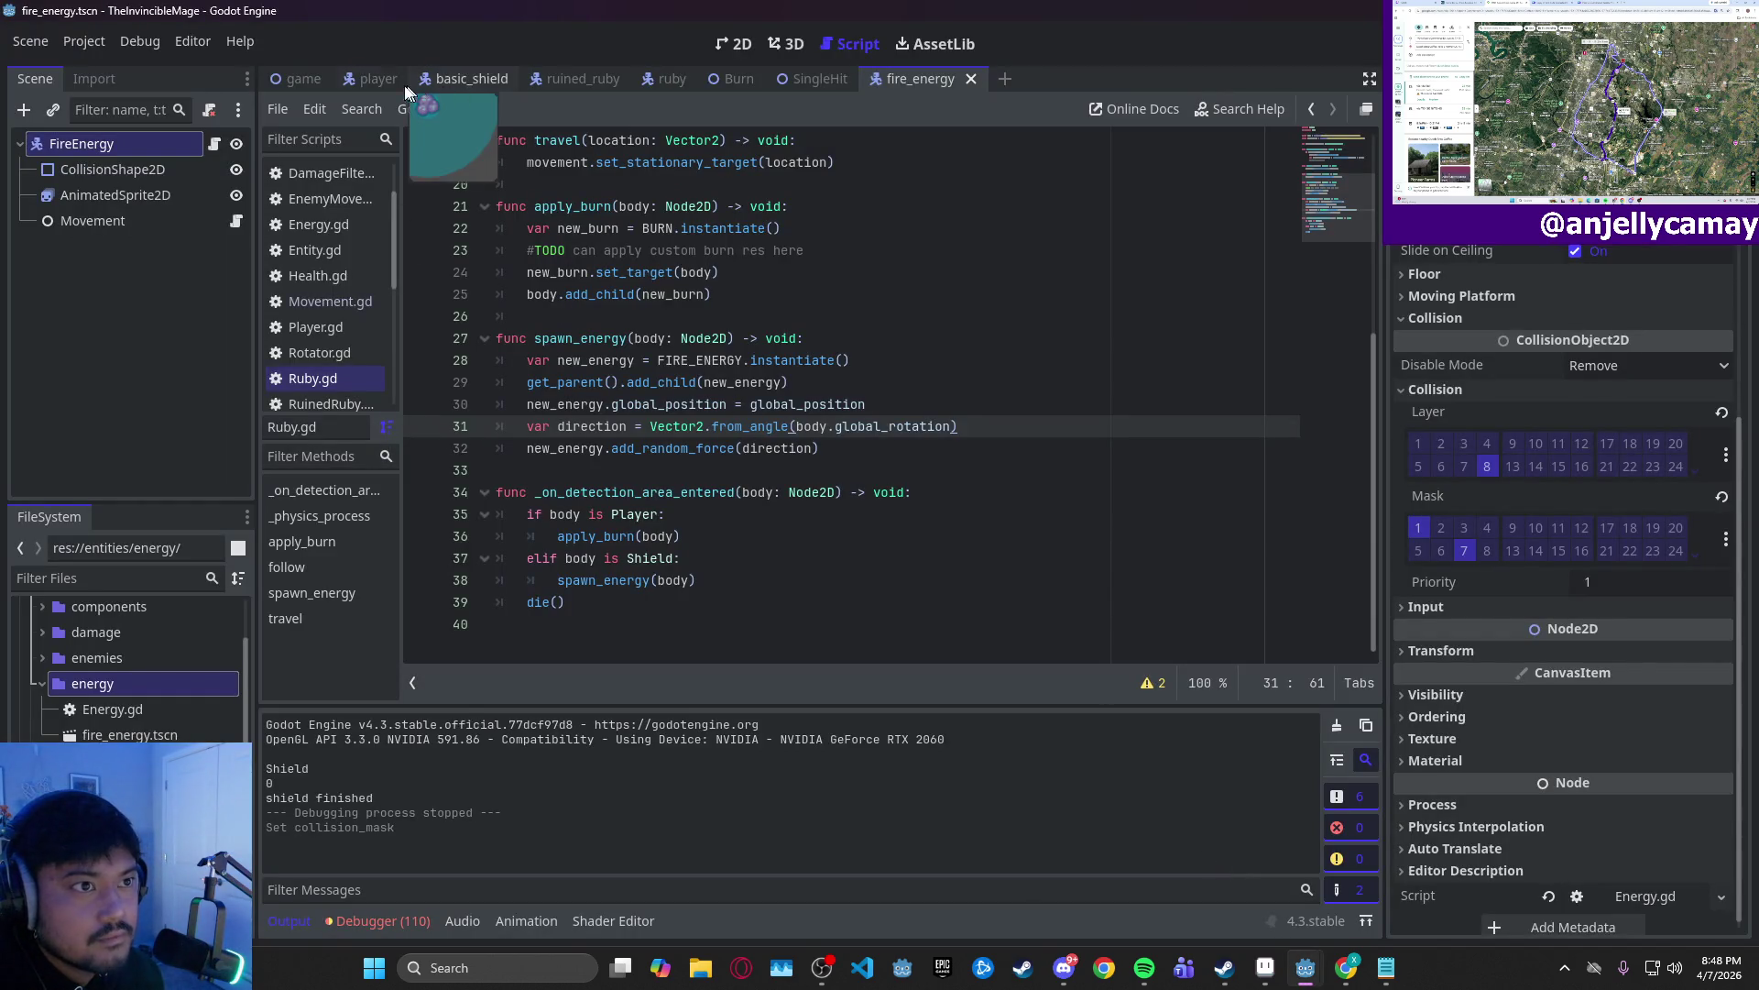
- Rename the player sprite's default animation to idle with autoplay, and load main-character-small.png for frames
left_click(370, 84)
left_click(114, 195)
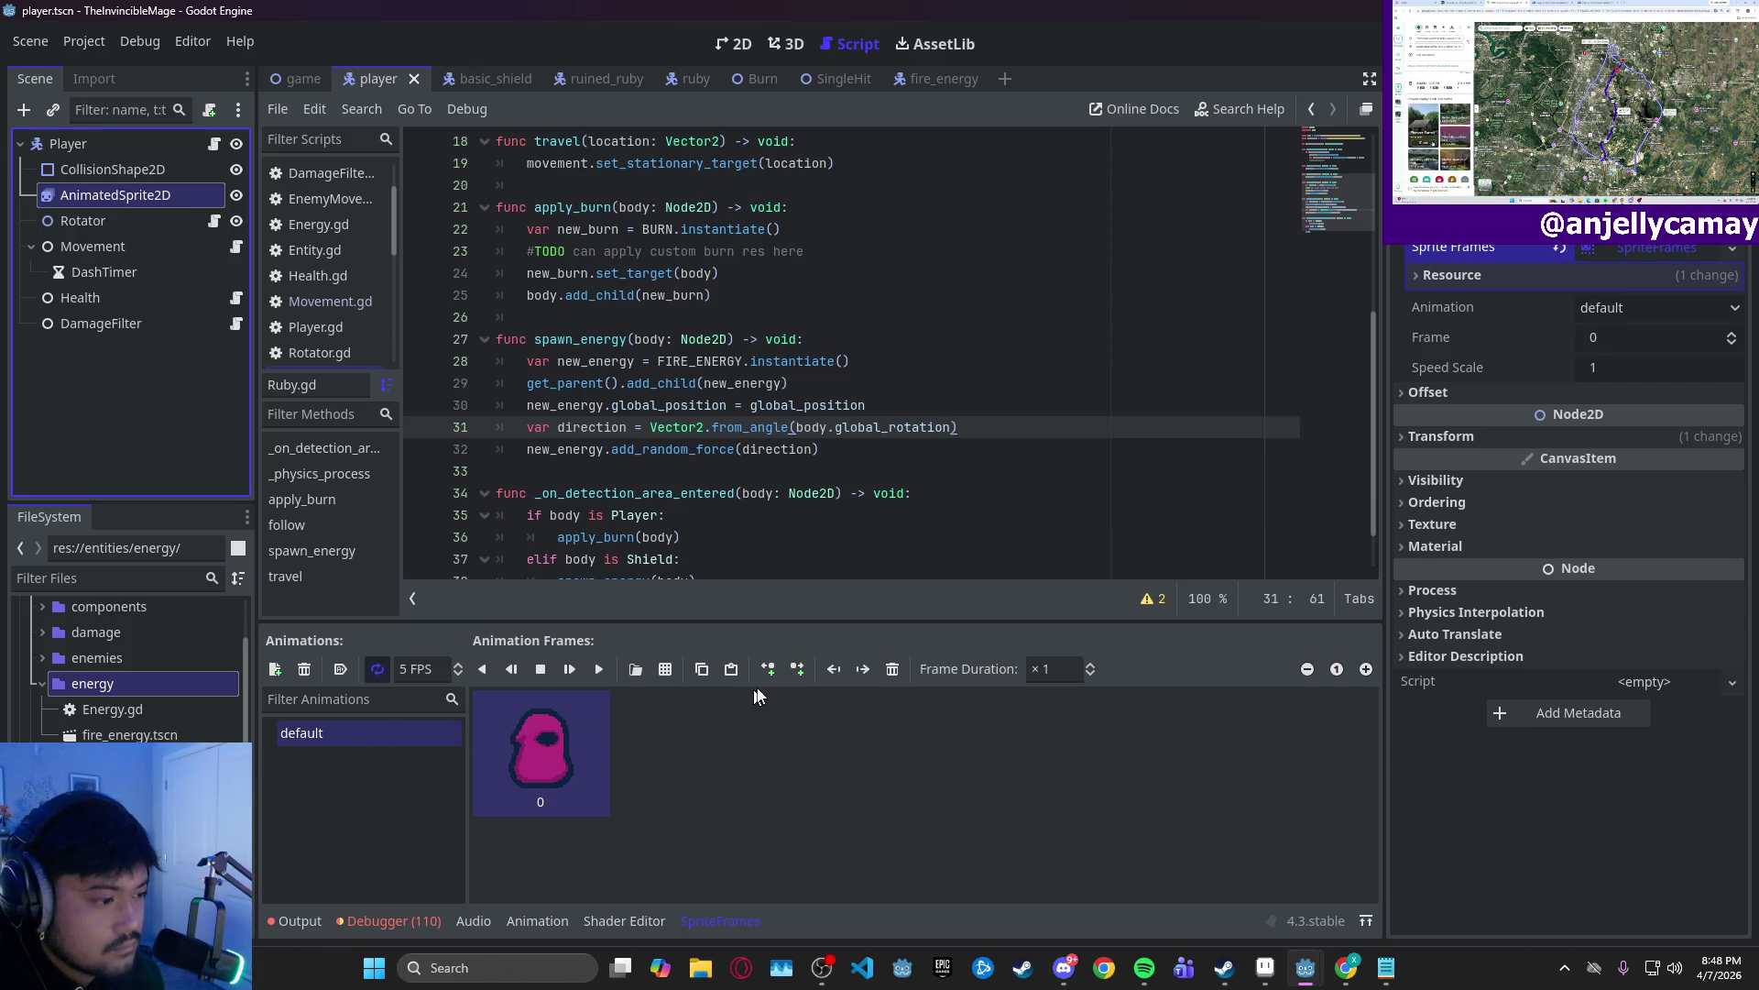
left_click(335, 733)
left_click(334, 731)
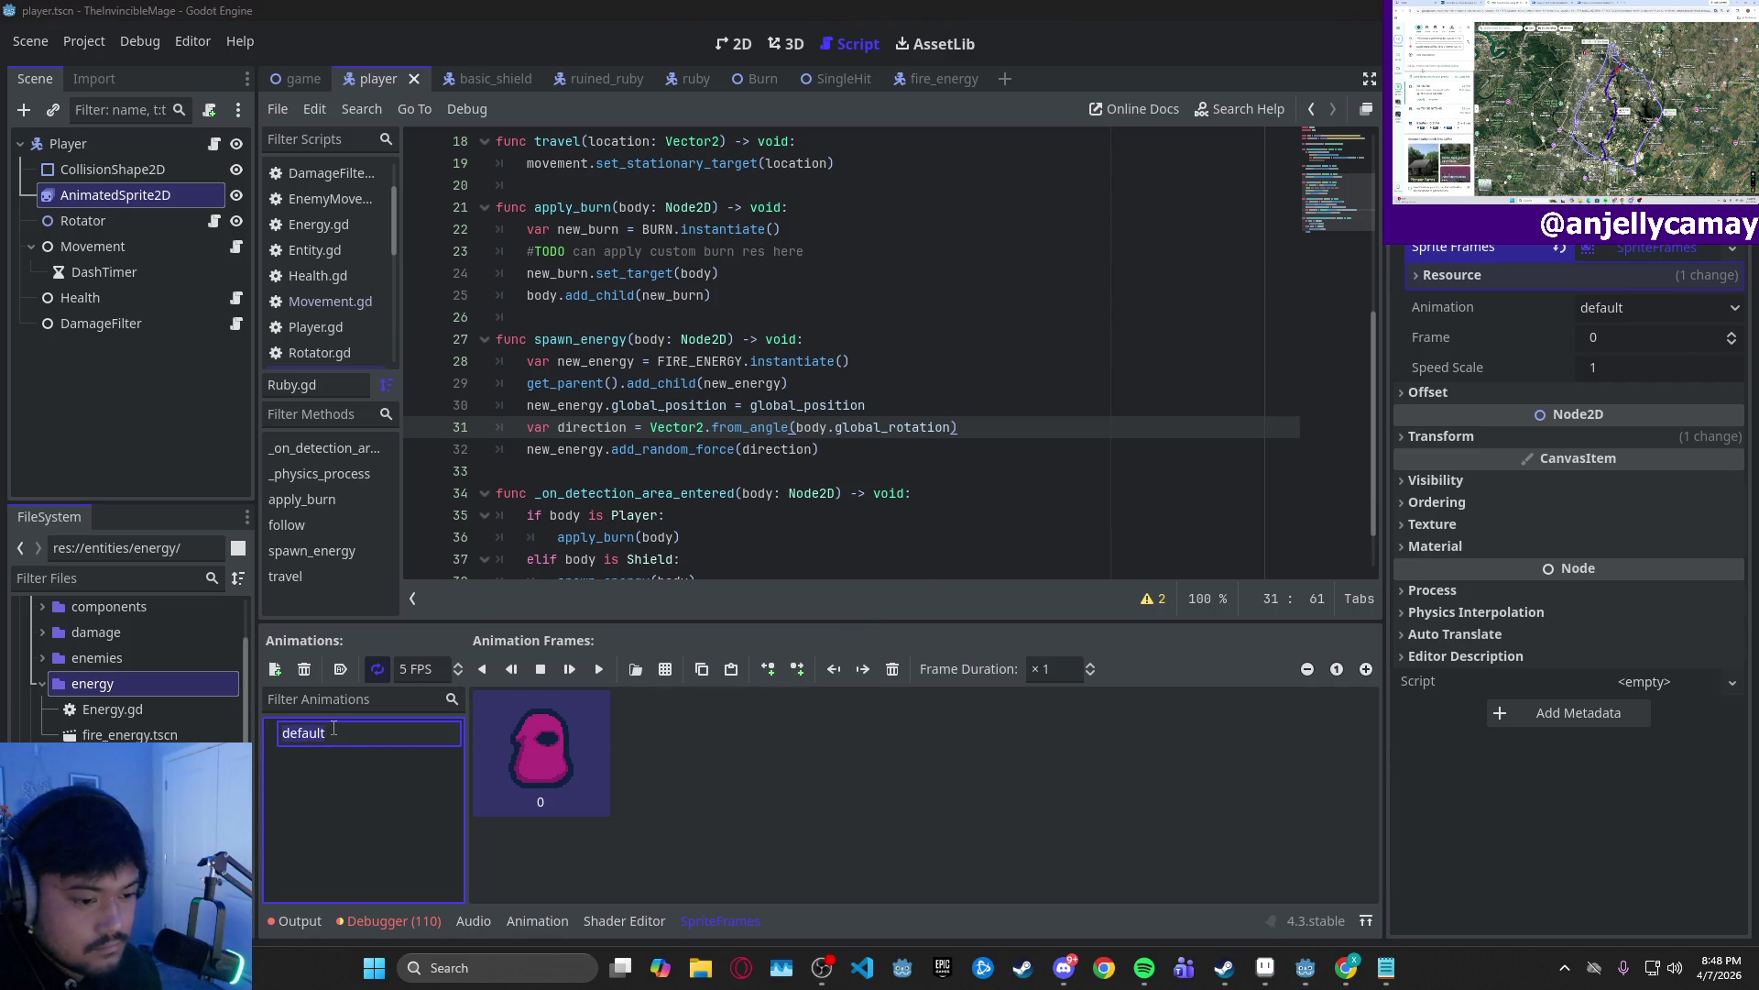
type("idle")
key("Return")
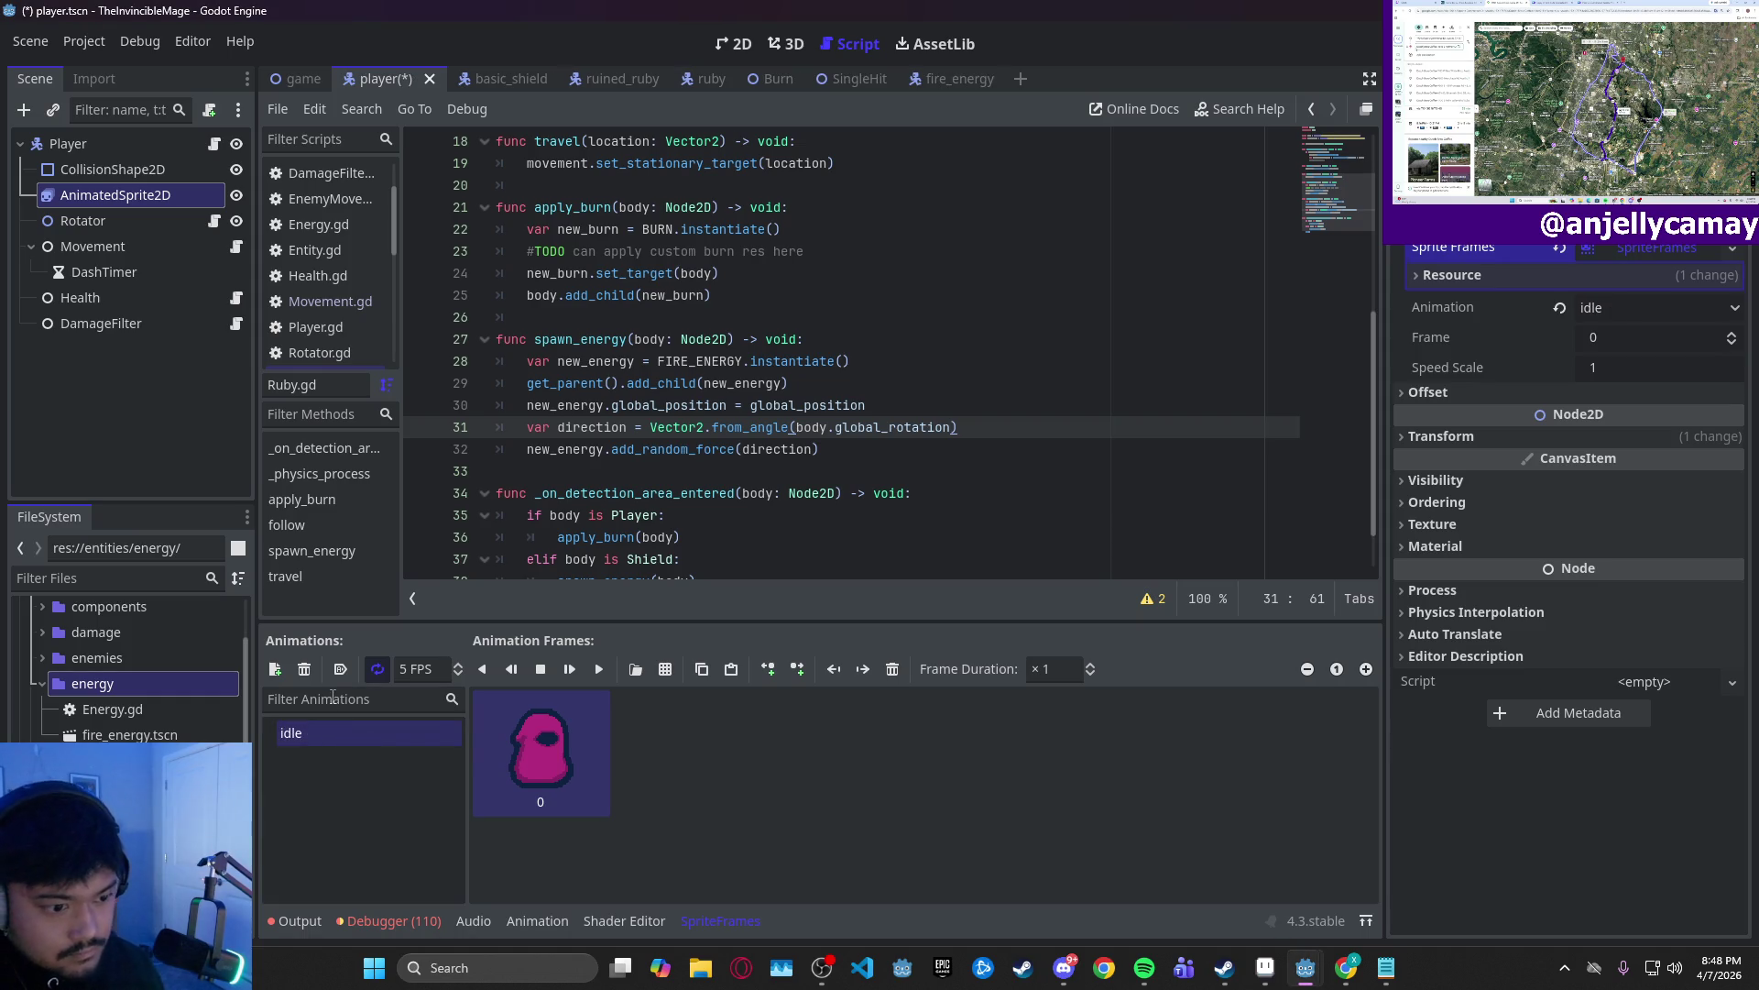
left_click(339, 669)
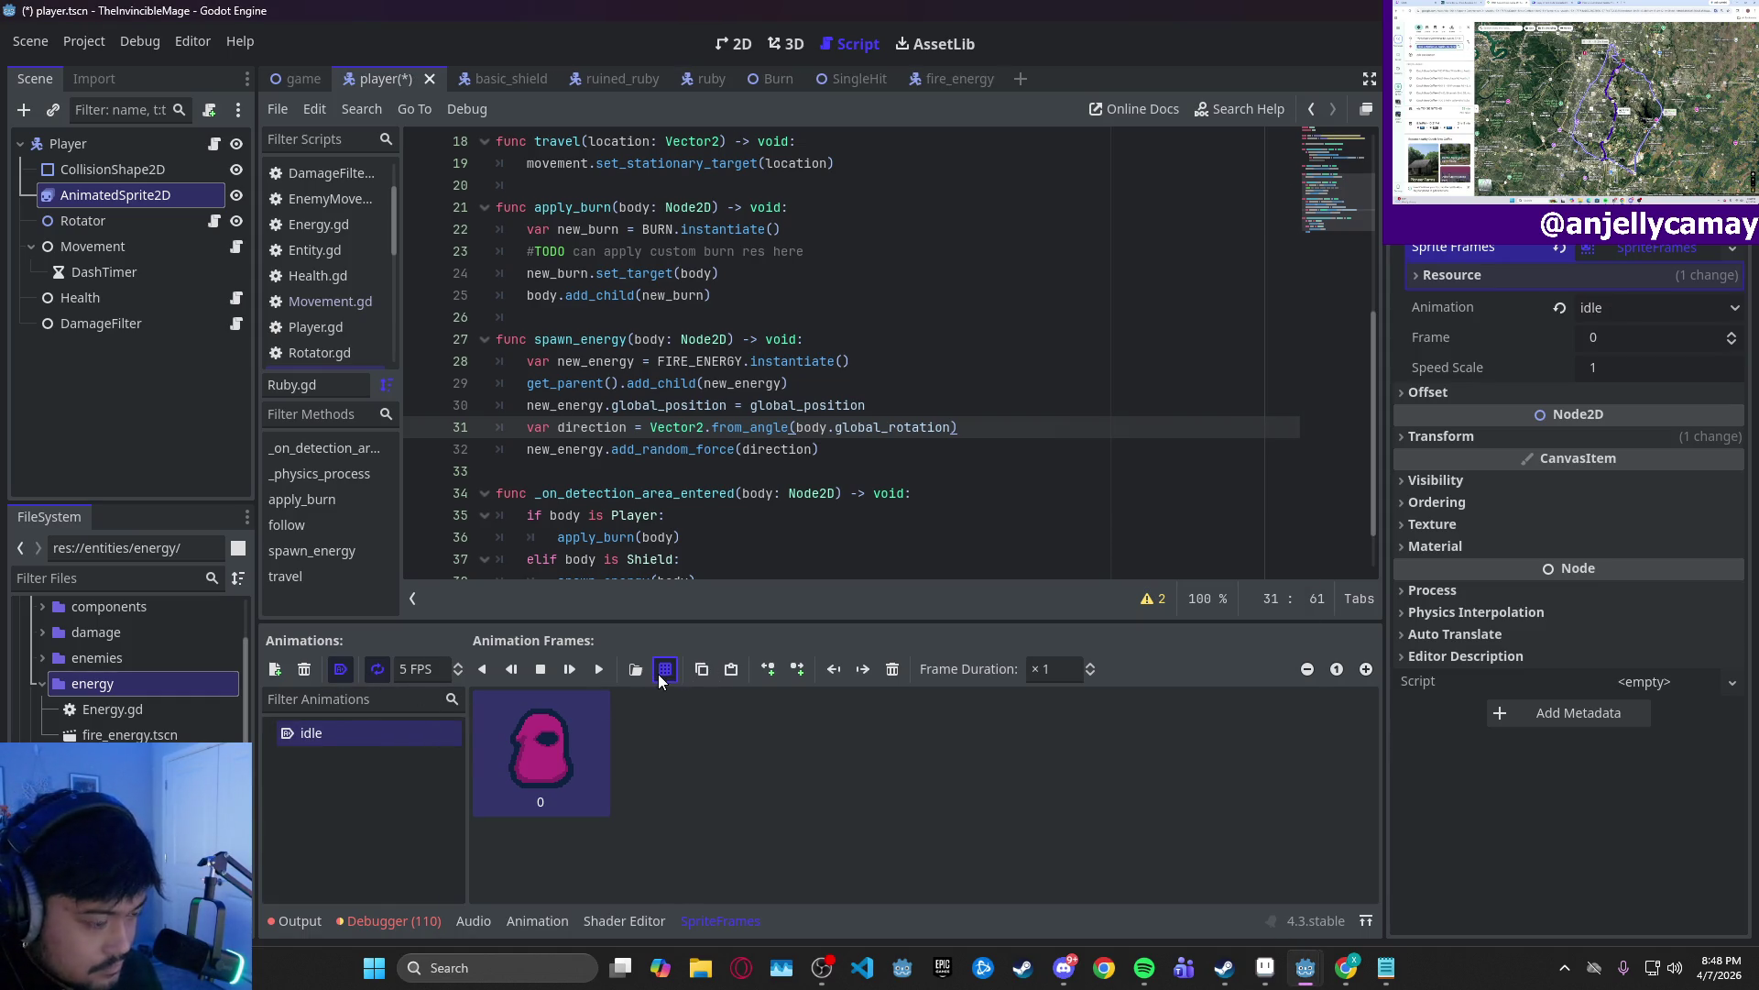
left_click(660, 676)
double_click(795, 293)
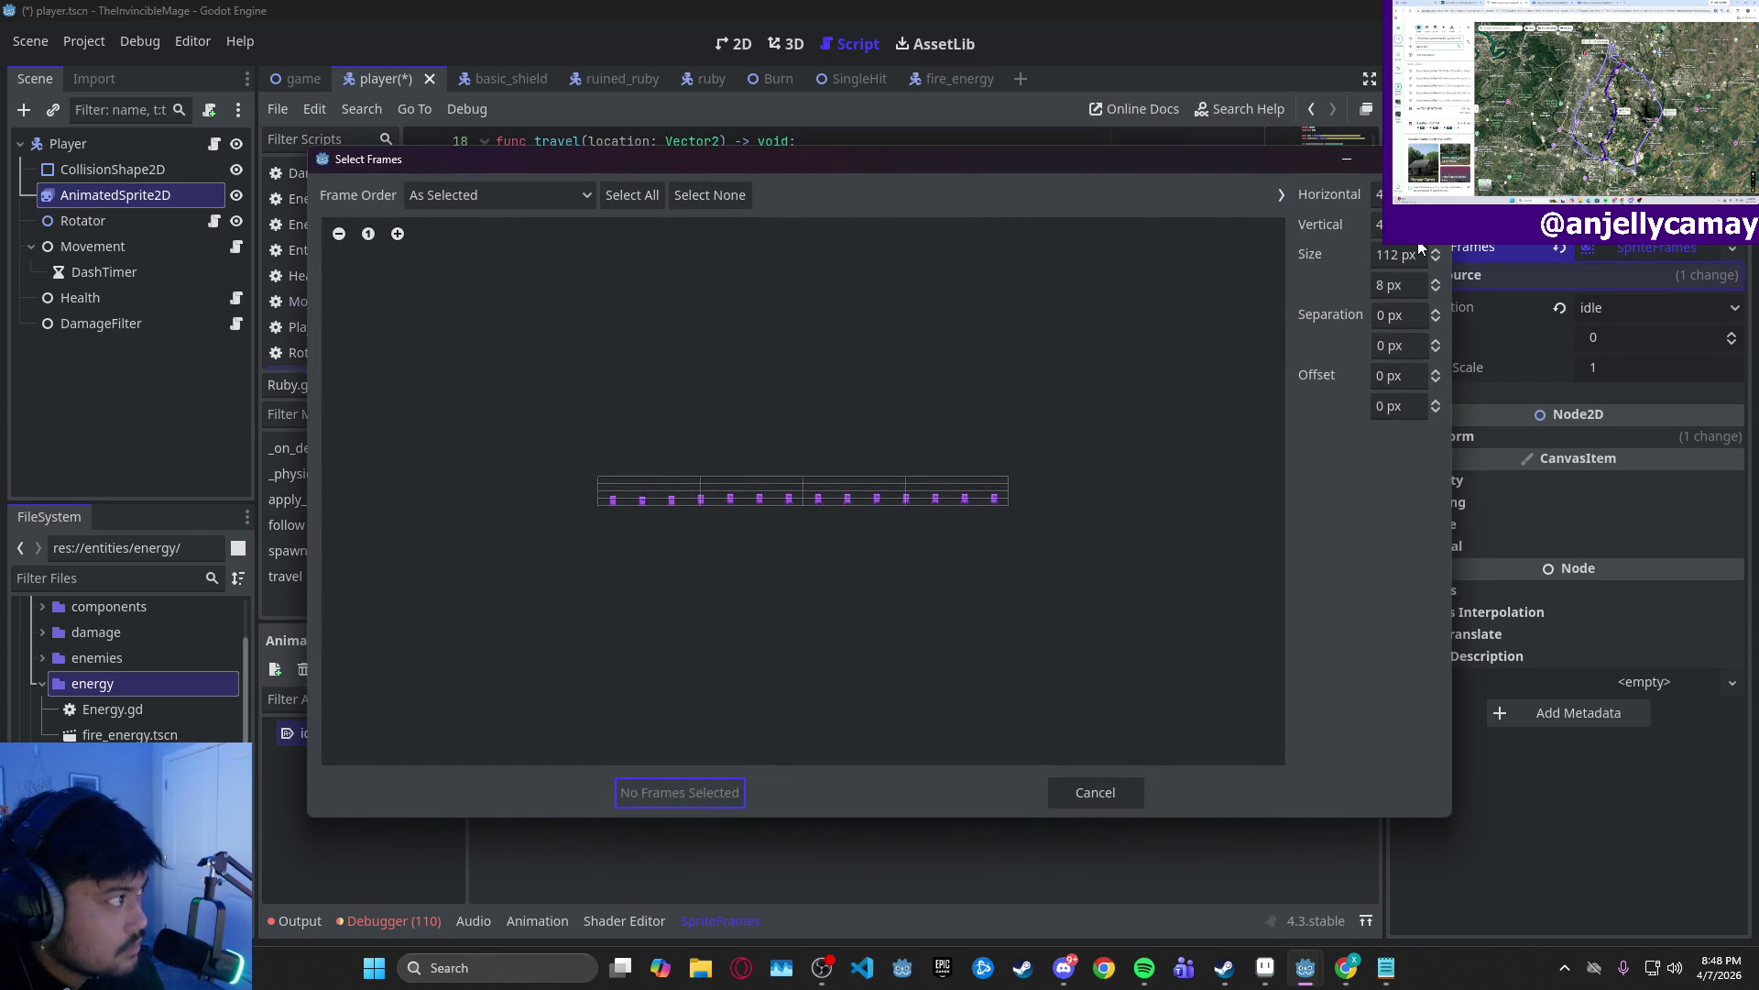
- Split the sprite sheet into 1 row of 14 columns at 32 px
left_click(1398, 224)
type("1")
key("Return")
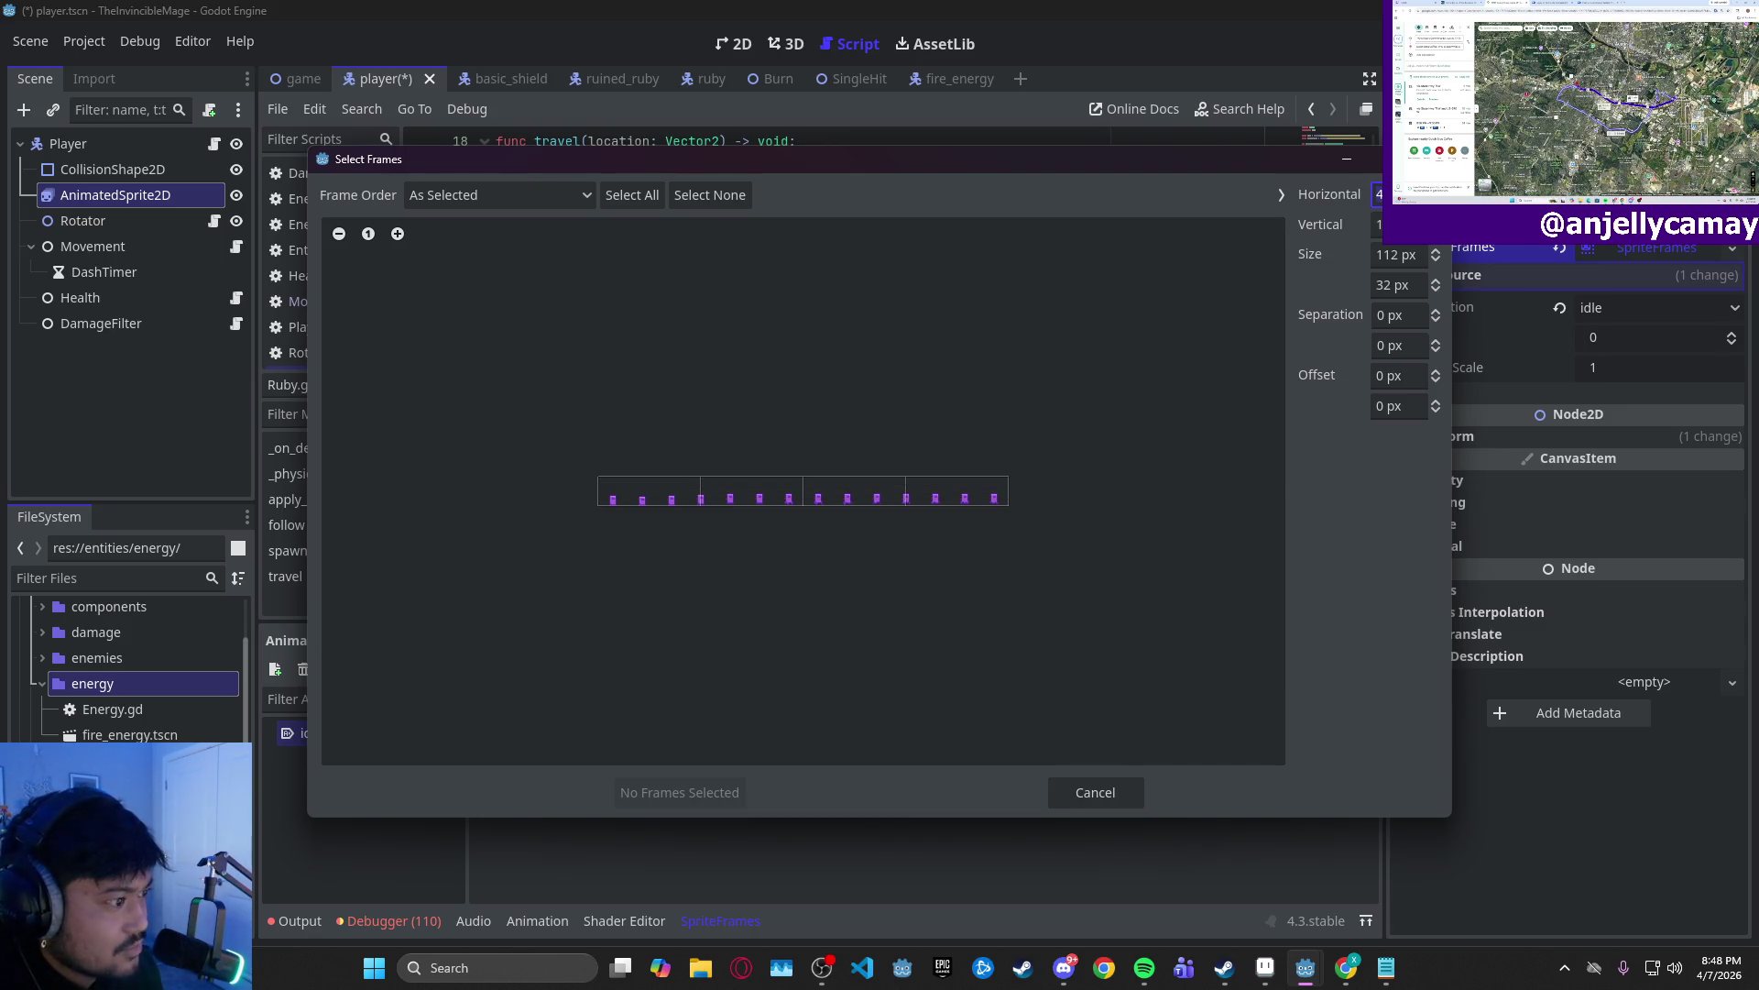
type("1")
key("Return")
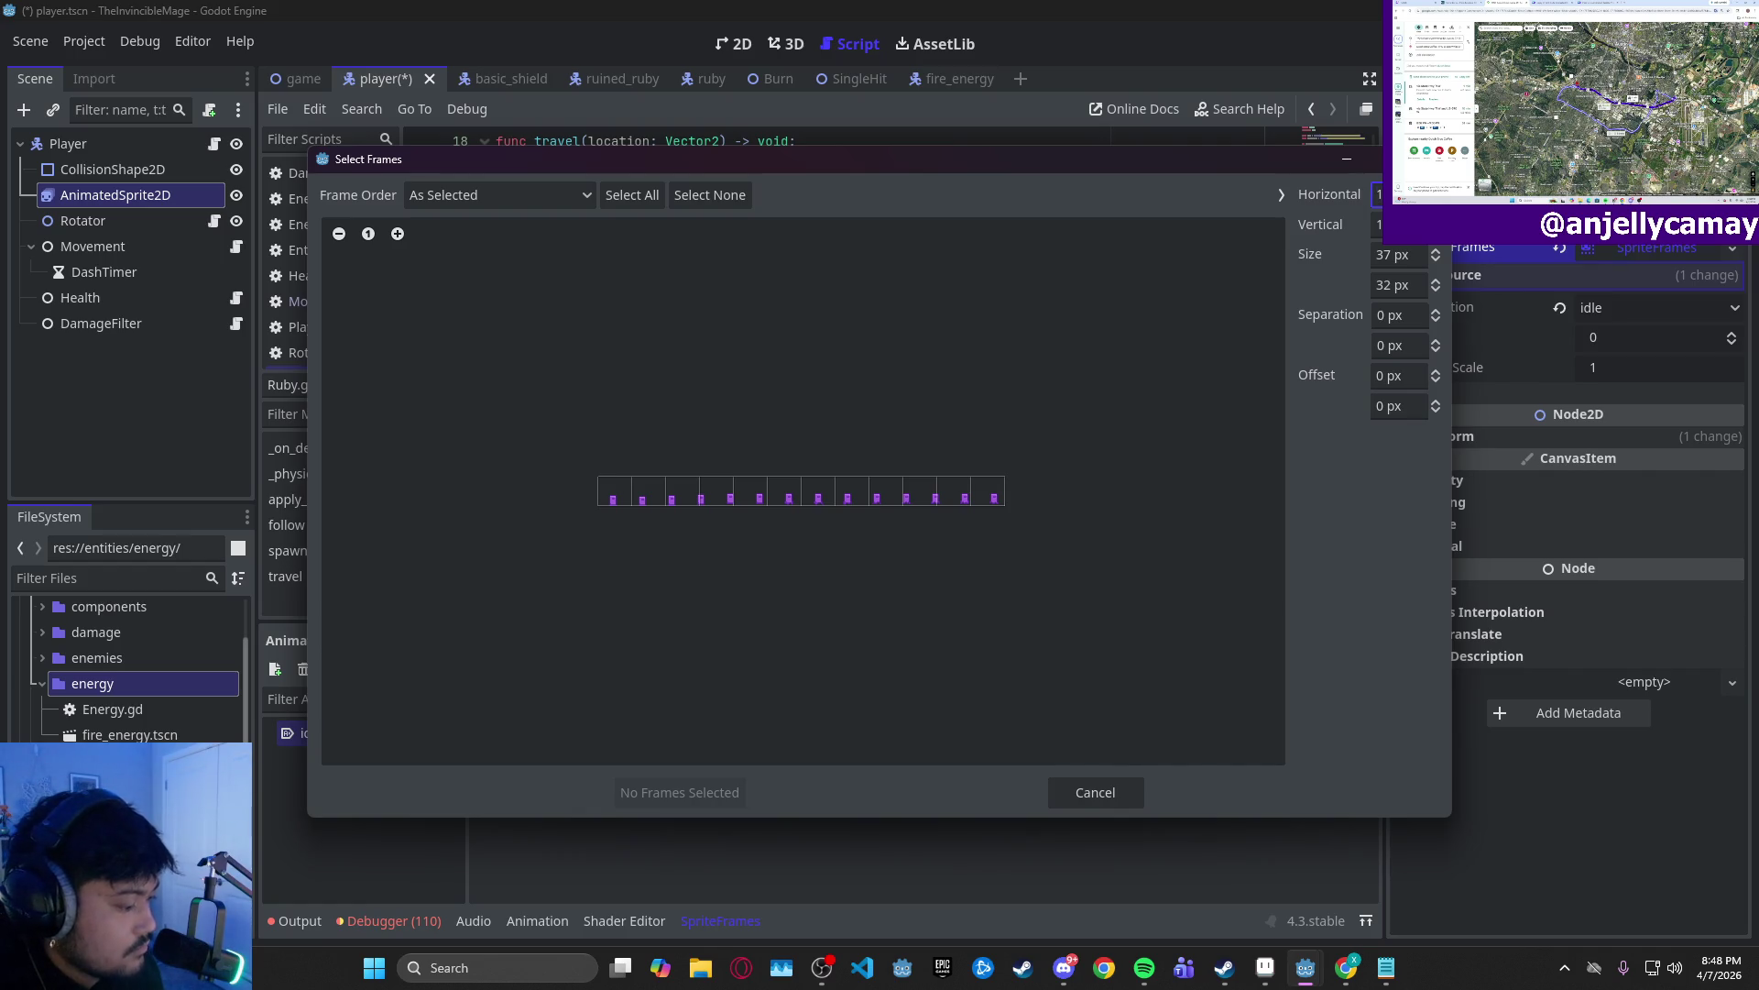
key("Return")
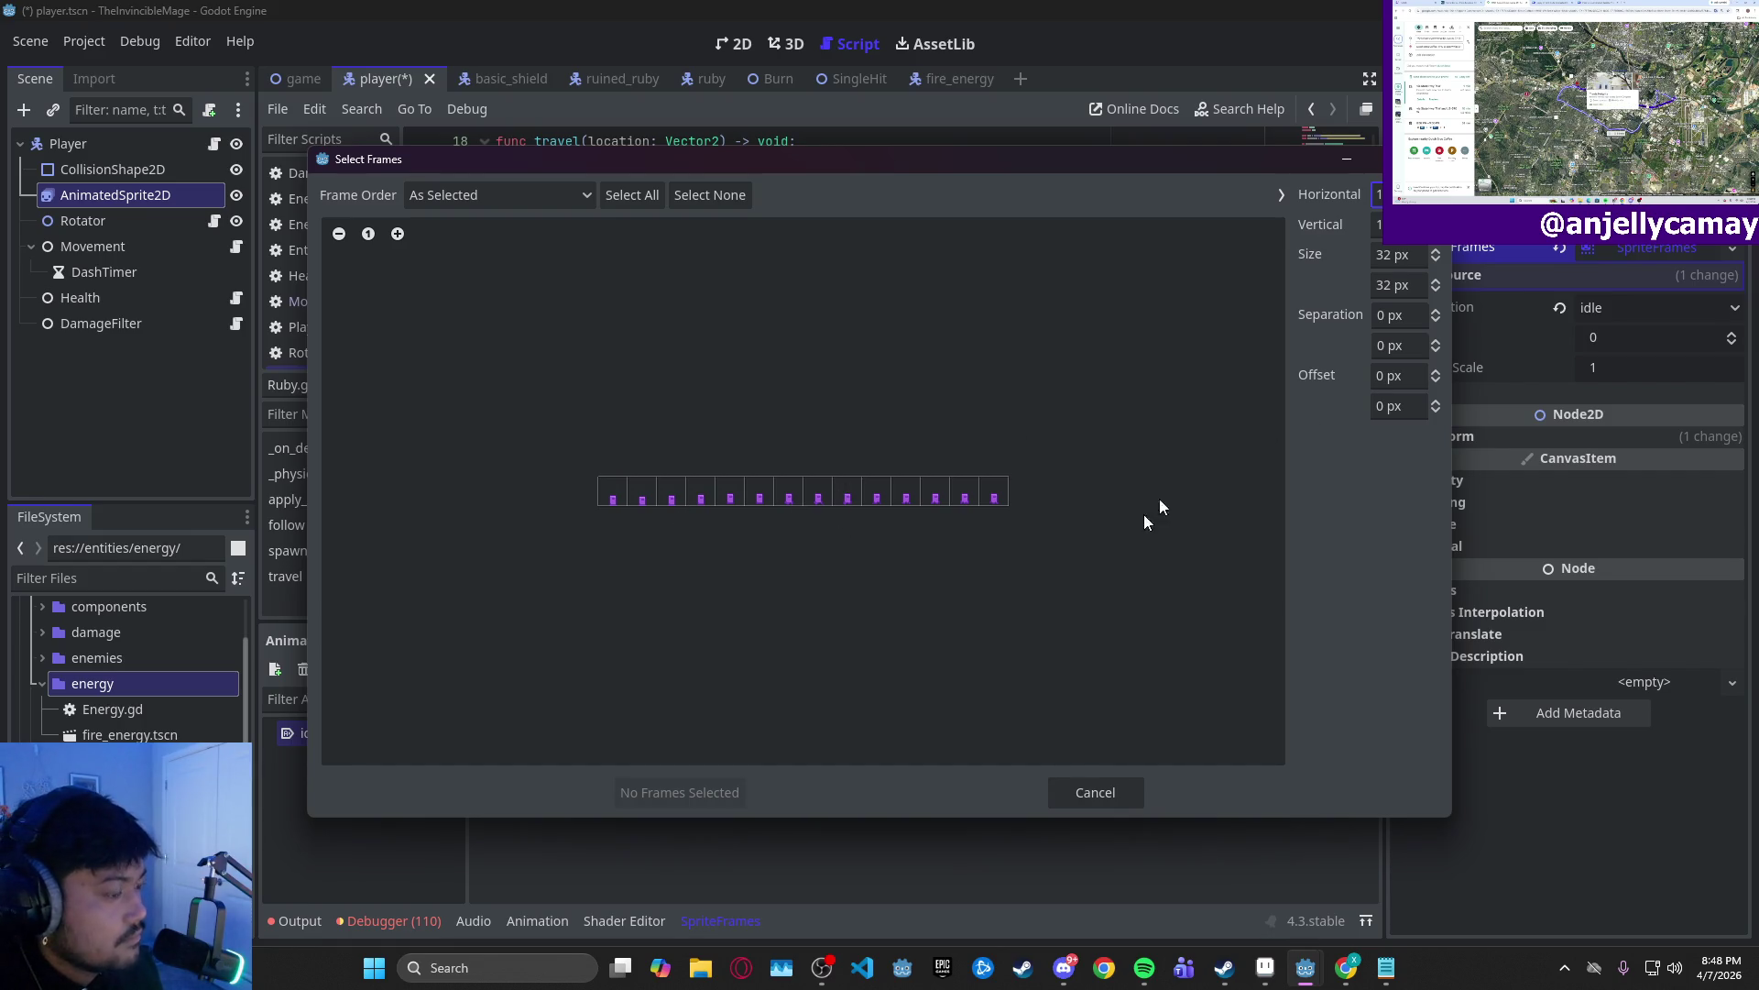
- Add the sheet's first frame to idle and delete the old pink hood frame
left_click(397, 233)
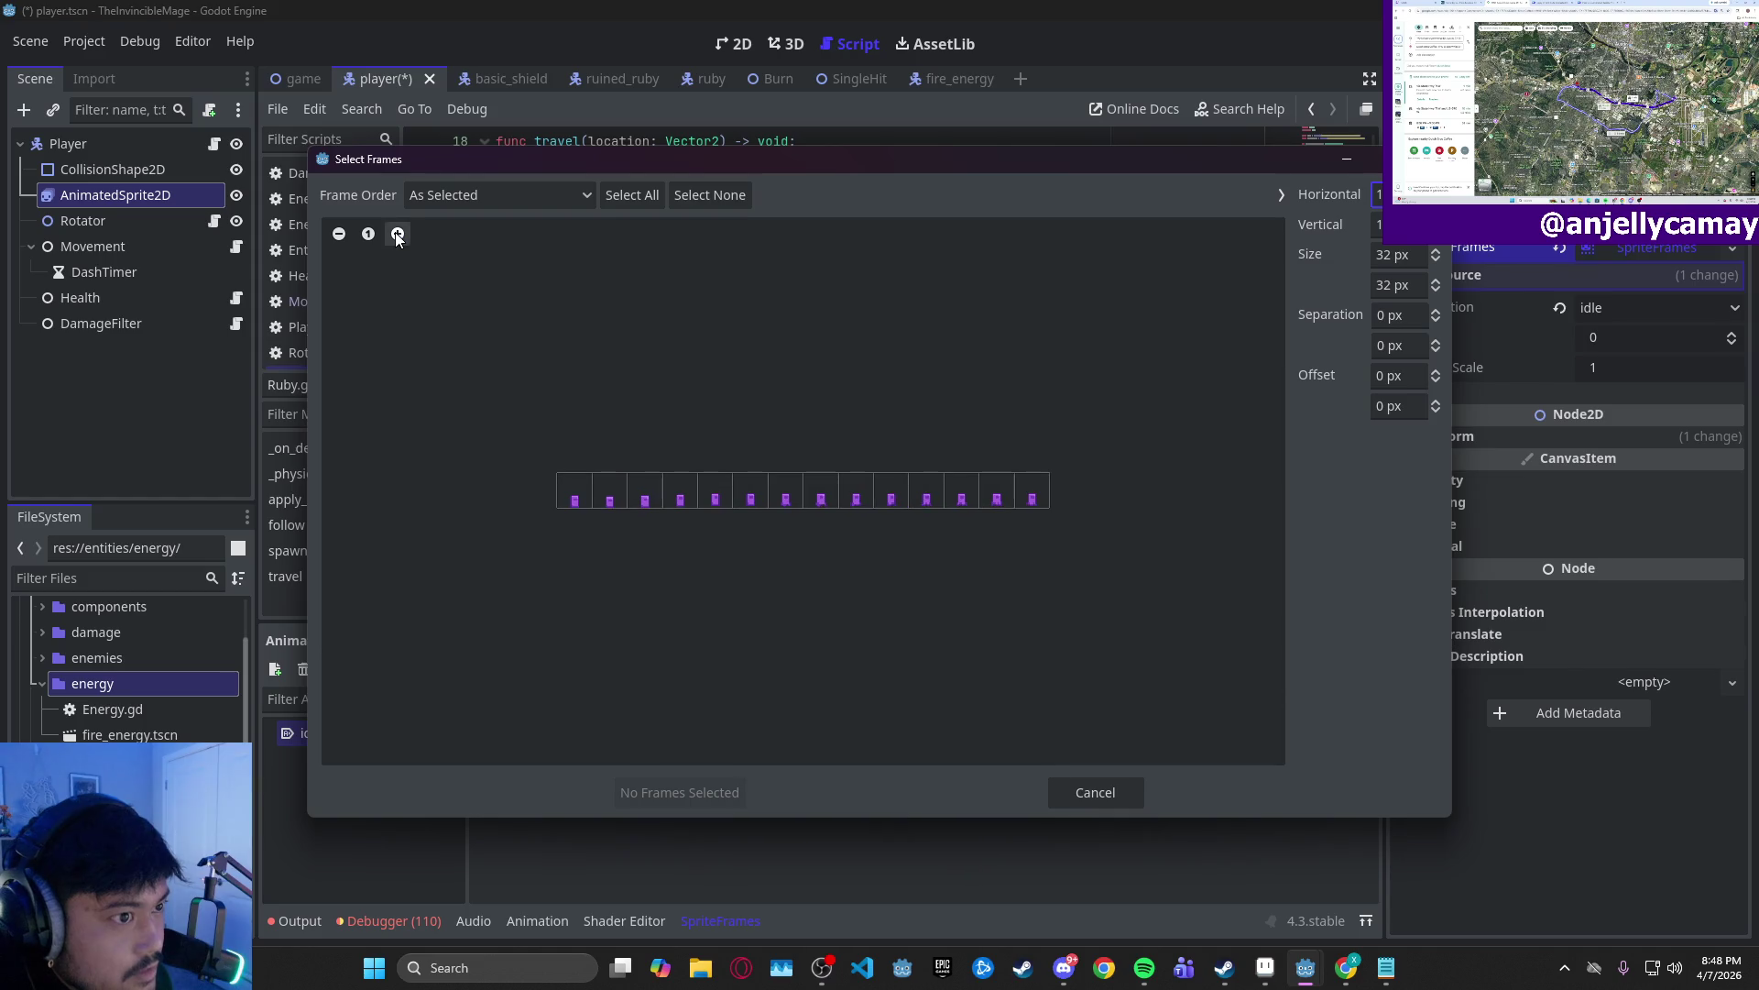
left_click(396, 233)
left_click(397, 234)
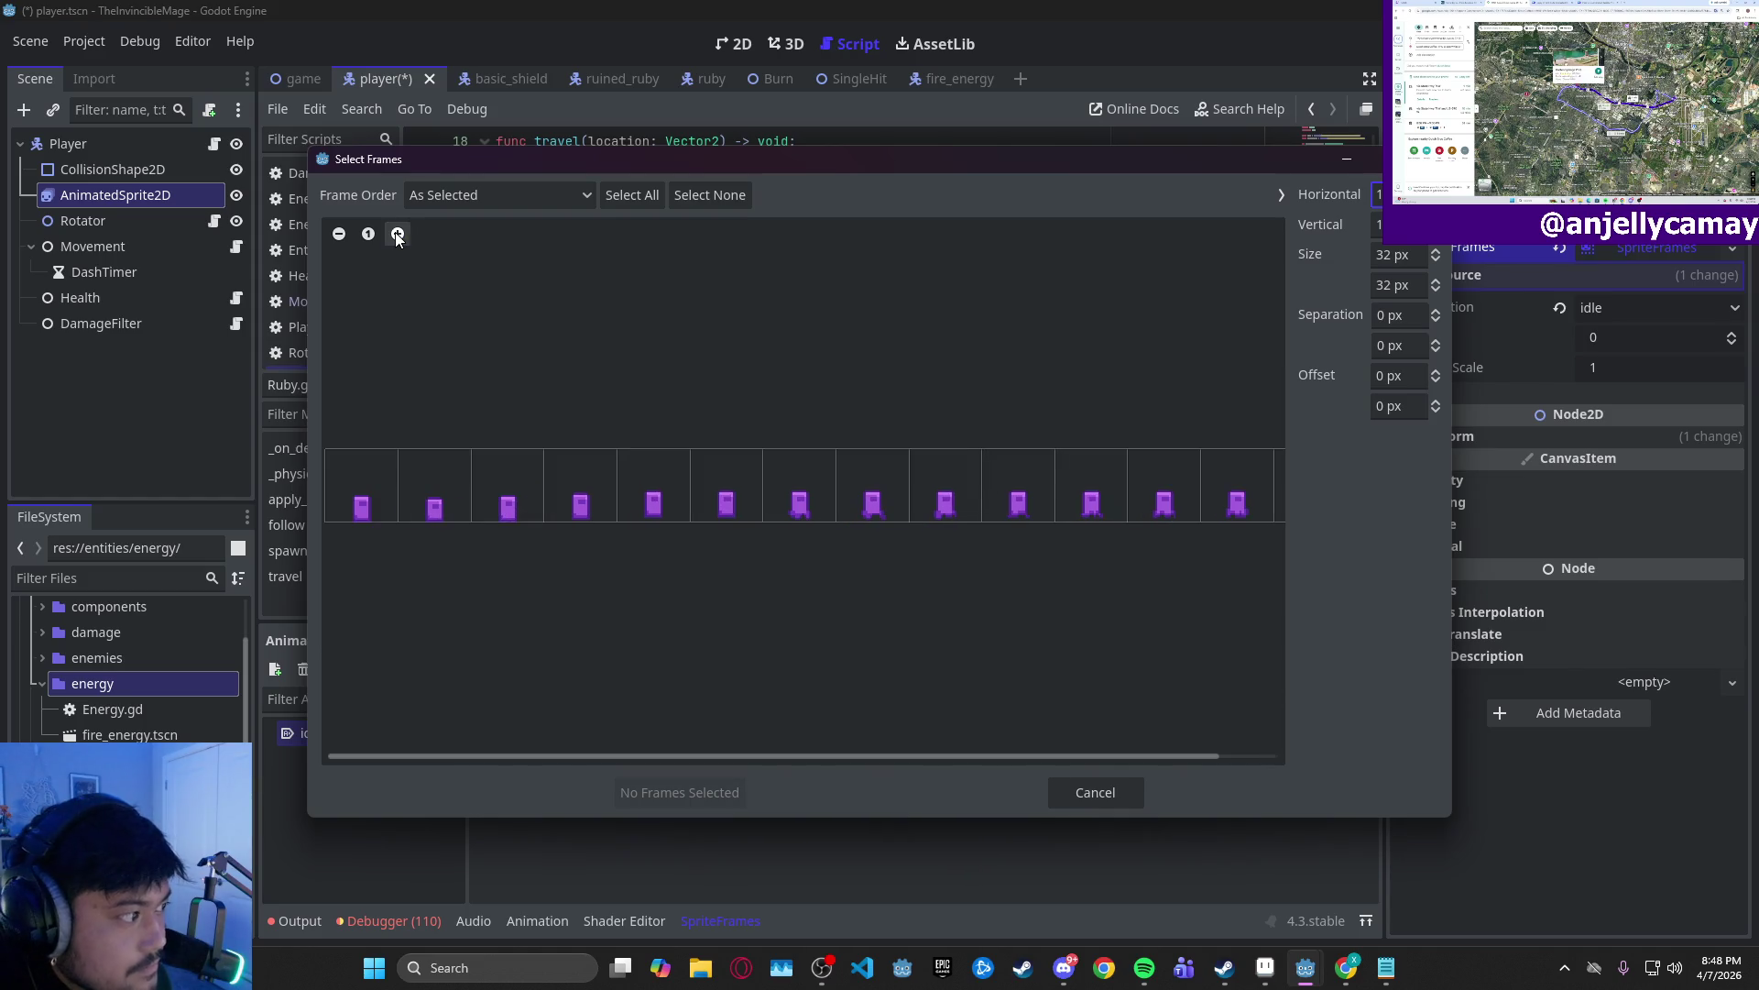
left_click(339, 233)
left_click(411, 509)
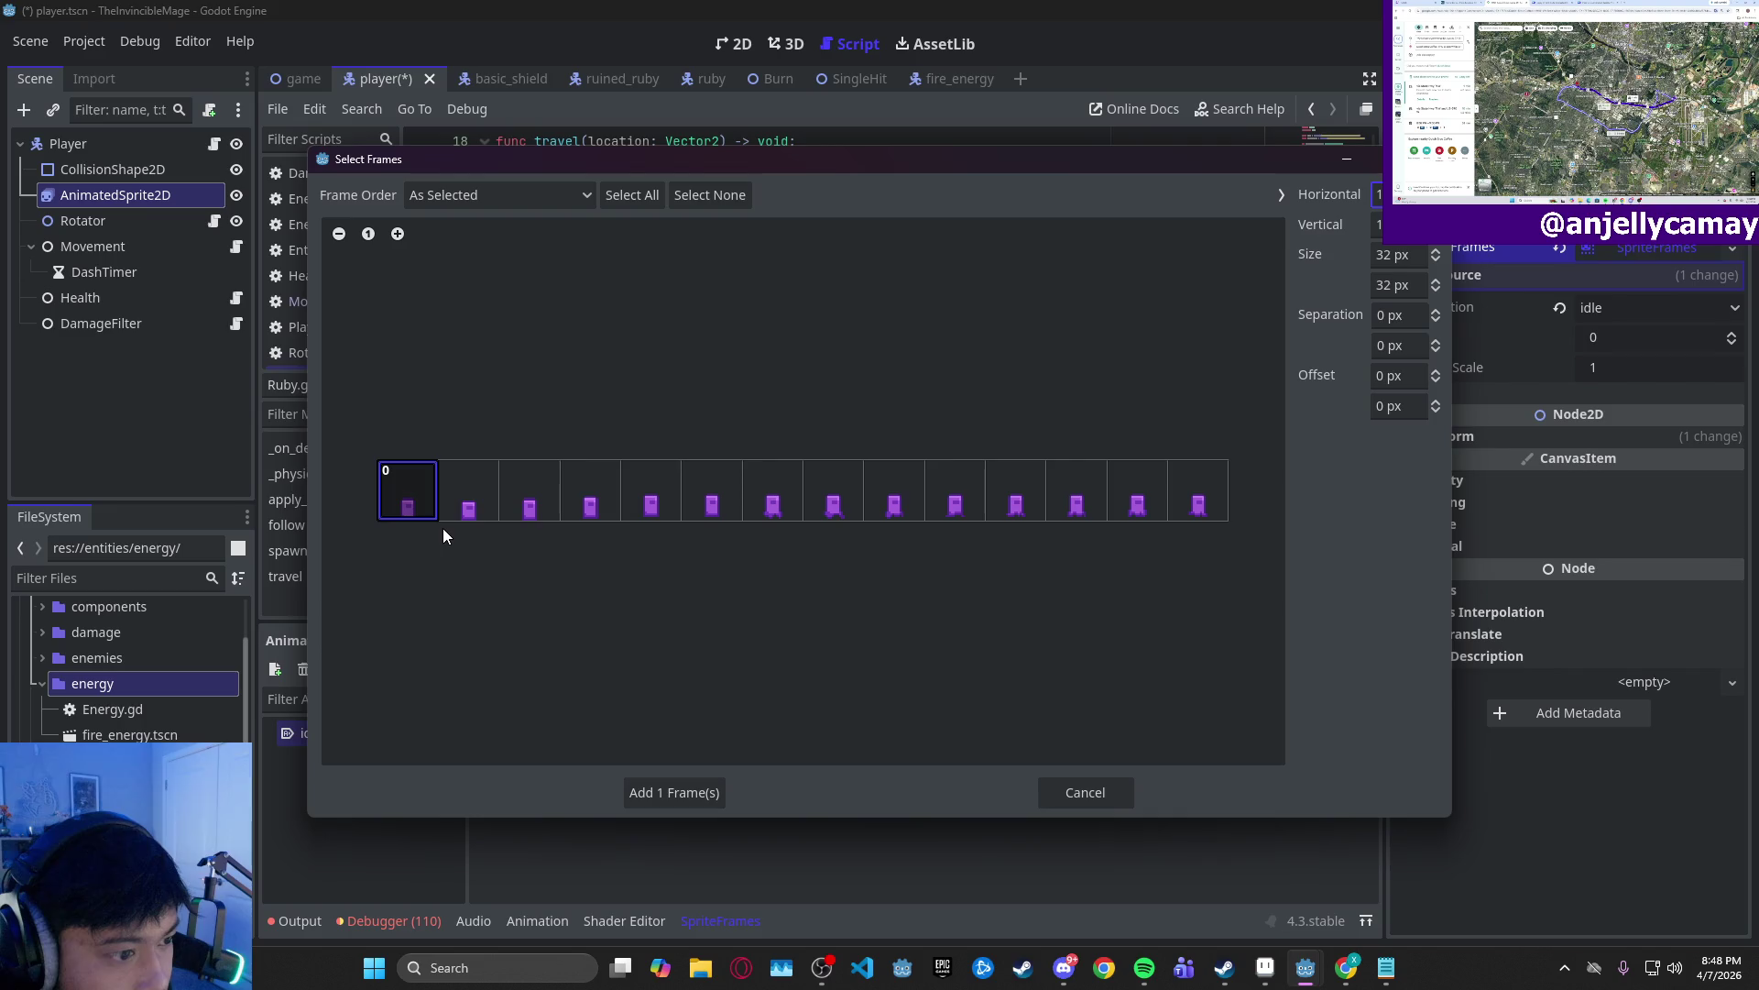
left_click(712, 793)
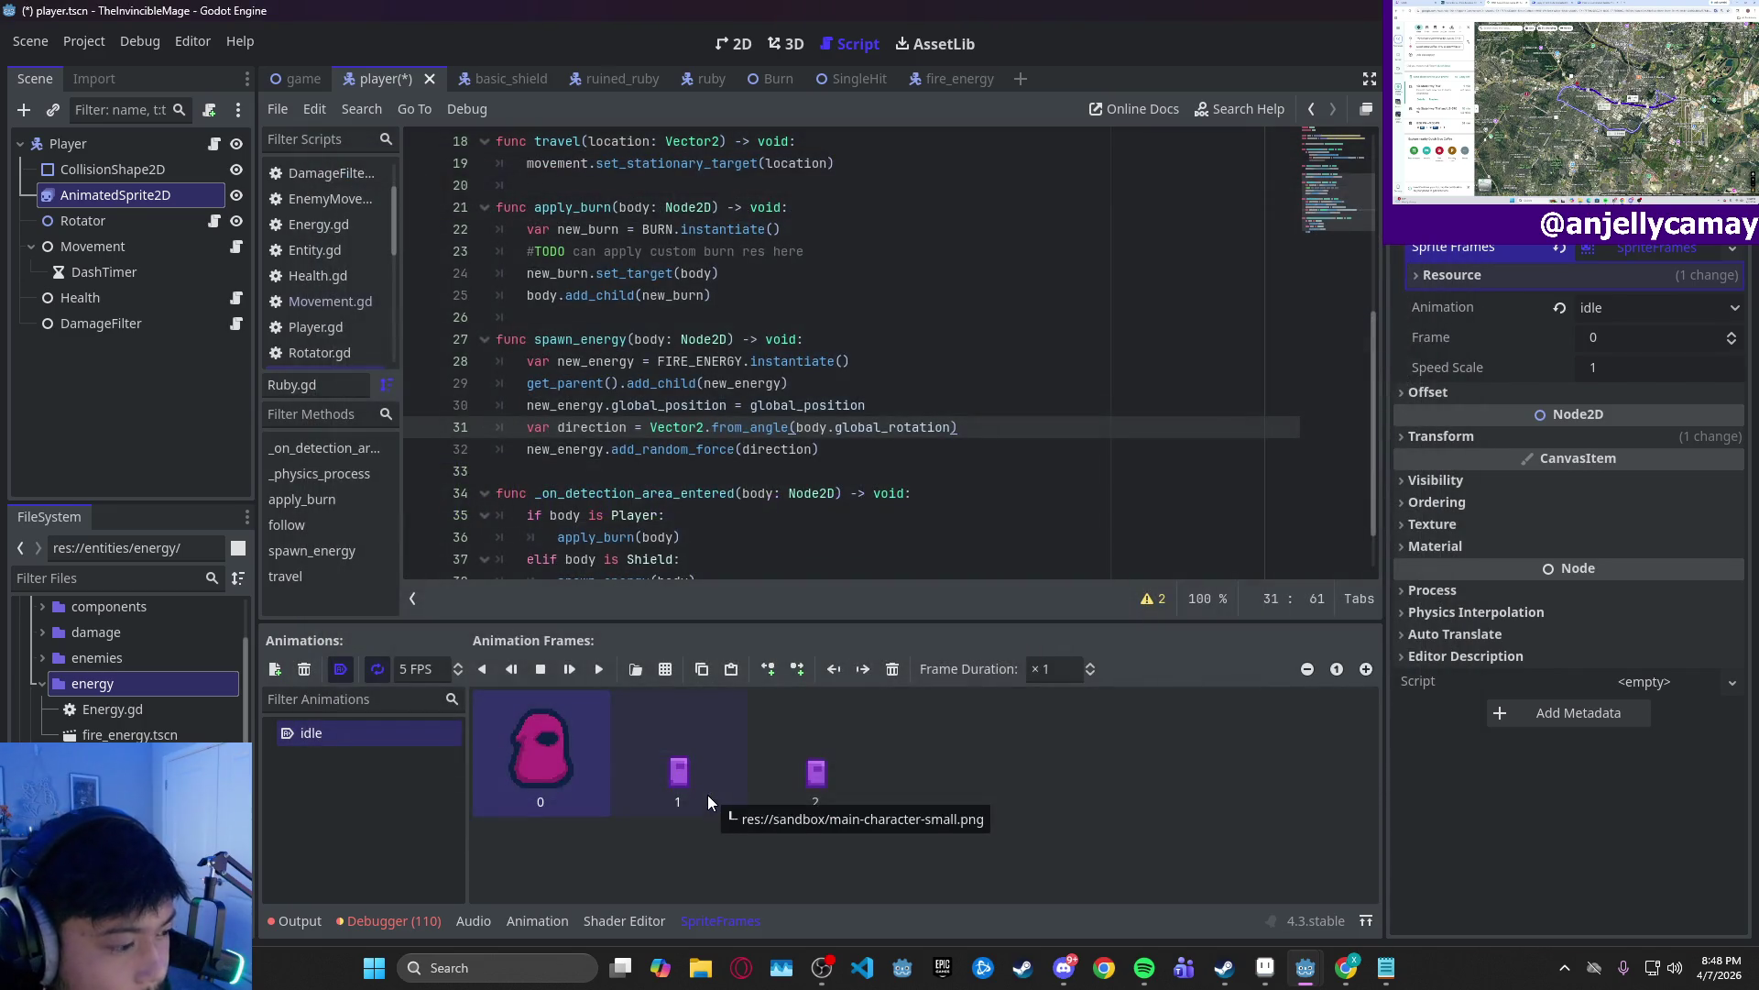
left_click(893, 669)
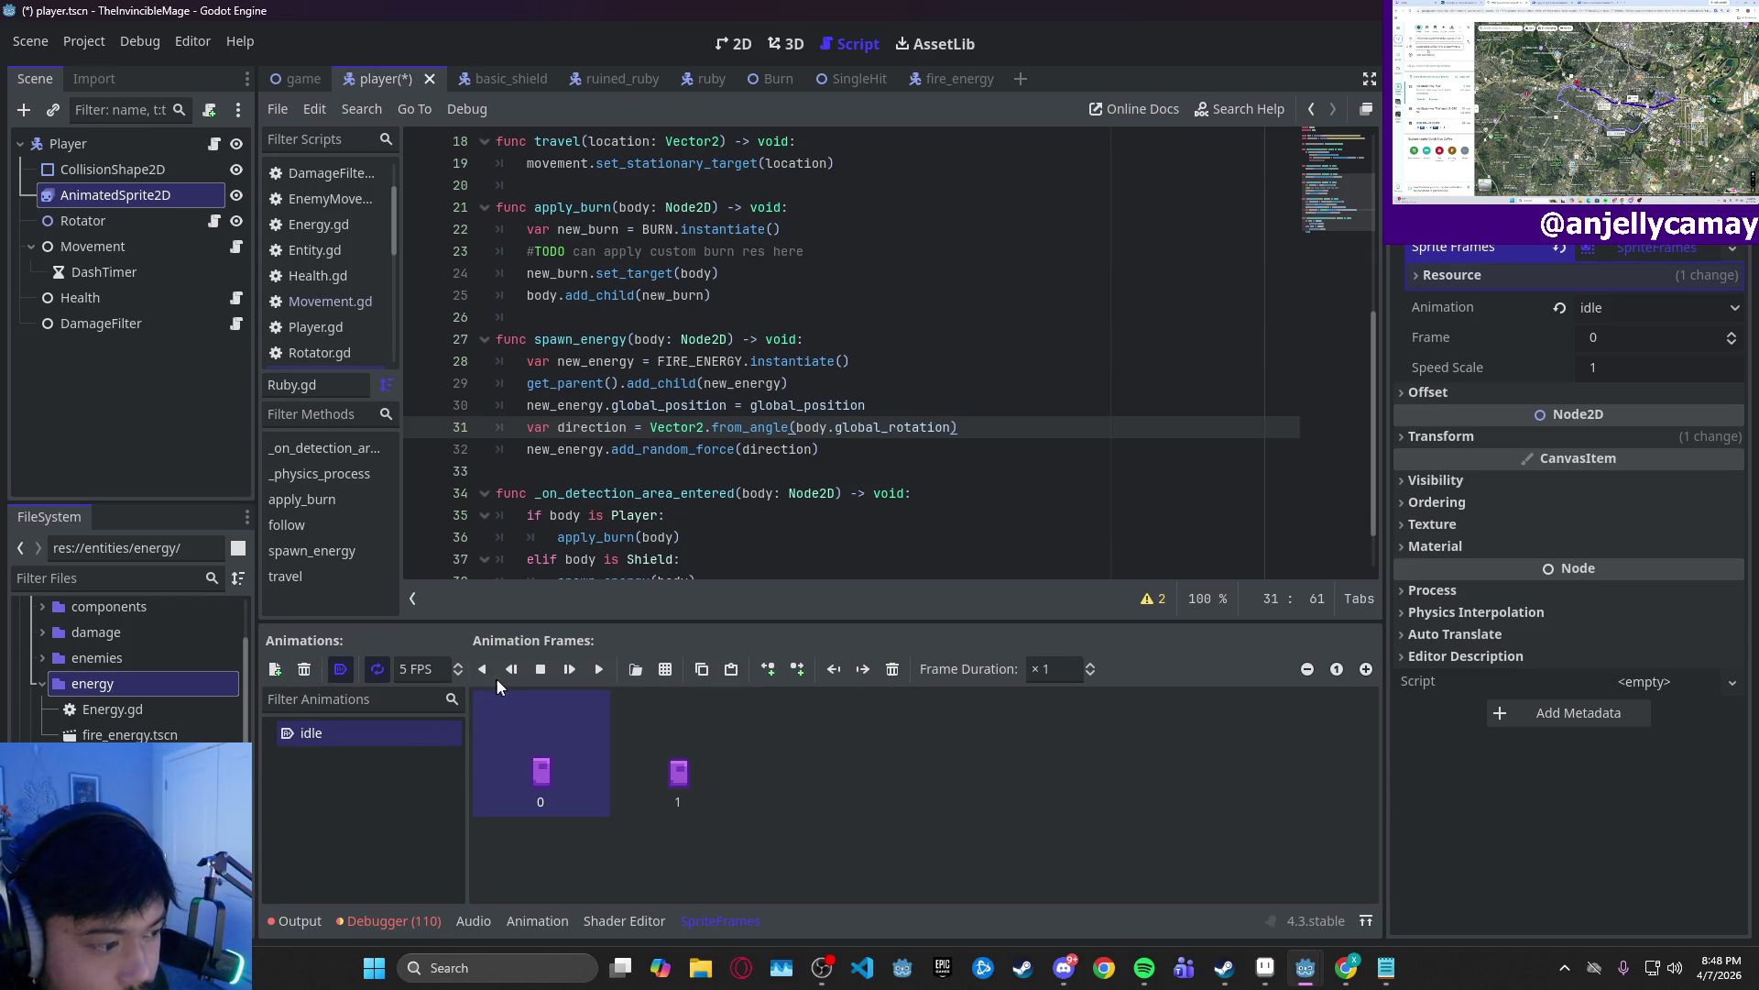
- Create a new animation named float and open main-character-small.png as its sprite sheet
left_click(272, 669)
left_click(307, 757)
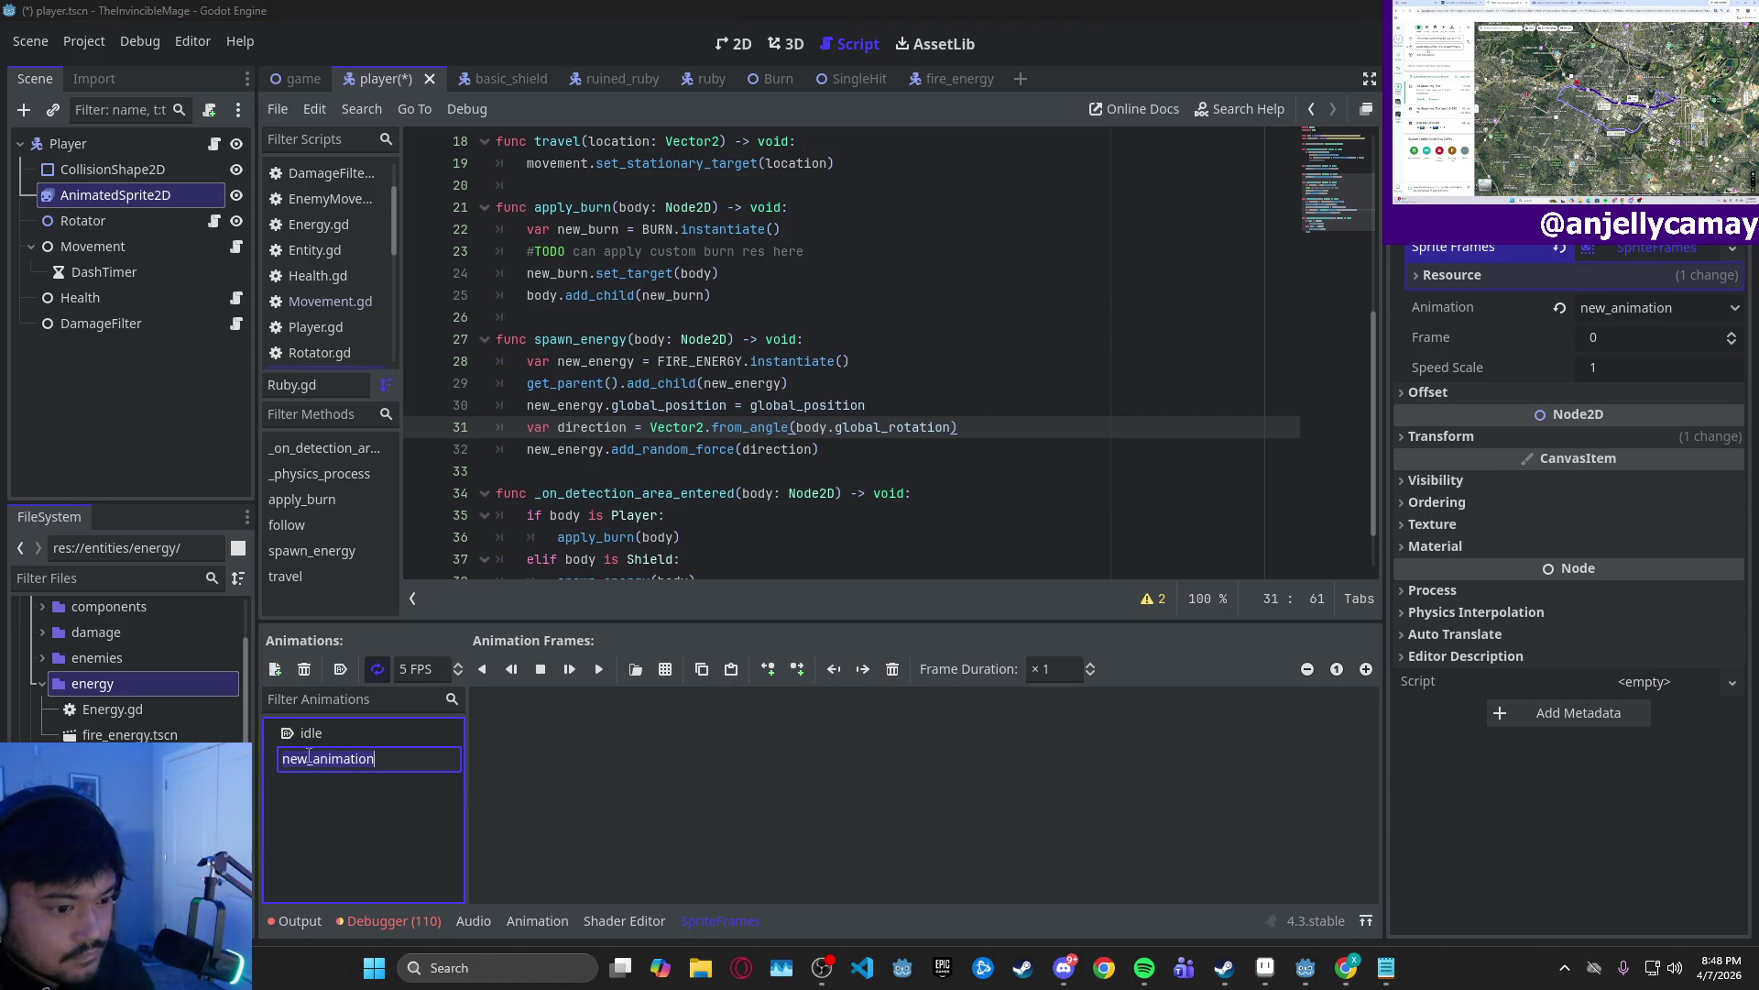
type("float")
key("Return")
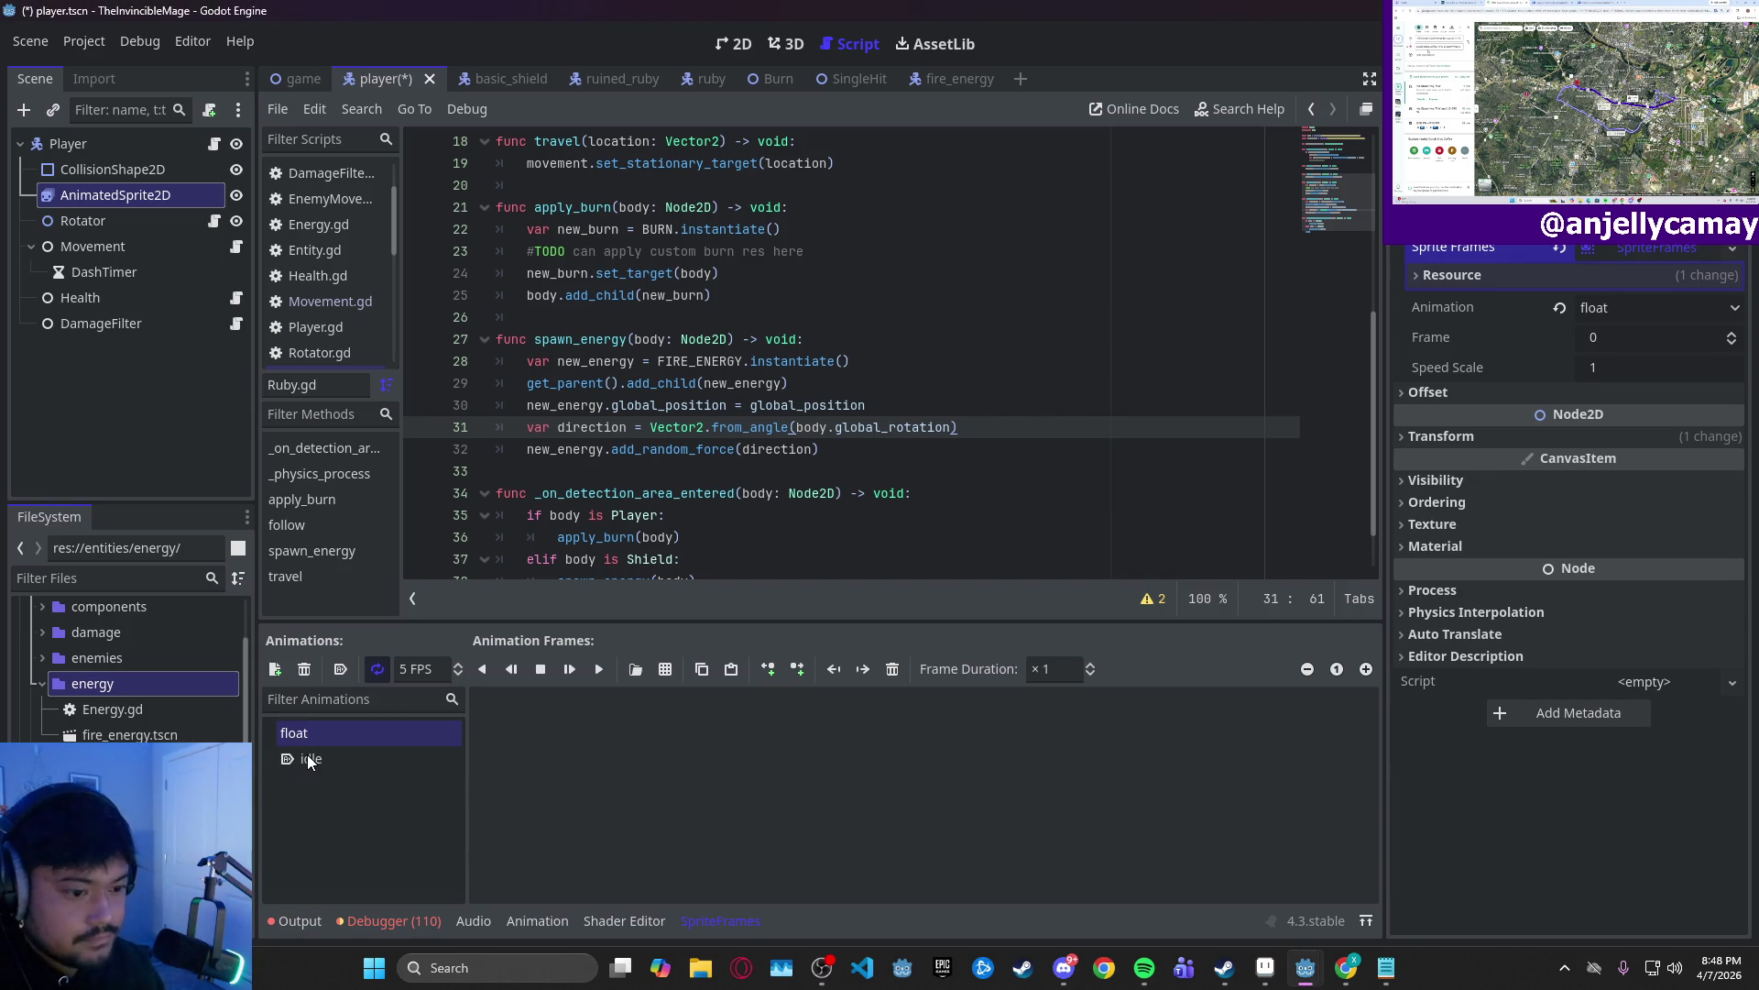
left_click(666, 669)
double_click(783, 289)
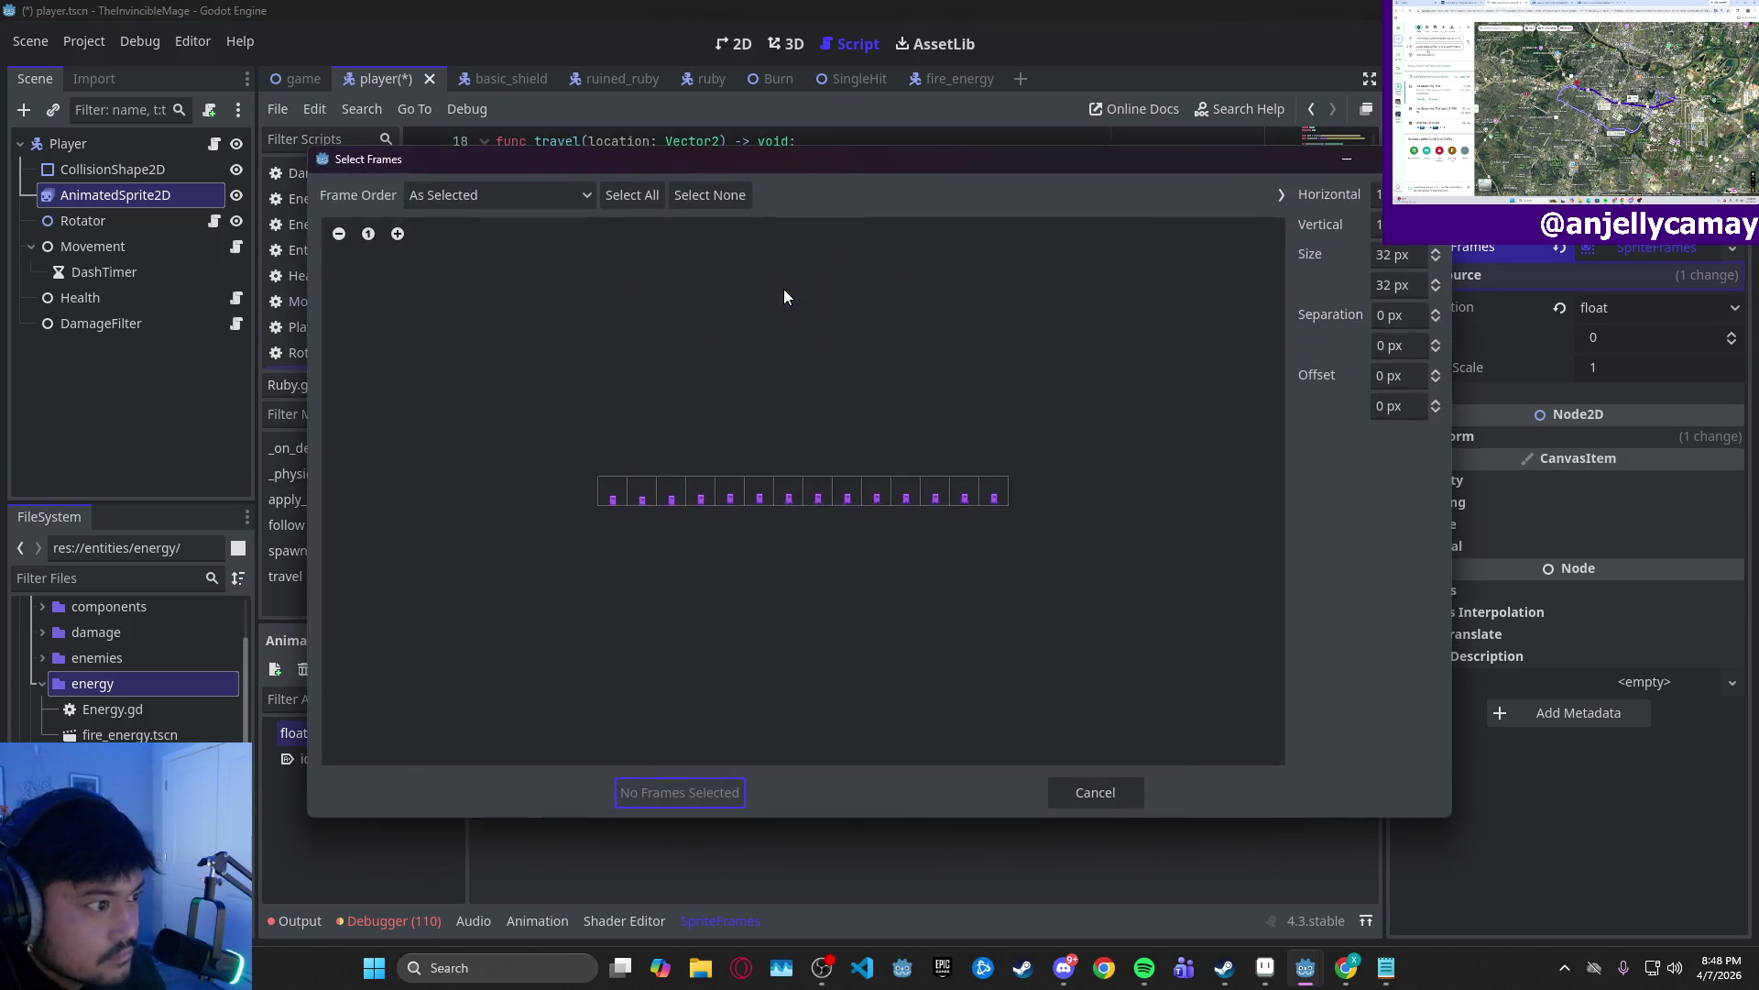
- Add four consecutive frames, starting from the sheet's third frame, to float
left_click(398, 235)
left_click(398, 235)
left_click(399, 235)
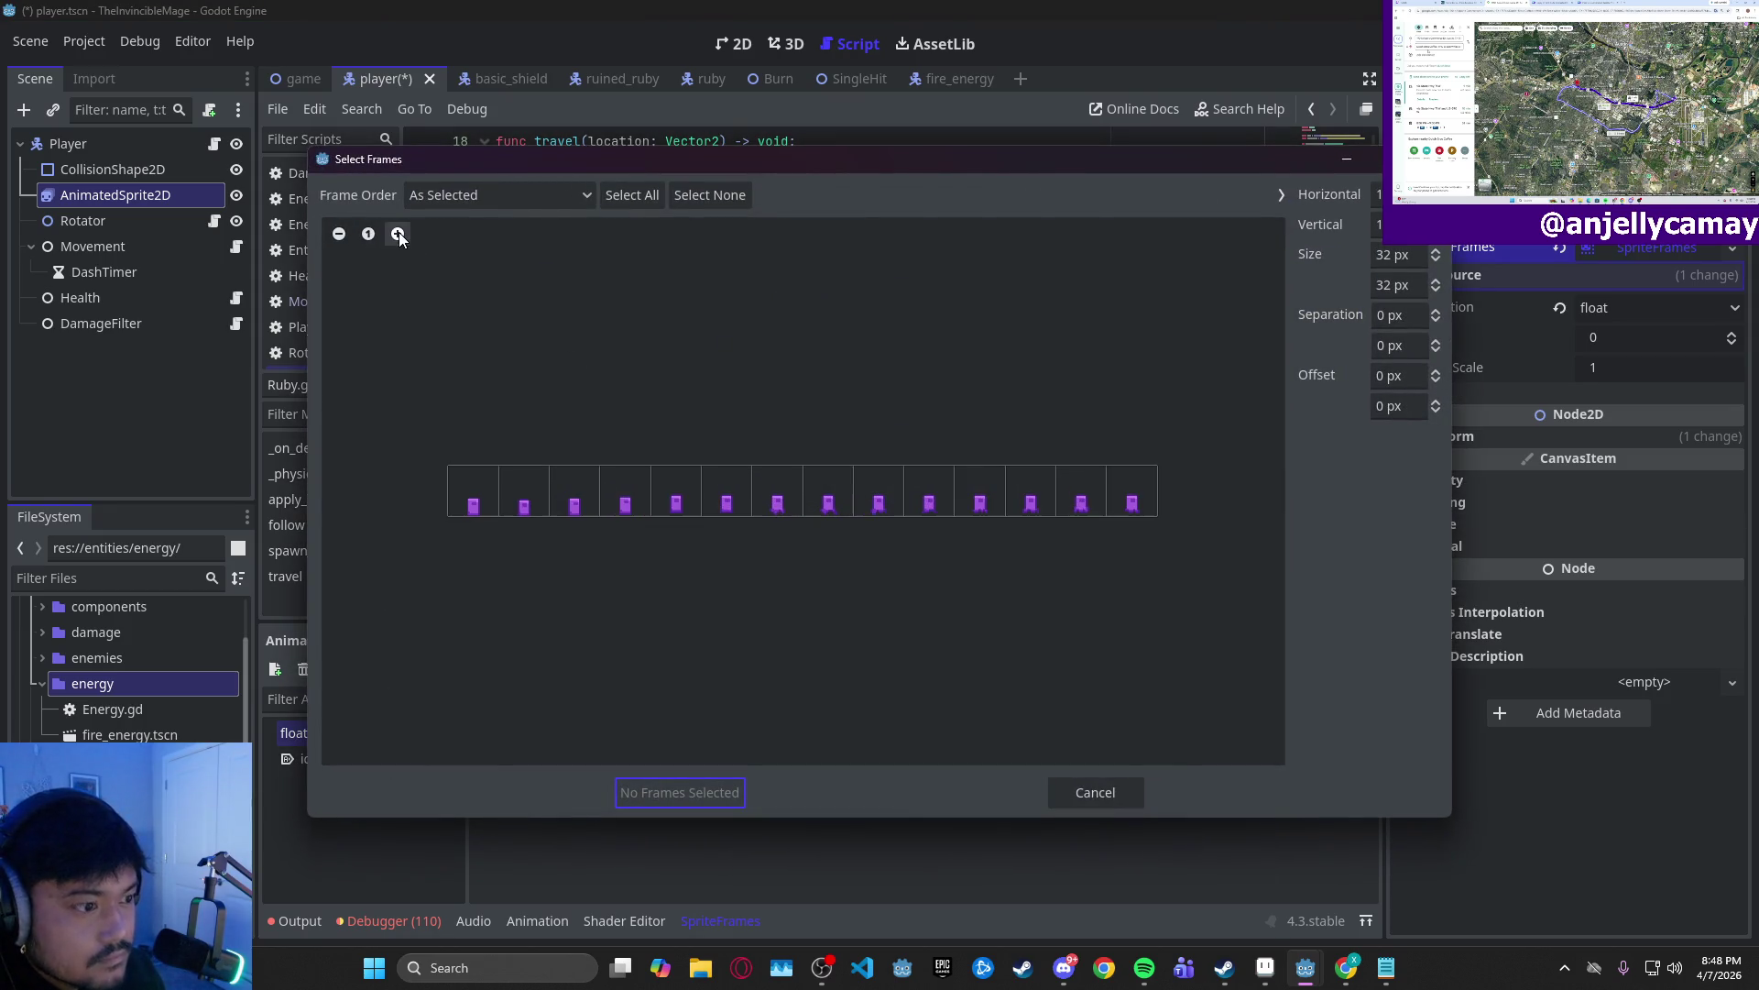
left_click(399, 235)
left_click(398, 235)
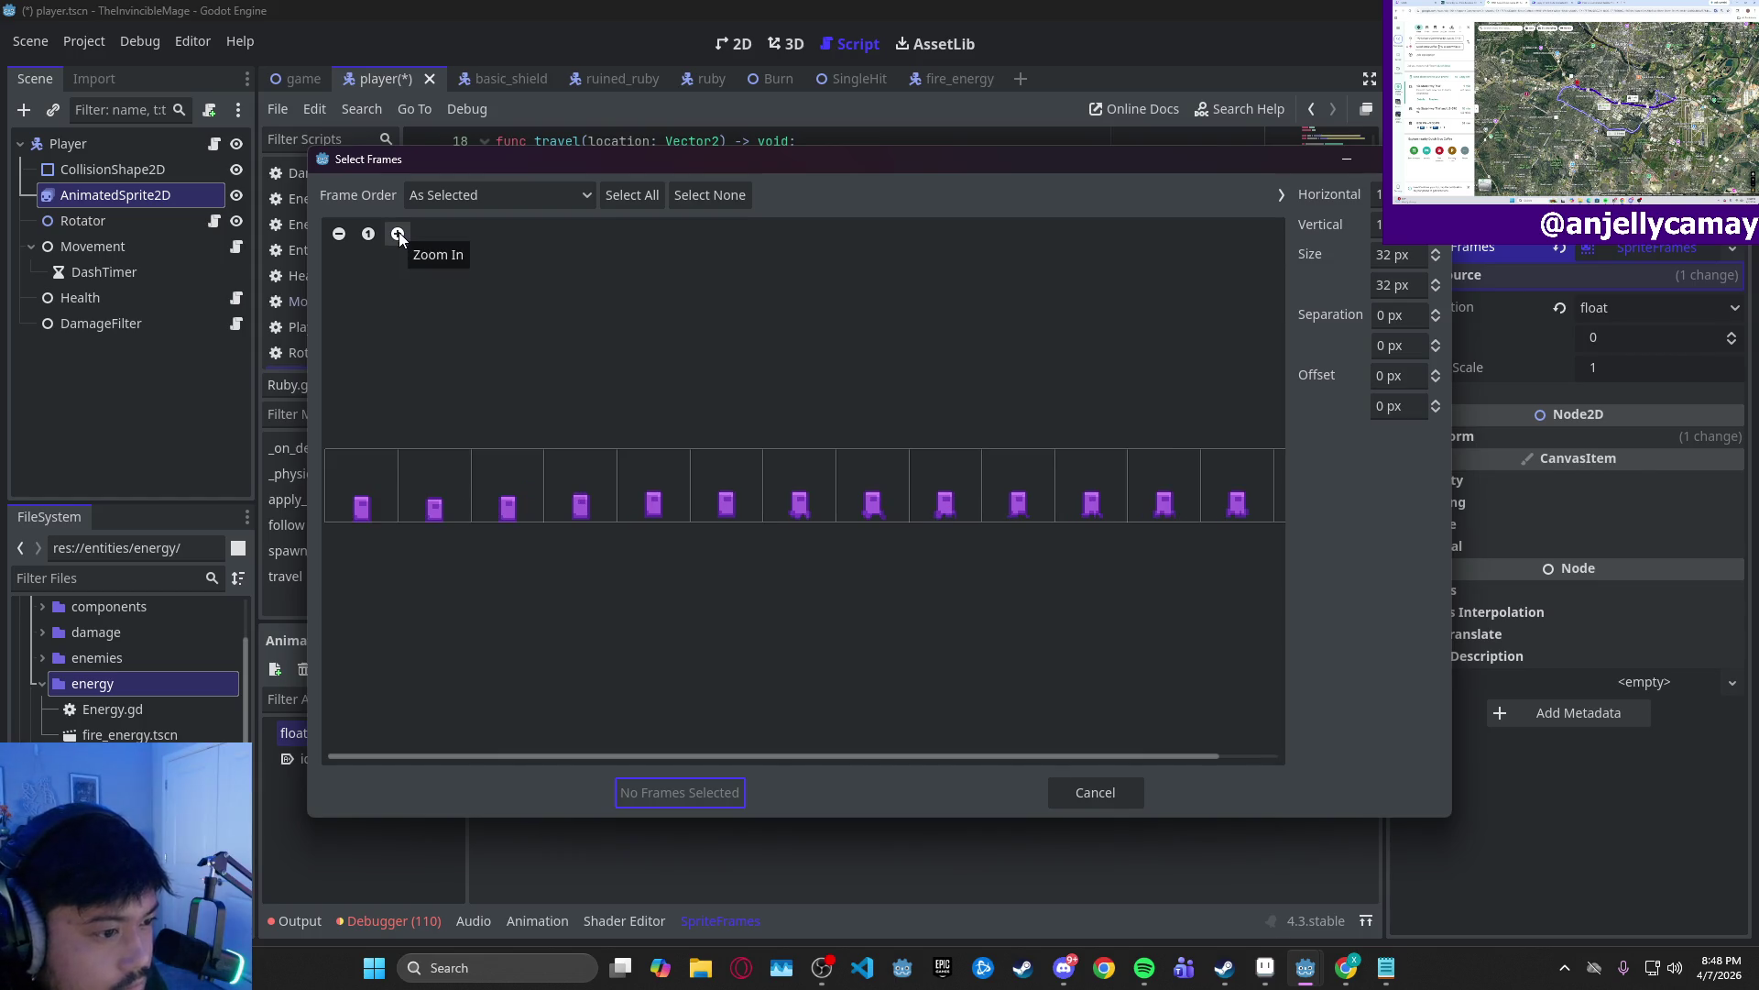
left_click(398, 234)
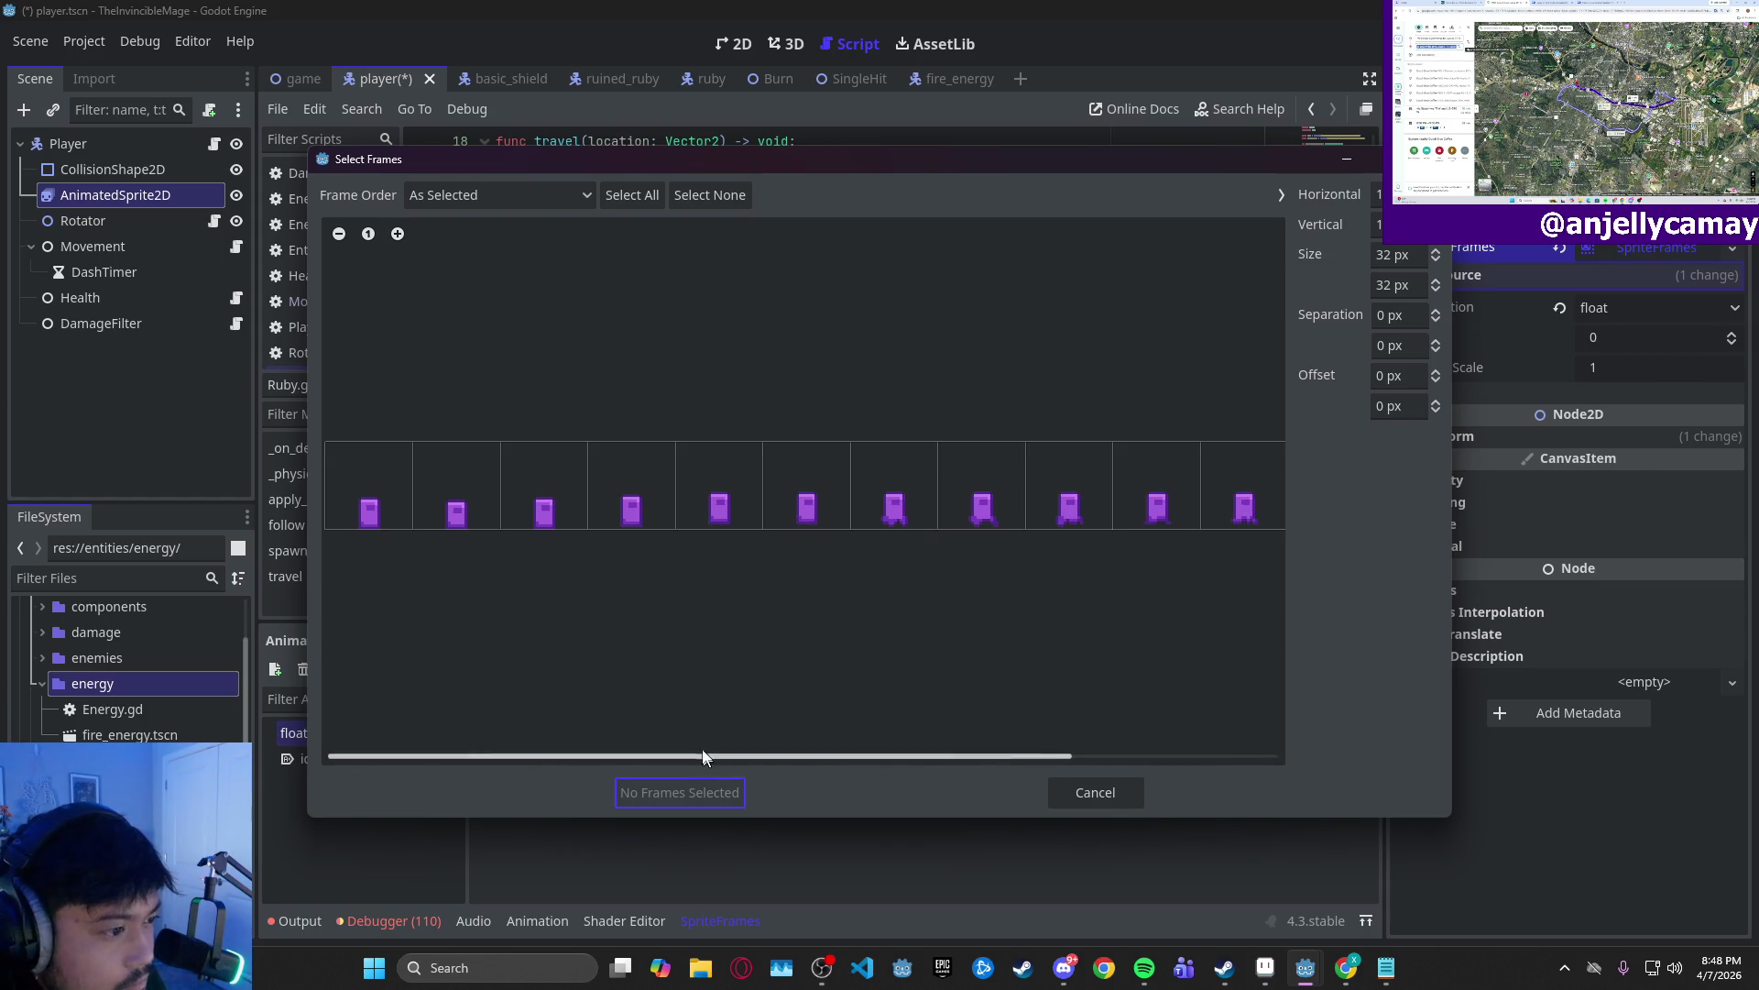
left_click(566, 506)
left_click(656, 508)
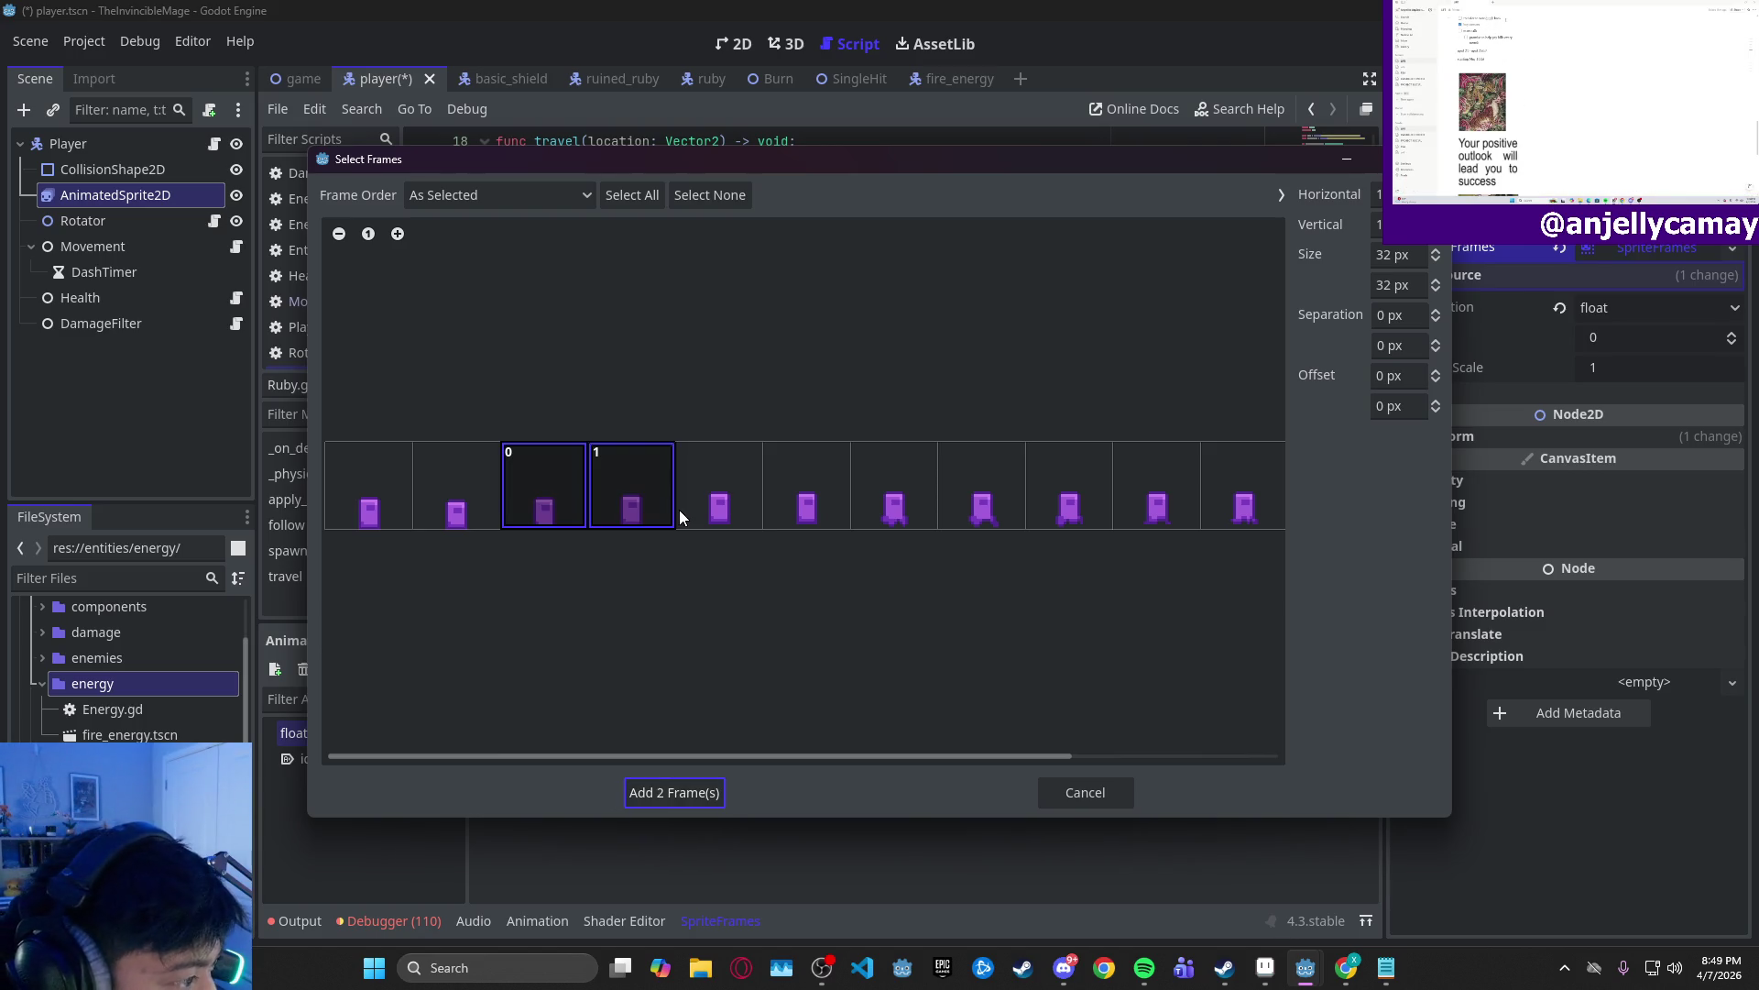
left_click(716, 513)
left_click(809, 493)
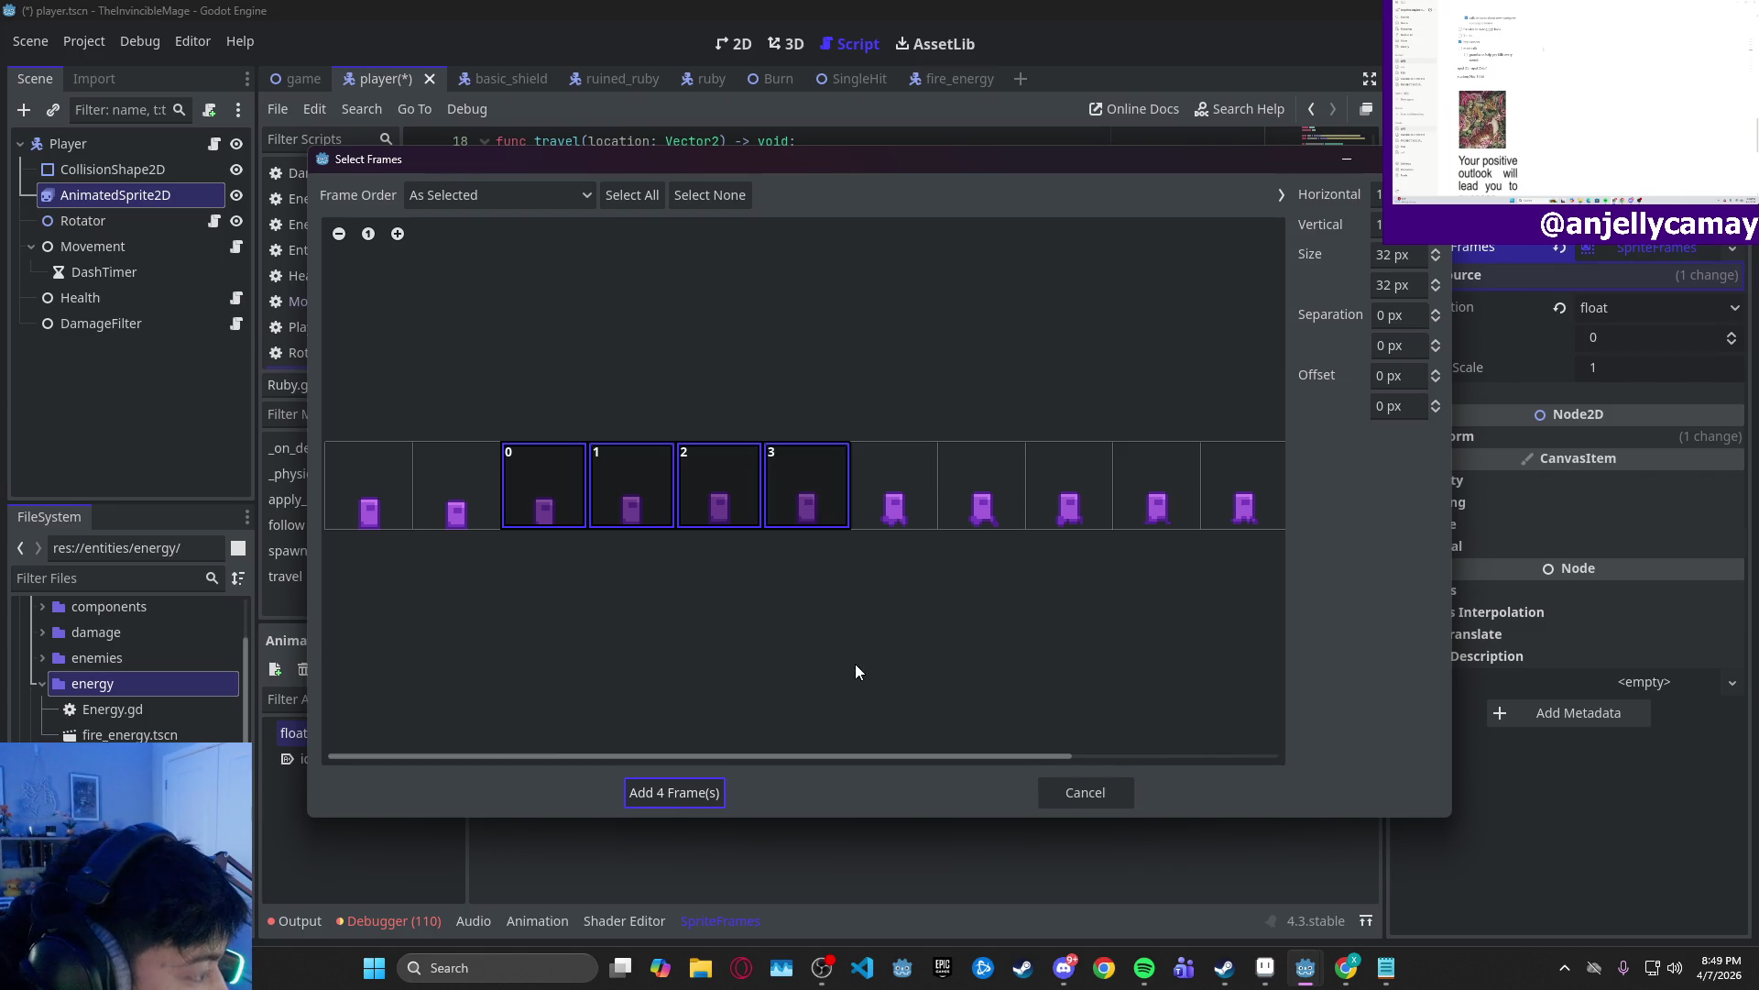
left_click(703, 784)
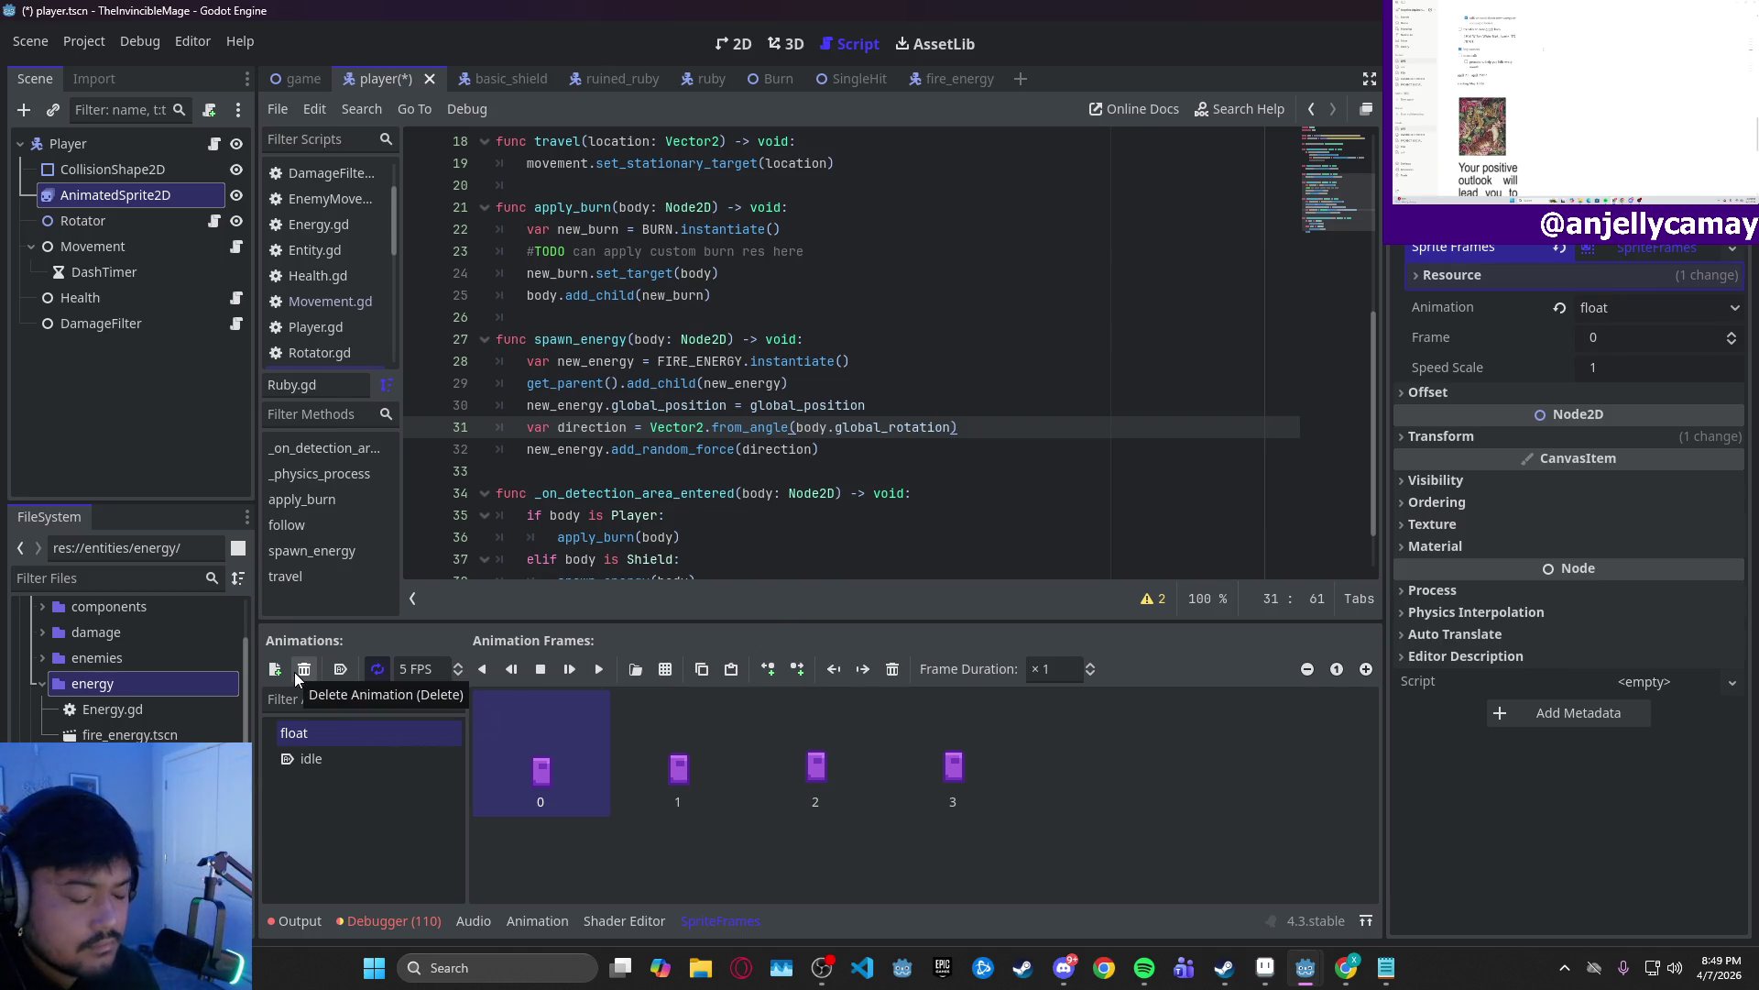
double_click(332, 734)
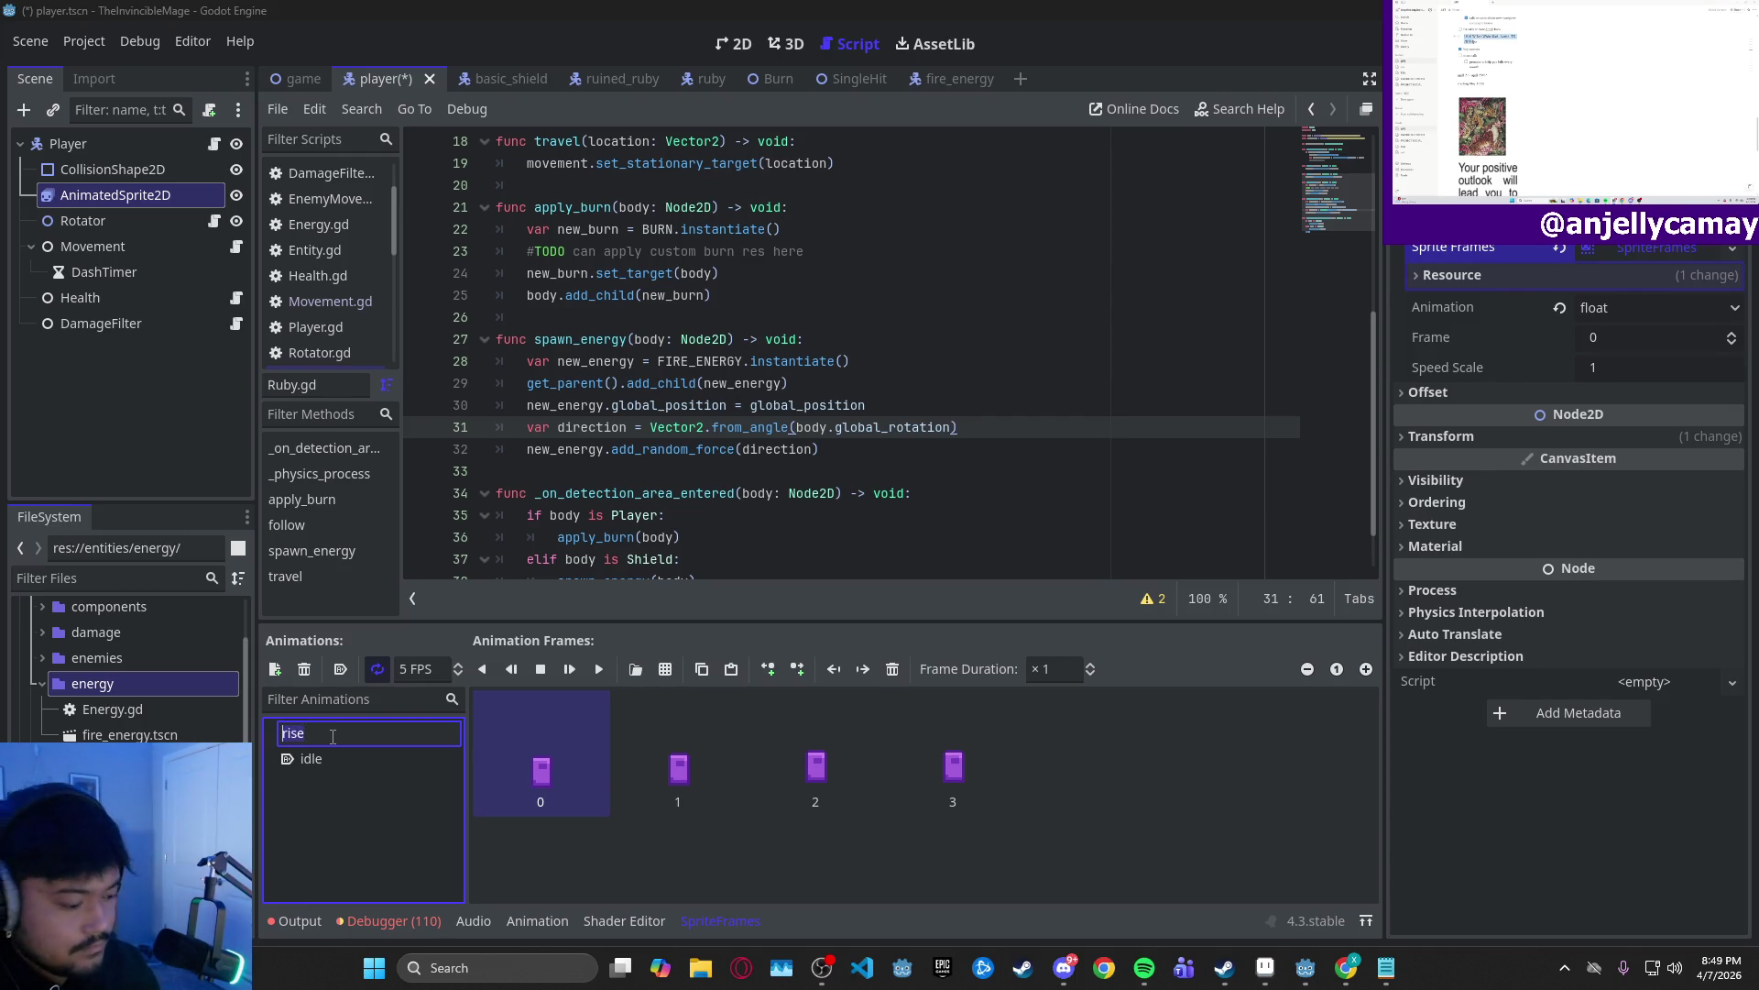
type("float")
key("Return")
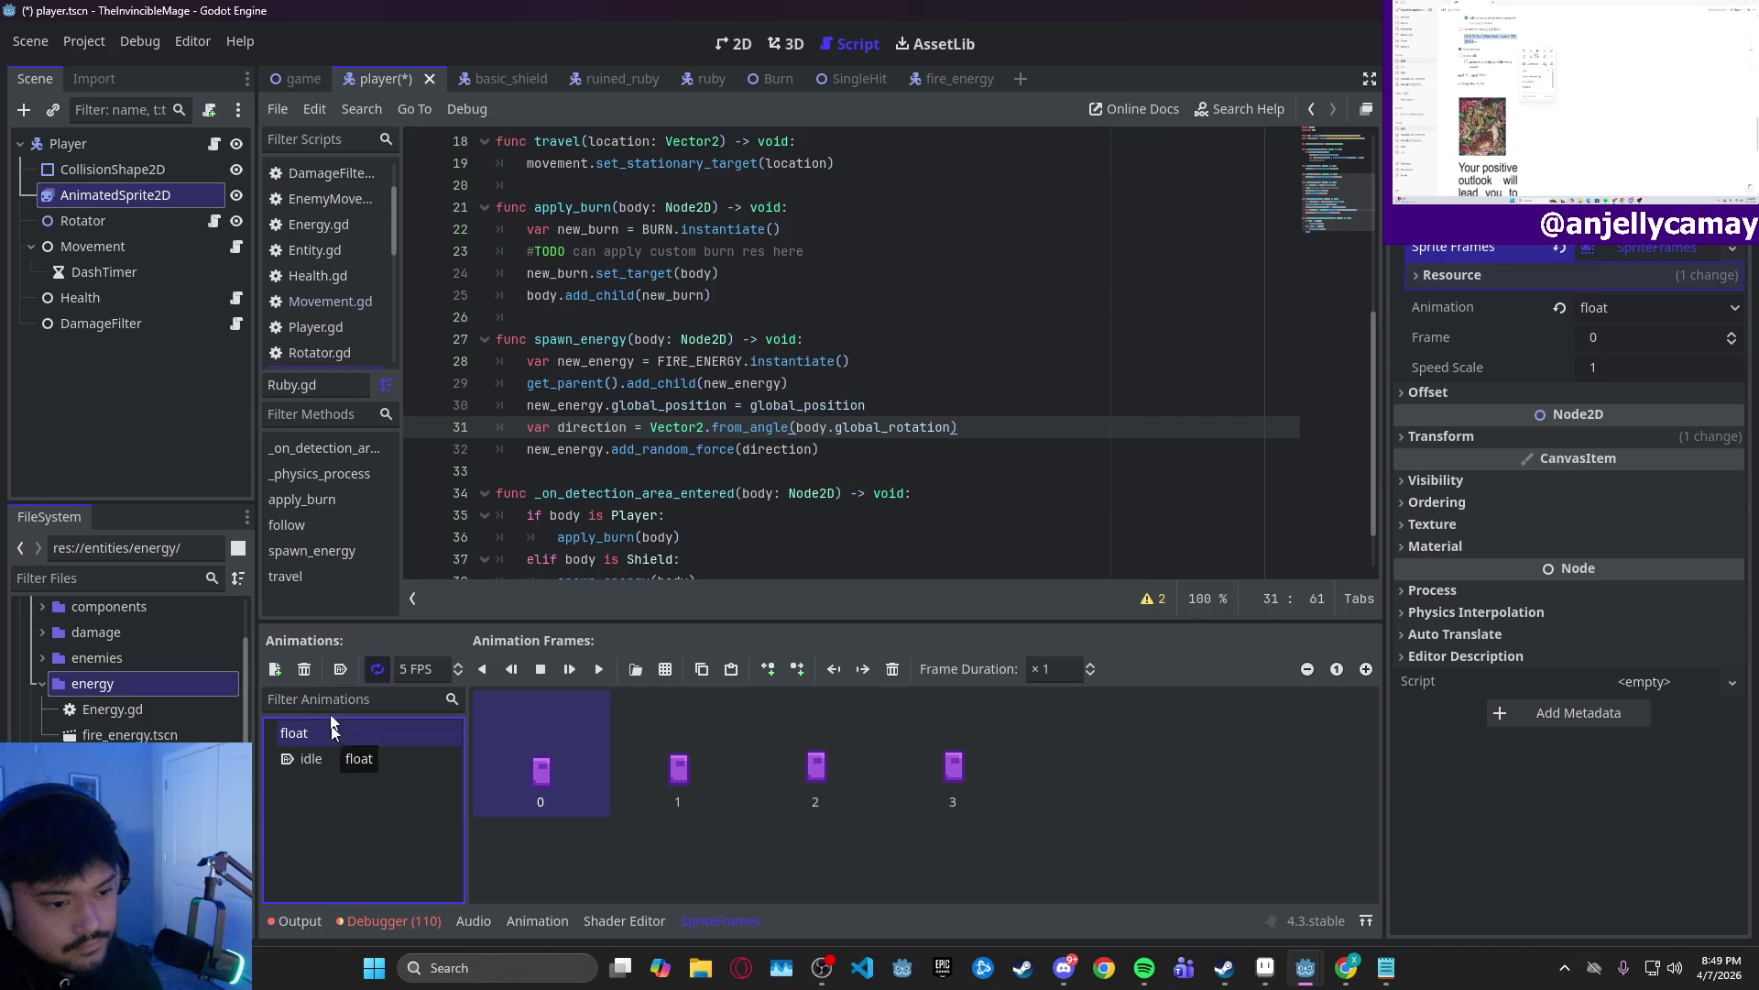
left_click(376, 673)
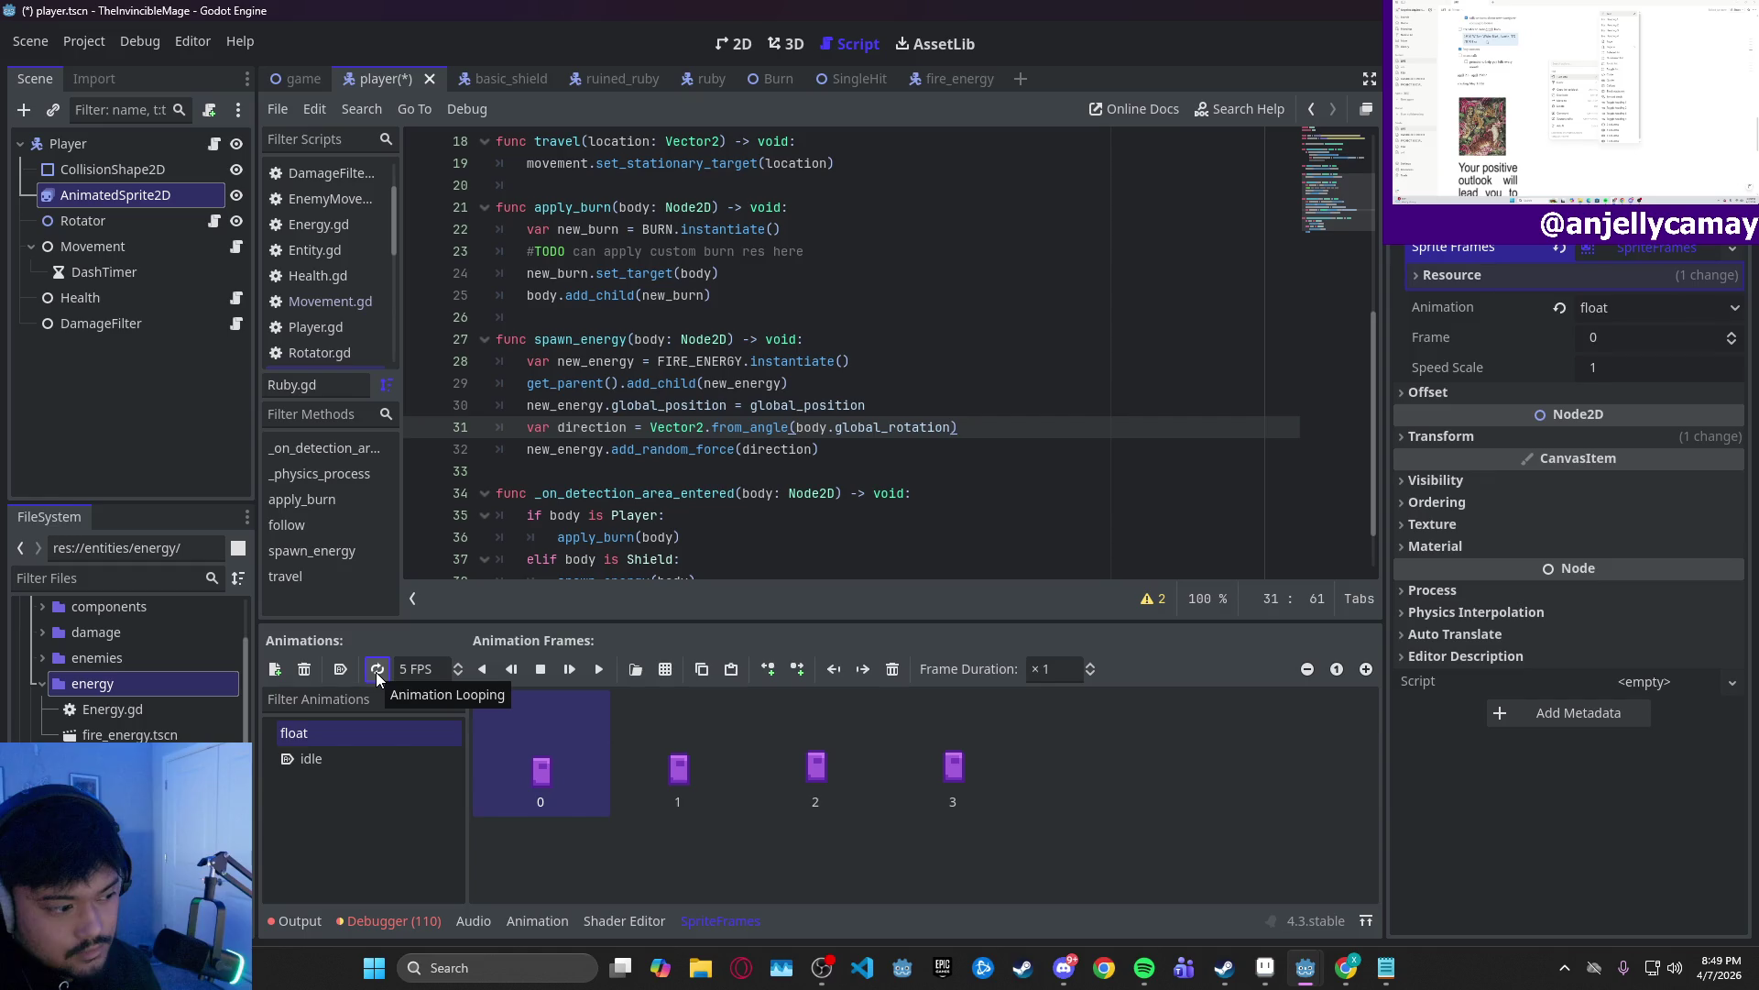
left_click(377, 676)
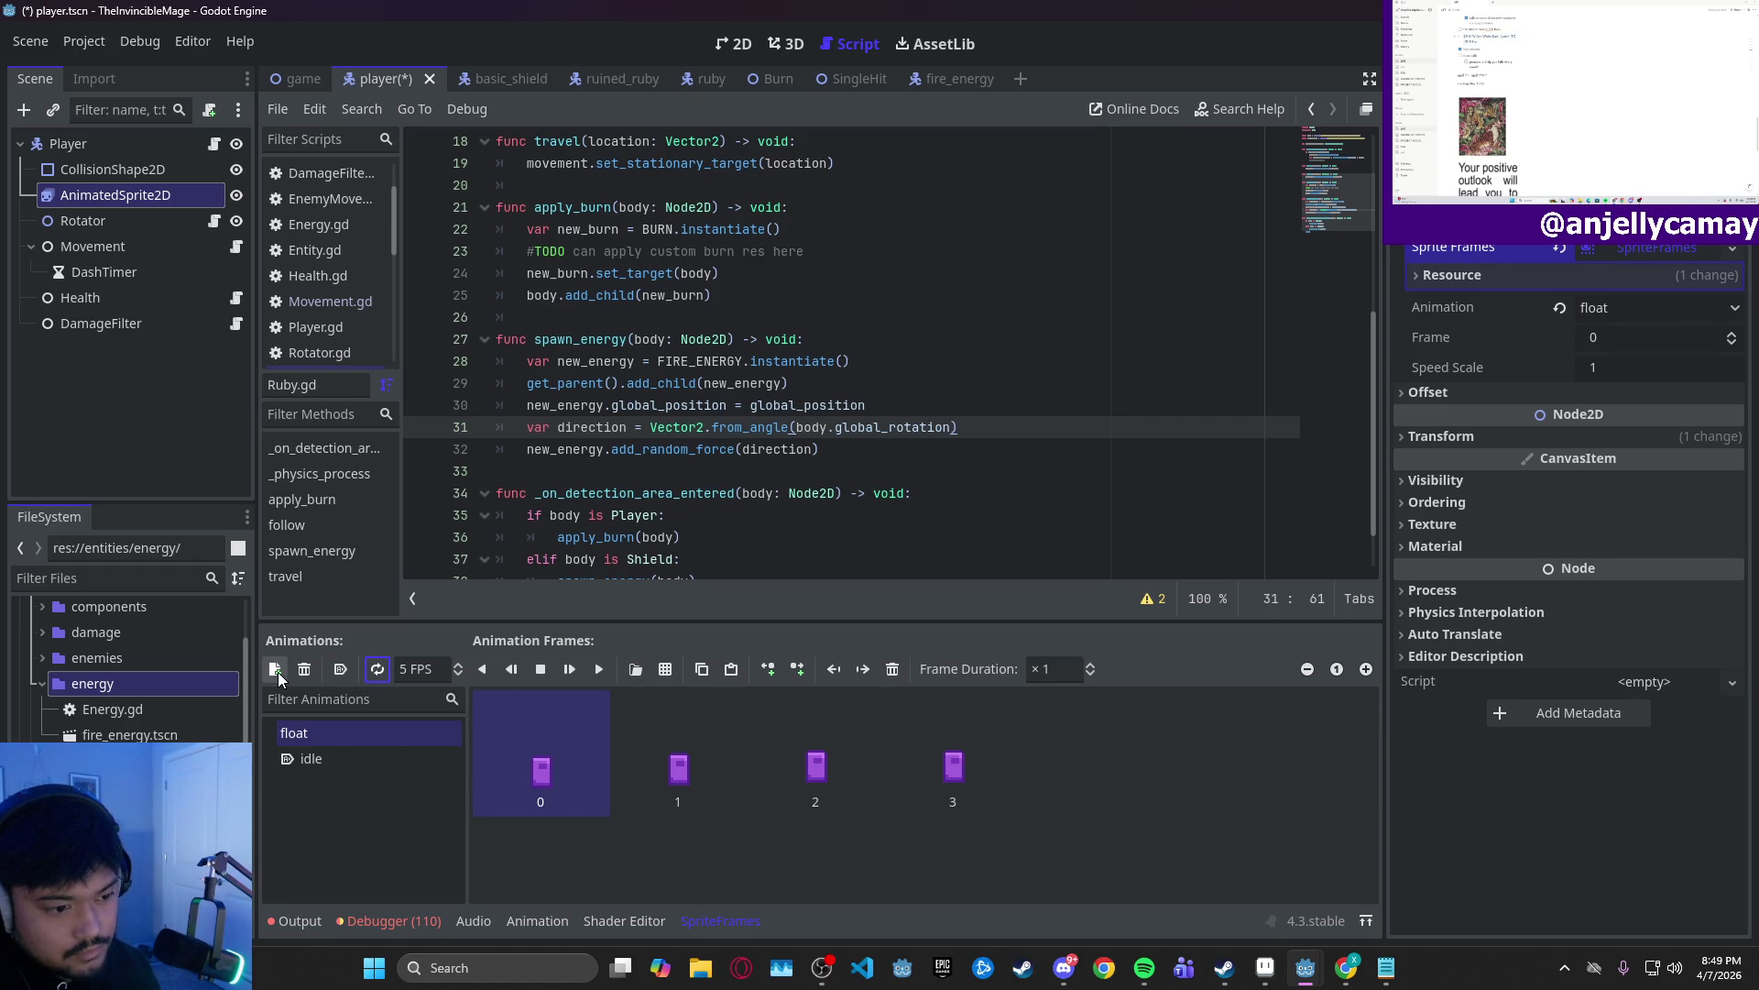
- Create a new animation named chant and open main-character-small.png for its frames
left_click(277, 671)
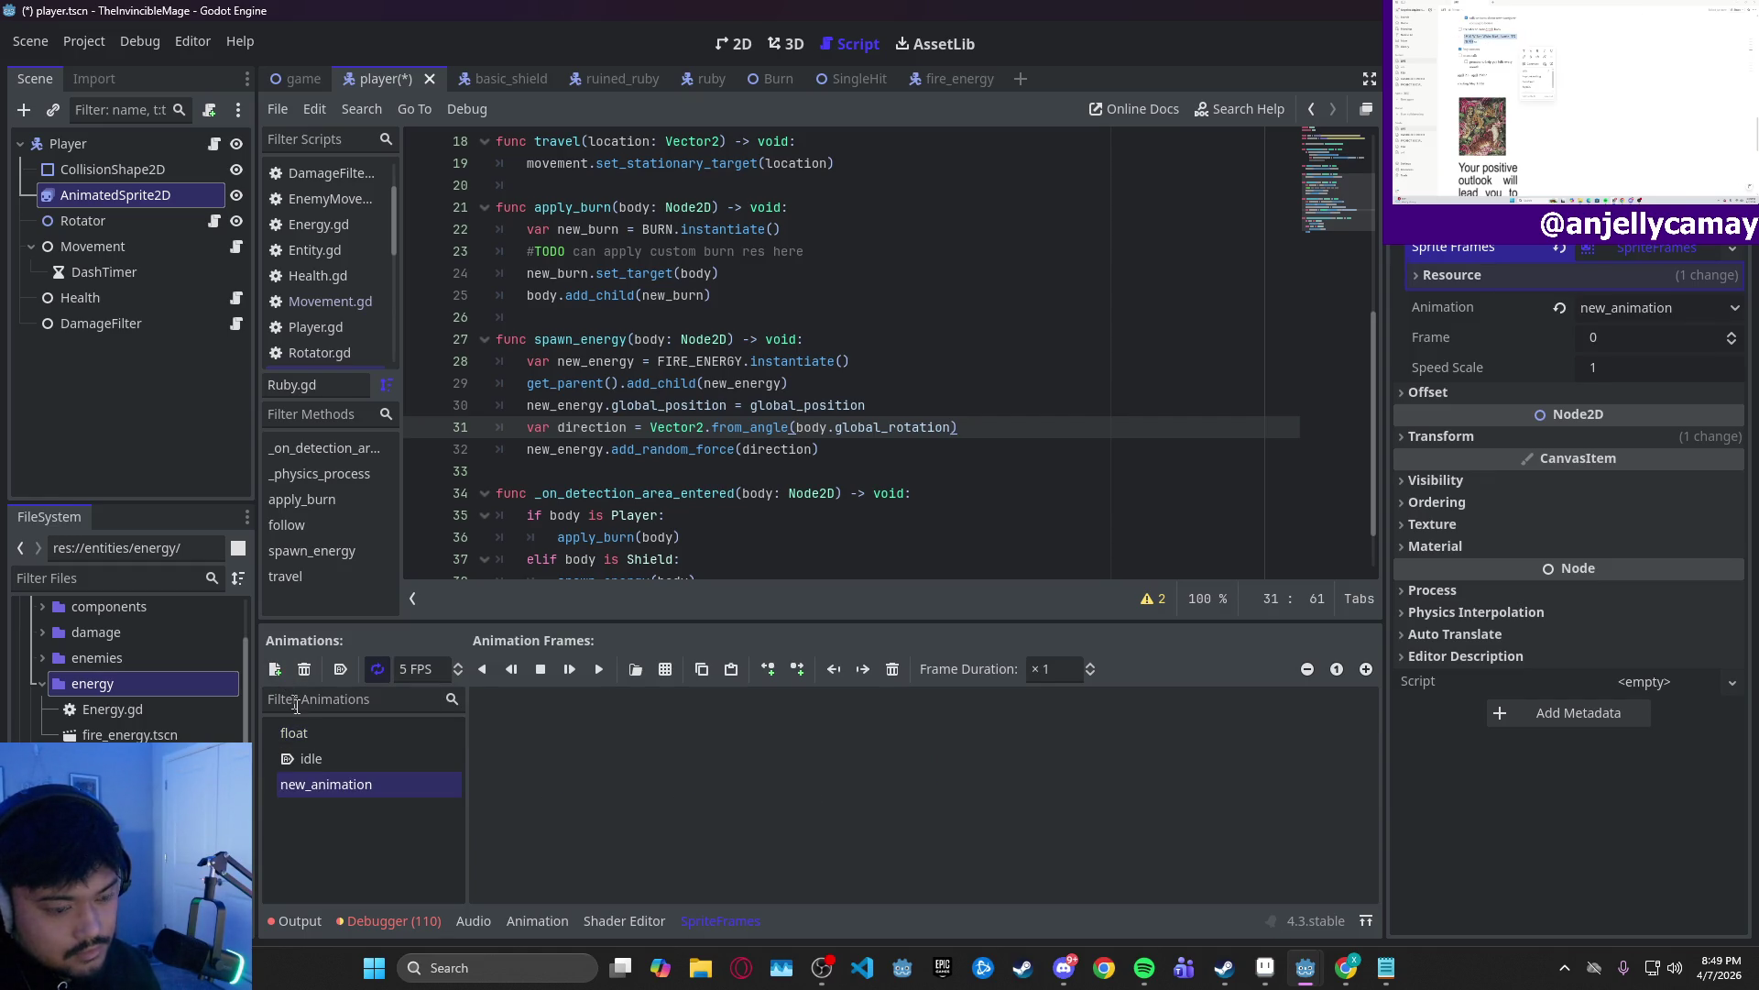
left_click(325, 786)
type("chant")
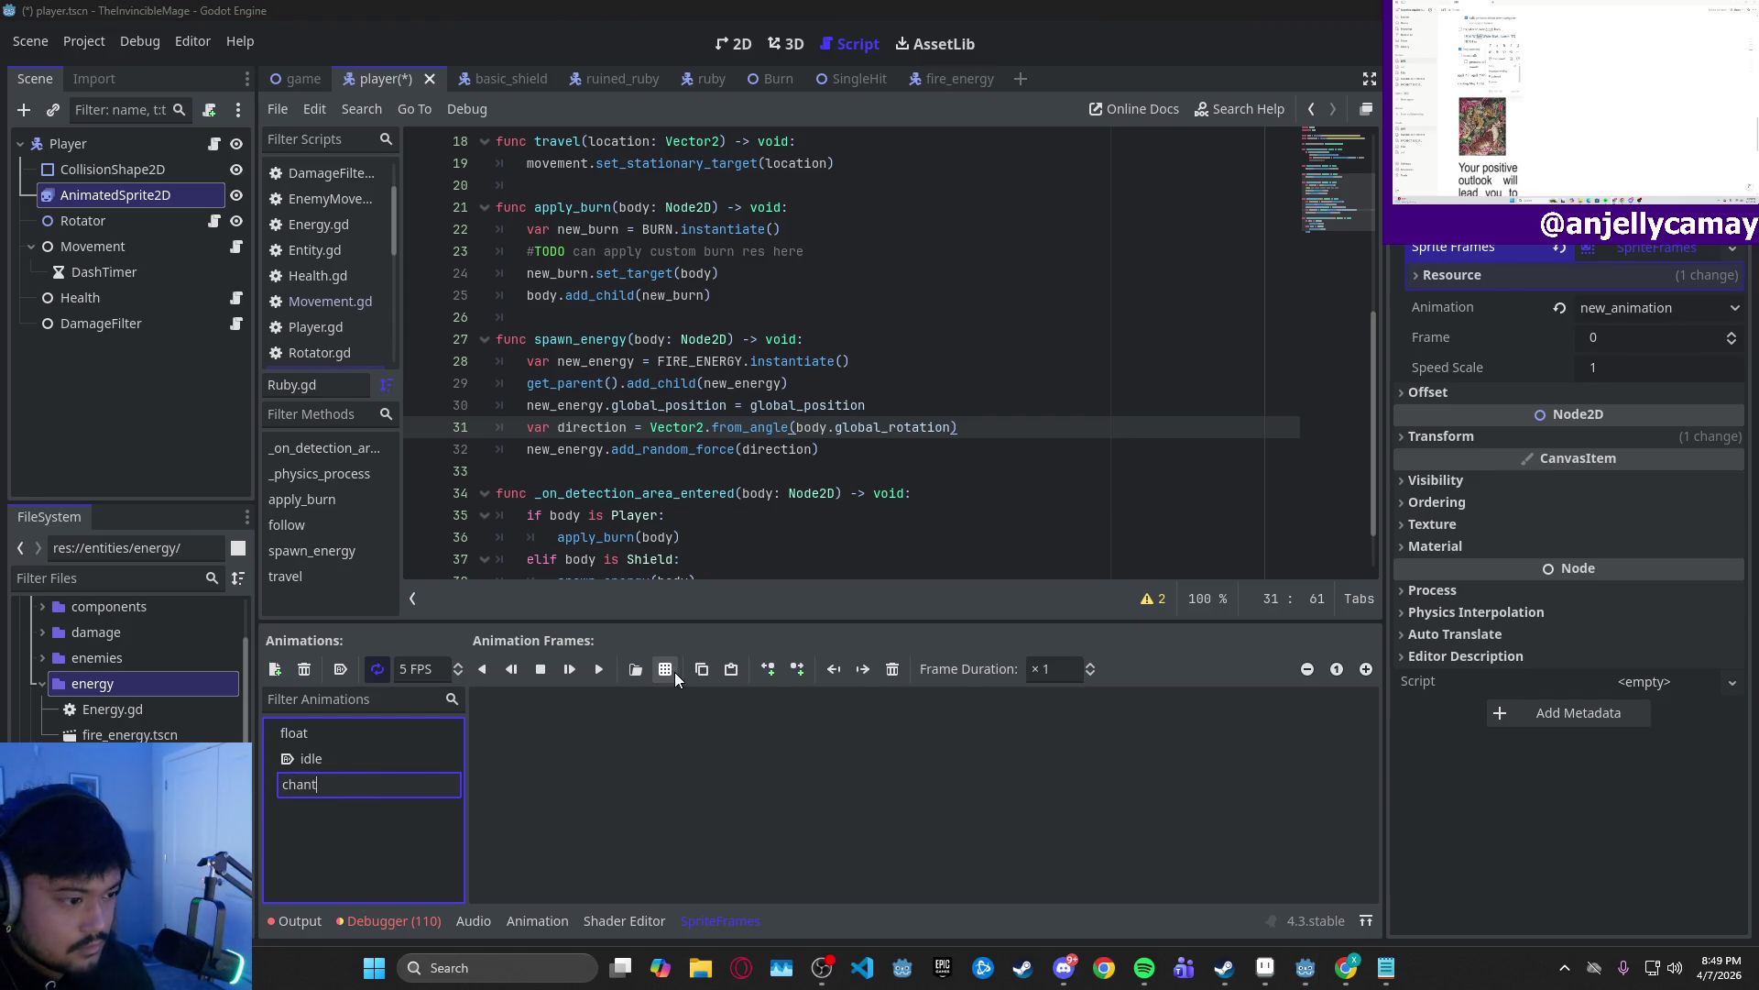
key("Return")
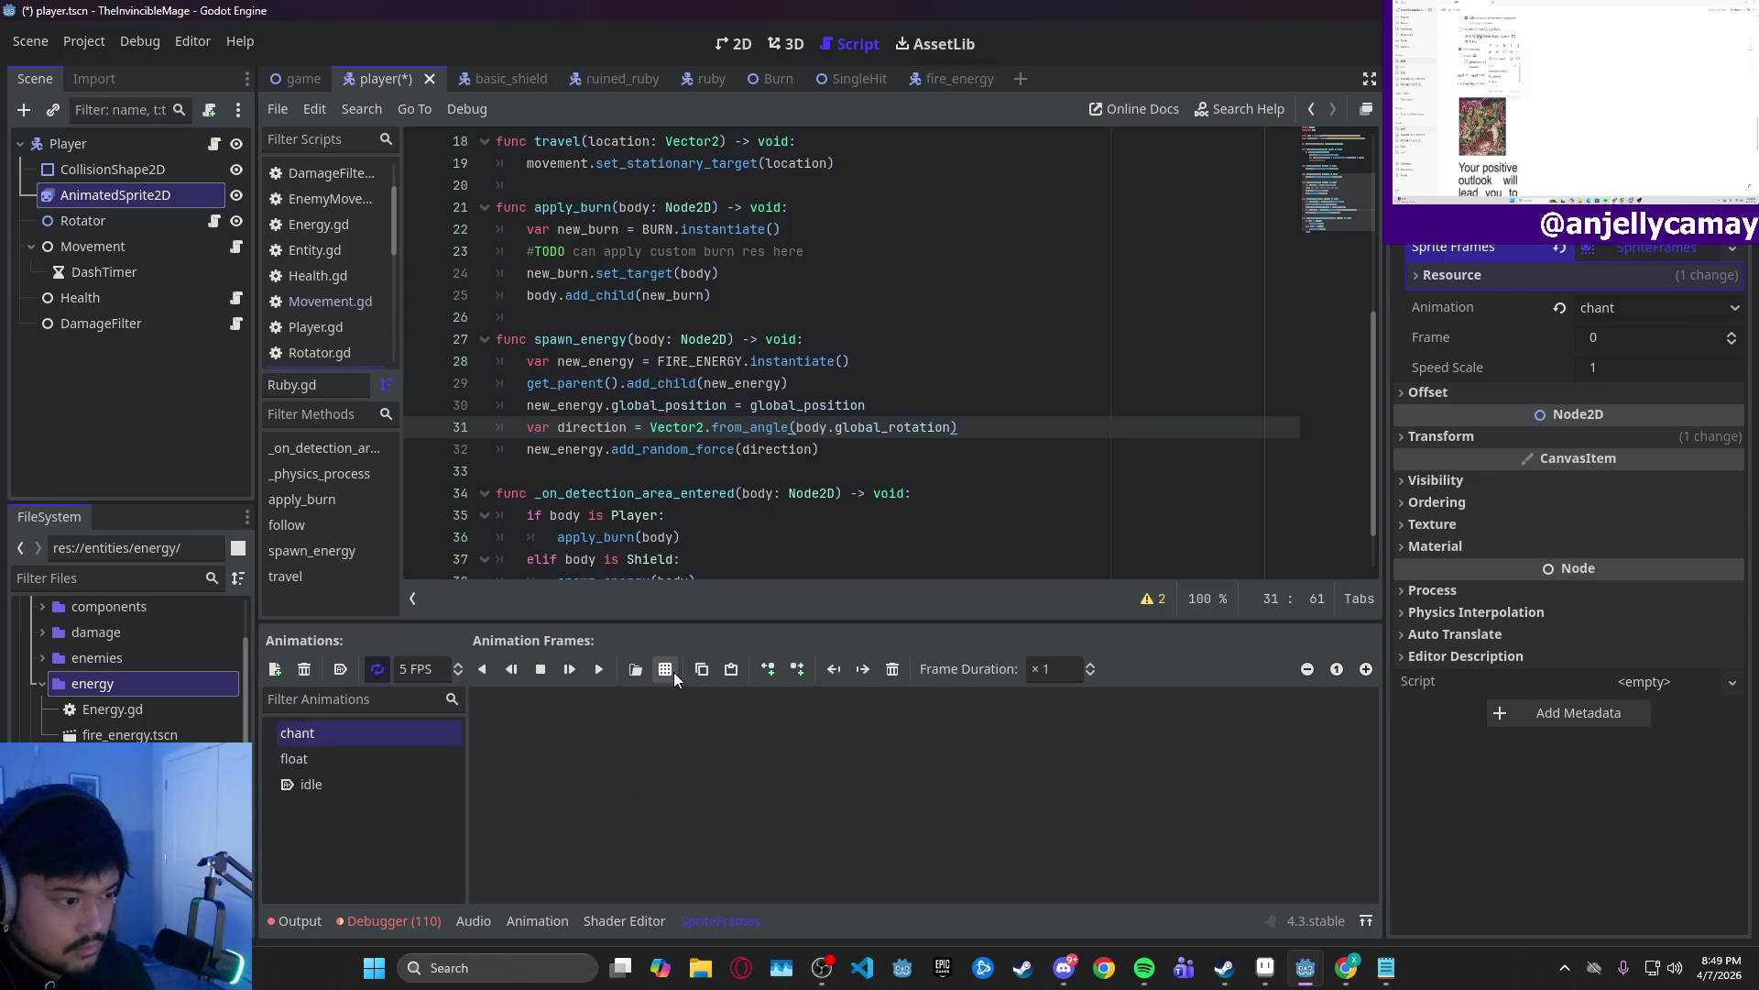
left_click(673, 673)
left_click(808, 268)
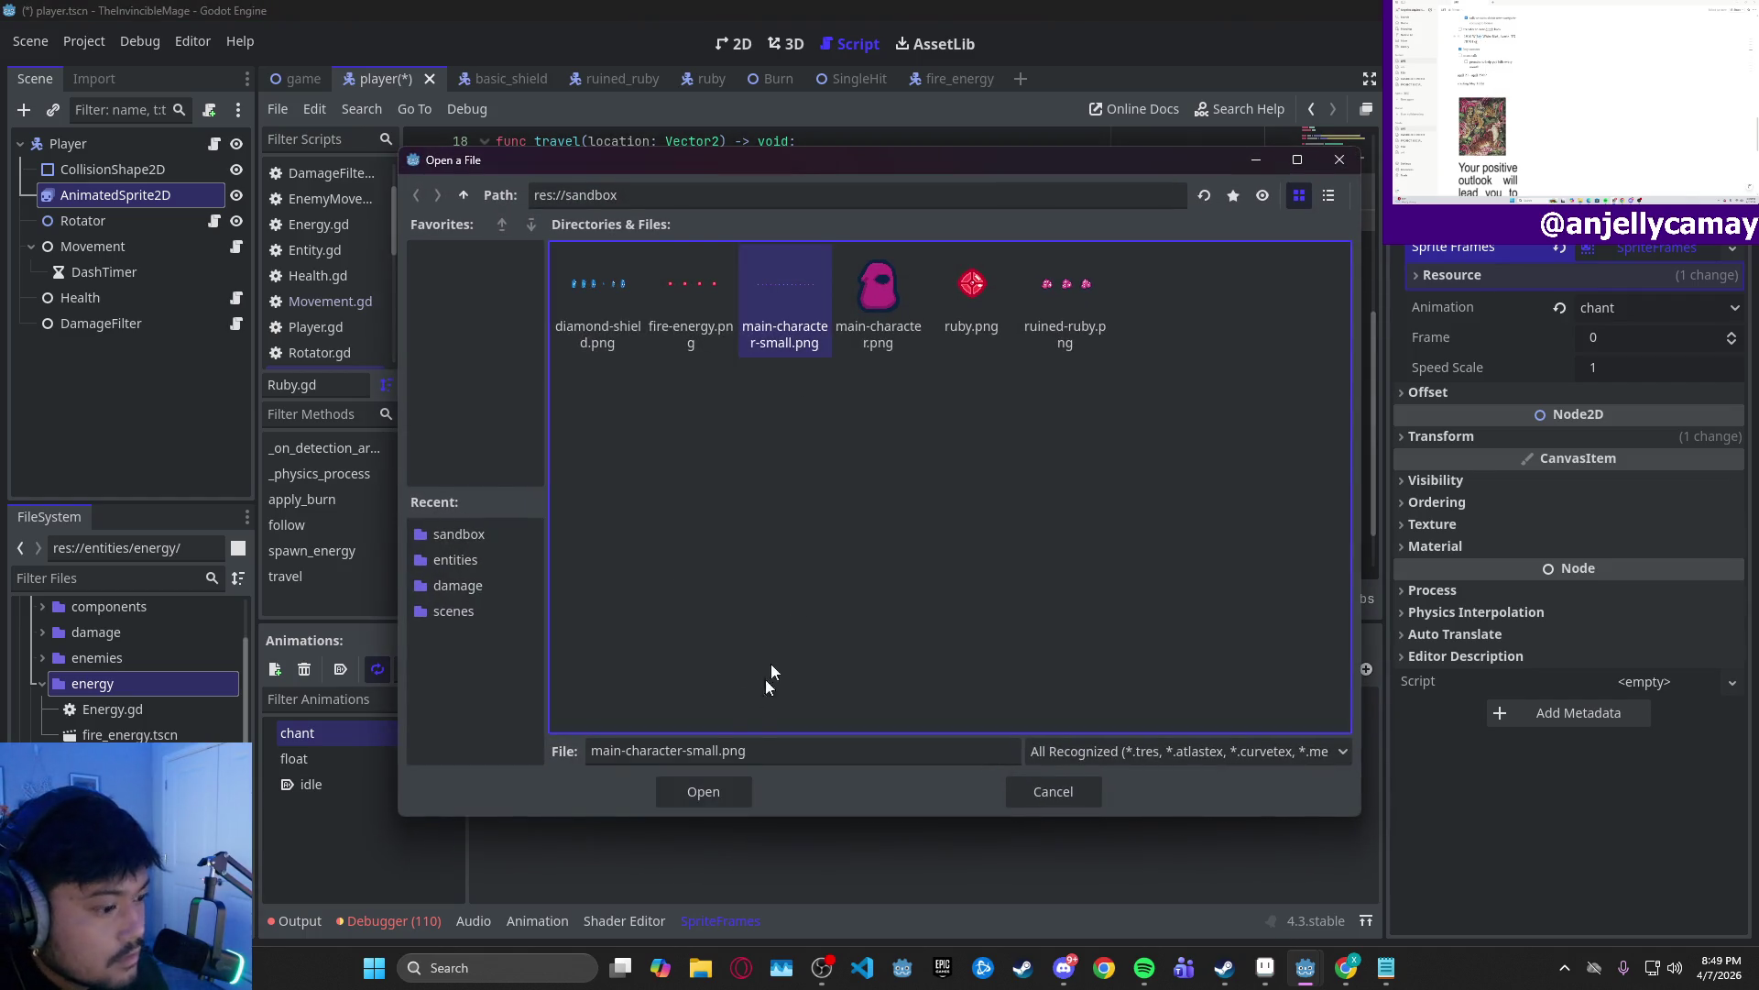
left_click(706, 795)
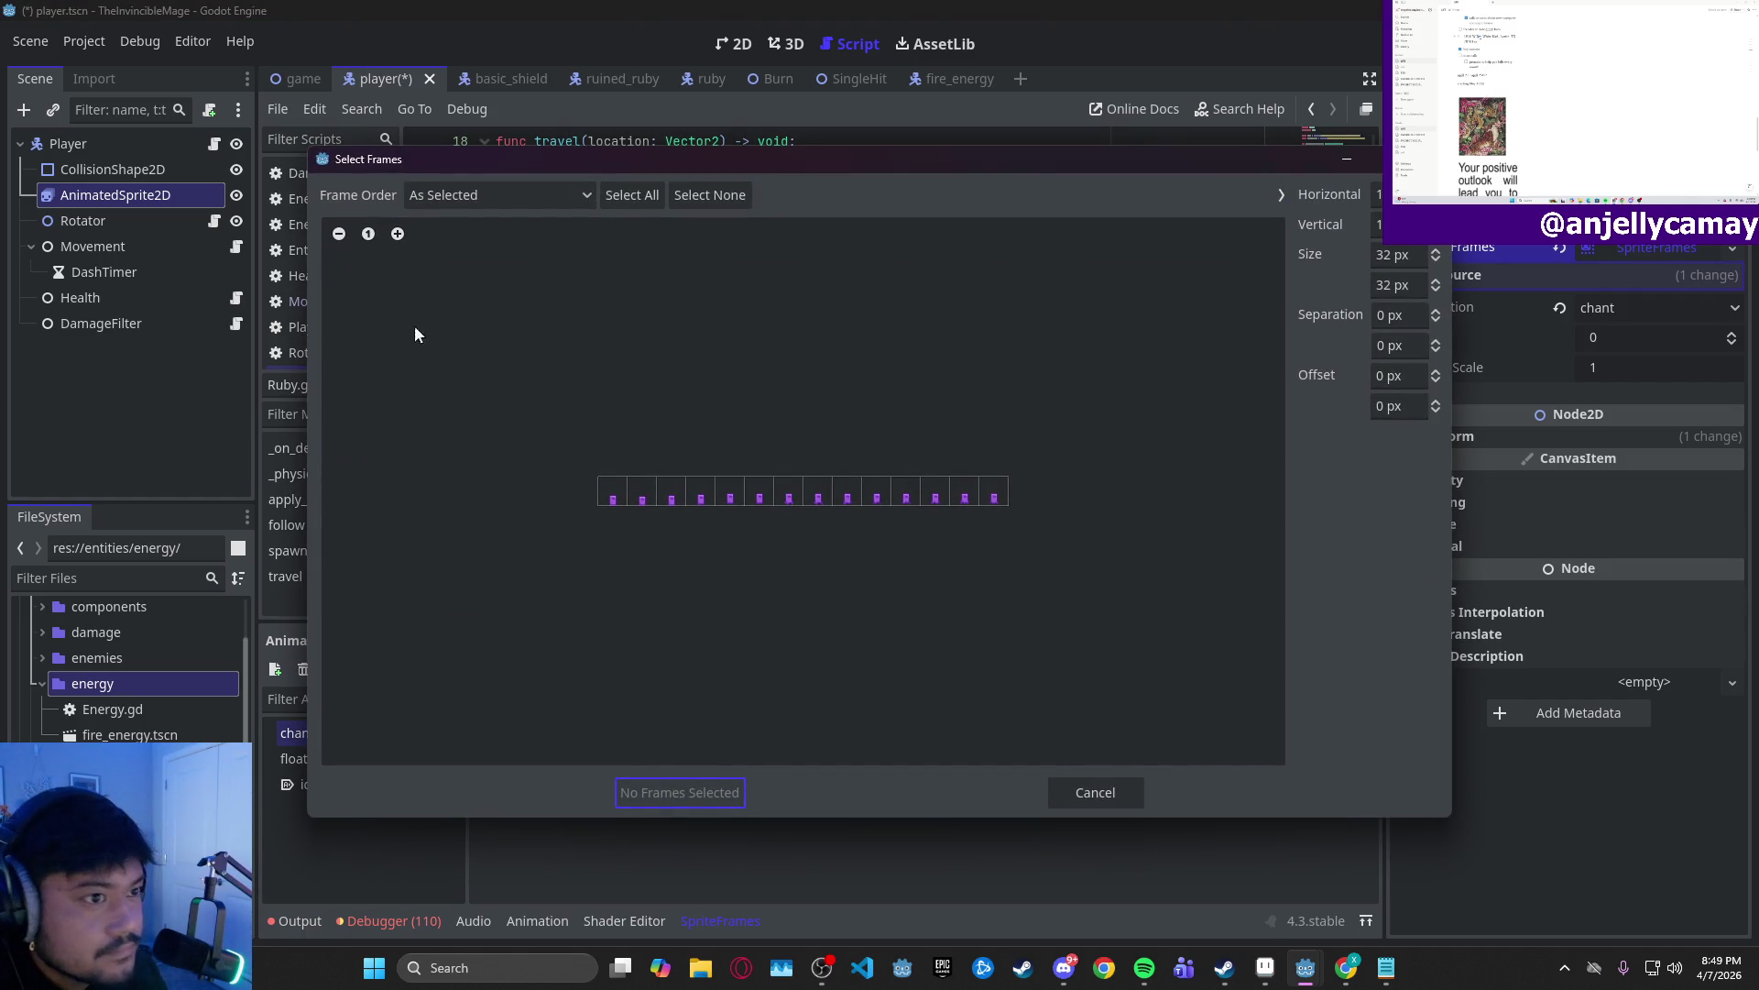
- Select eight consecutive frames from the sheet and add them to chant
left_click(398, 234)
left_click(398, 234)
left_click(398, 234)
left_click(398, 233)
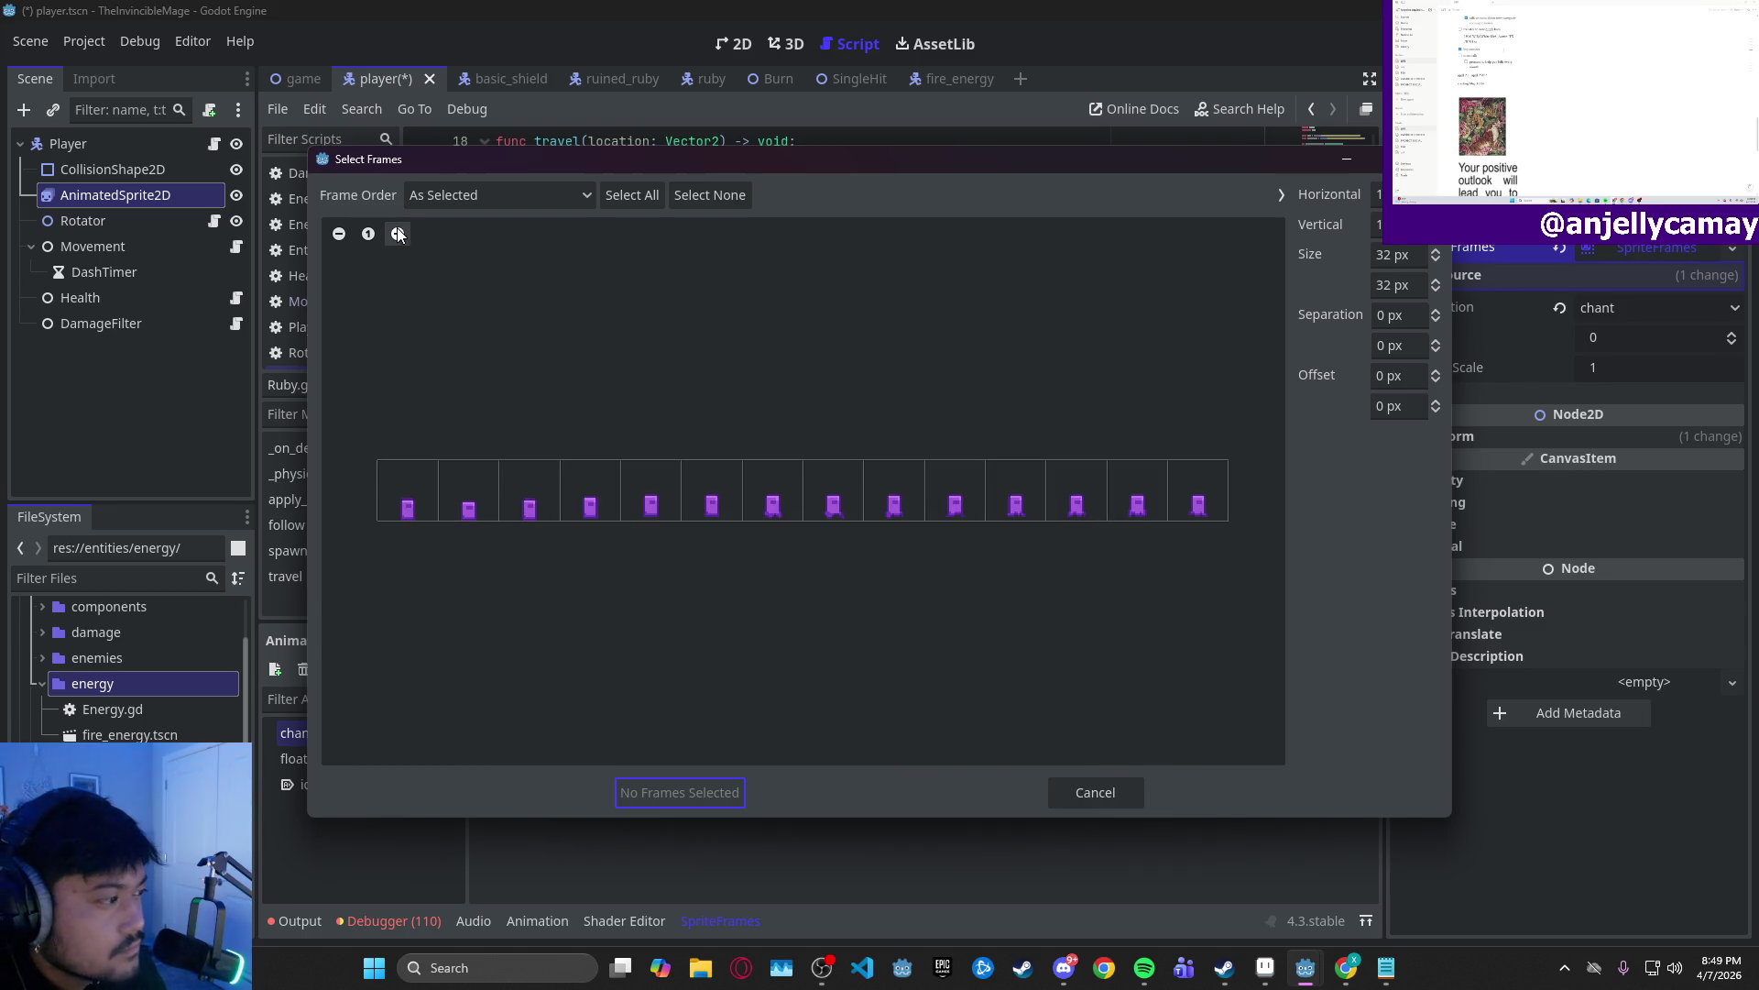
left_click(398, 233)
left_click_drag(708, 755, 861, 755)
left_click(733, 490)
left_click(807, 495)
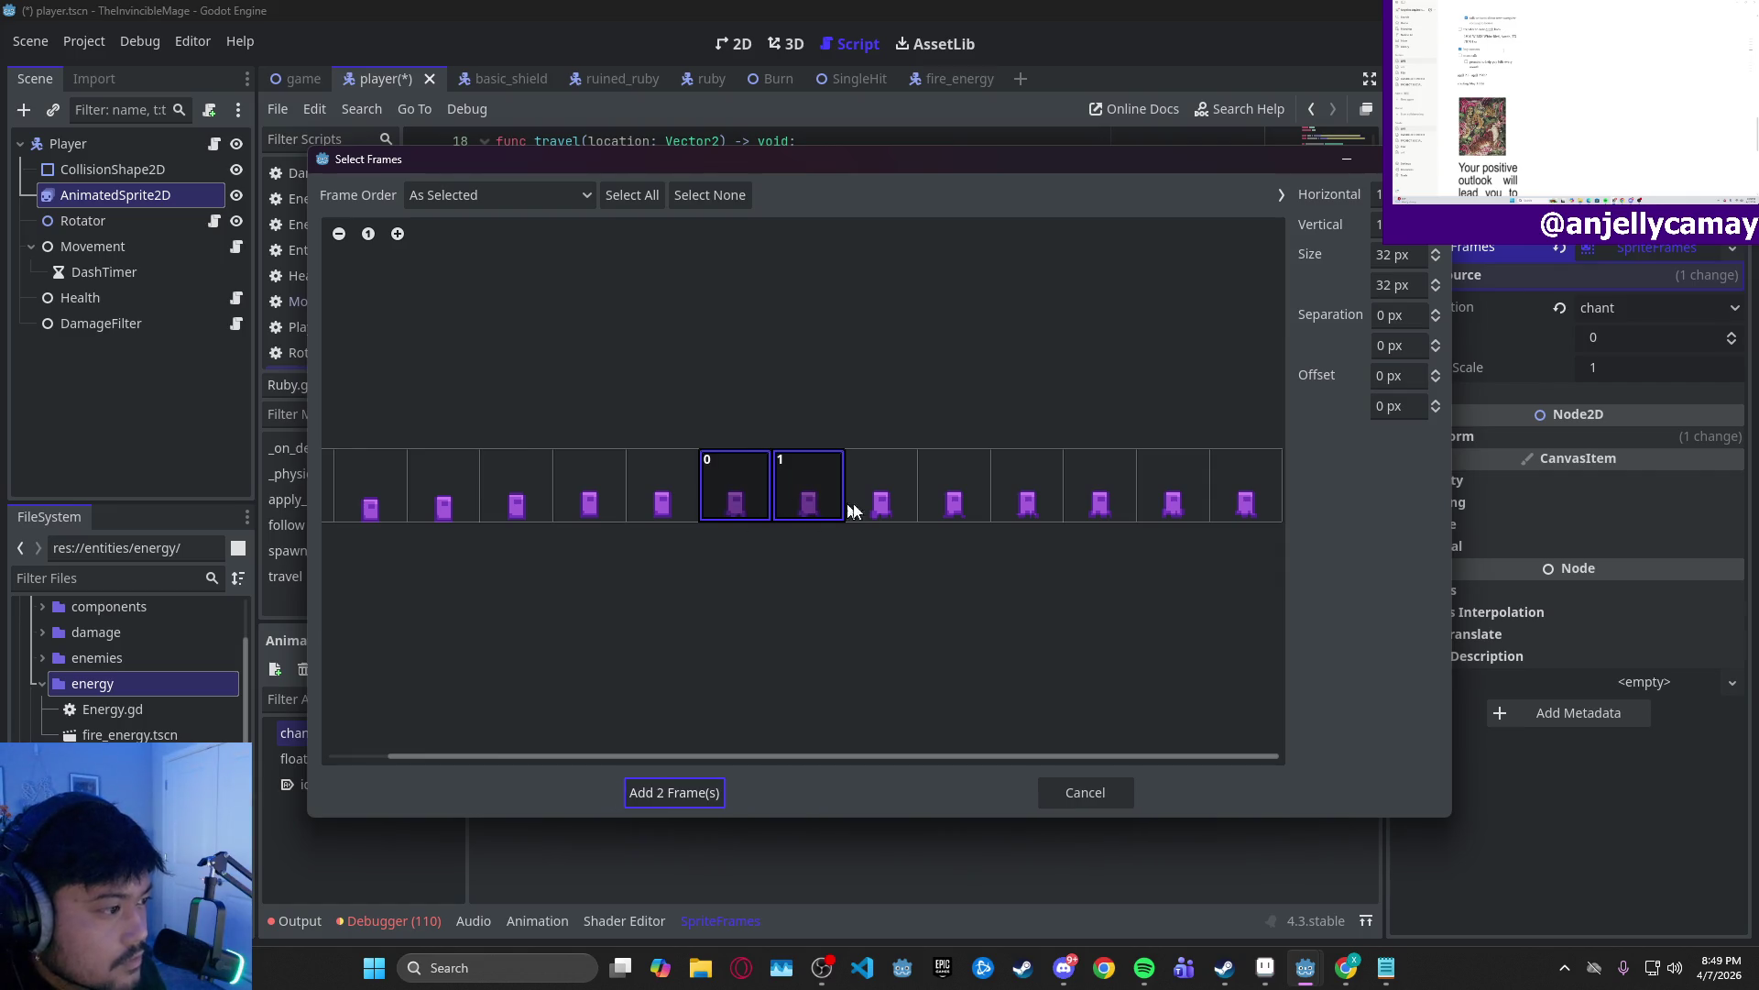
left_click(880, 499)
left_click(997, 513)
left_click(999, 518)
left_click(947, 498)
left_click(1026, 502)
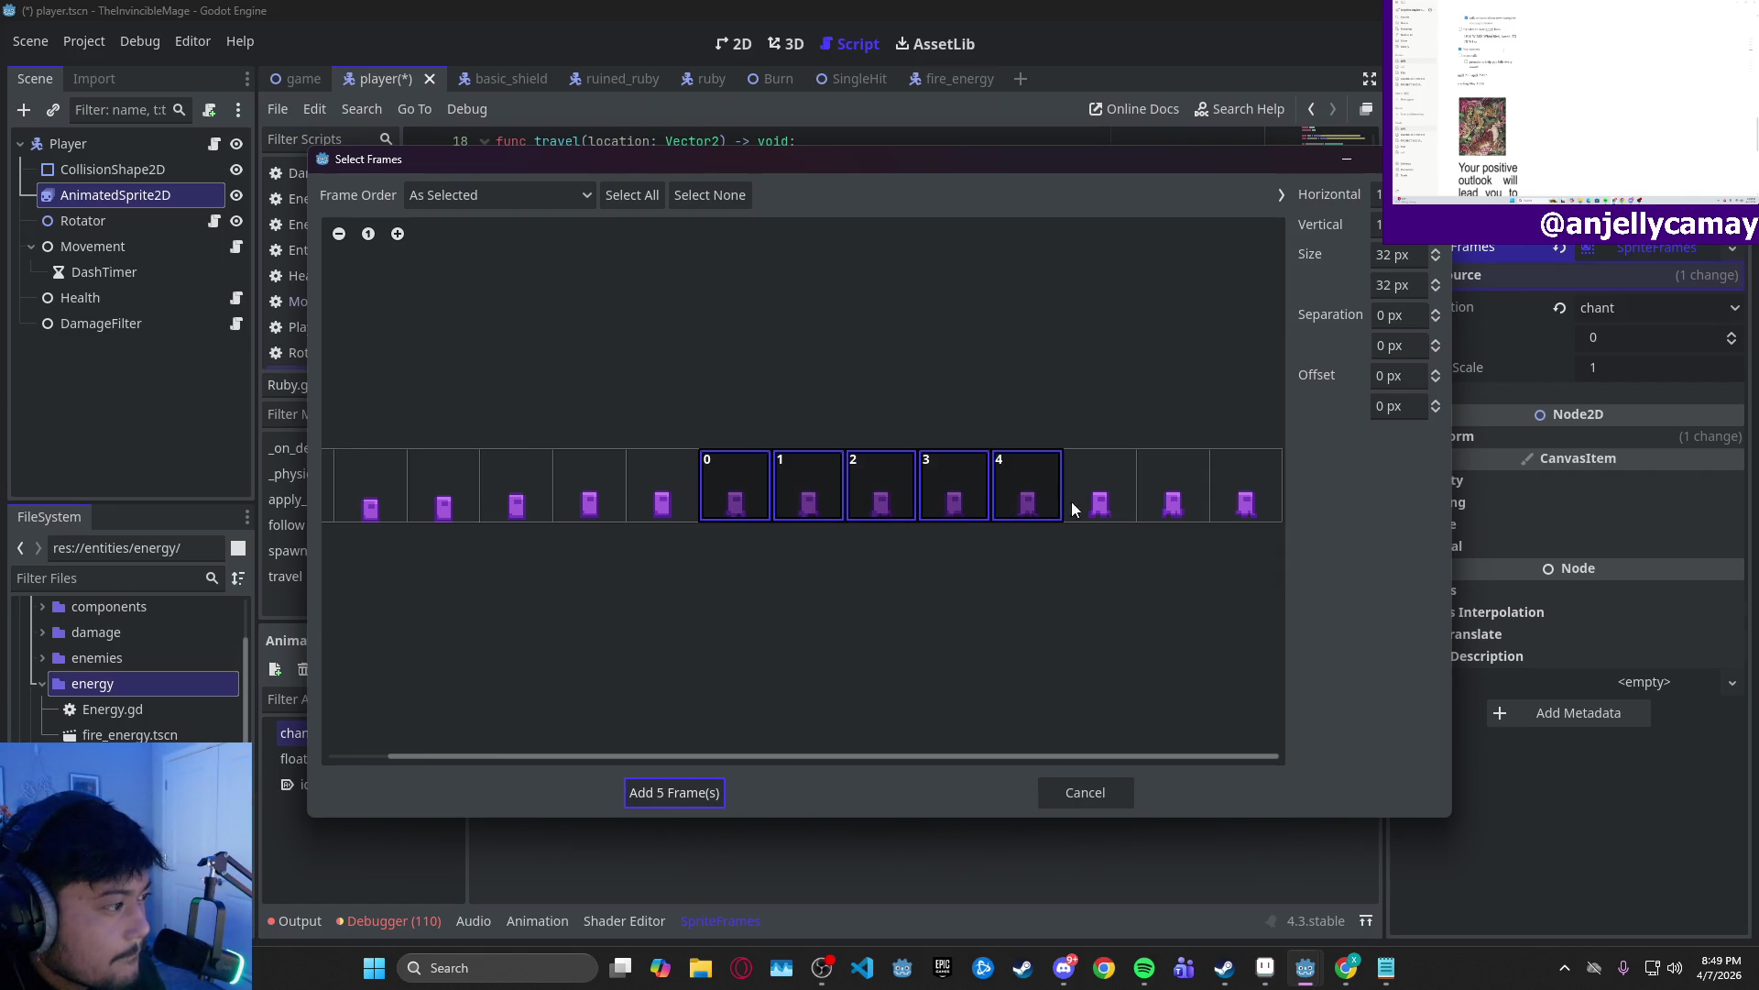
left_click(1072, 503)
left_click(1146, 503)
left_click(1235, 506)
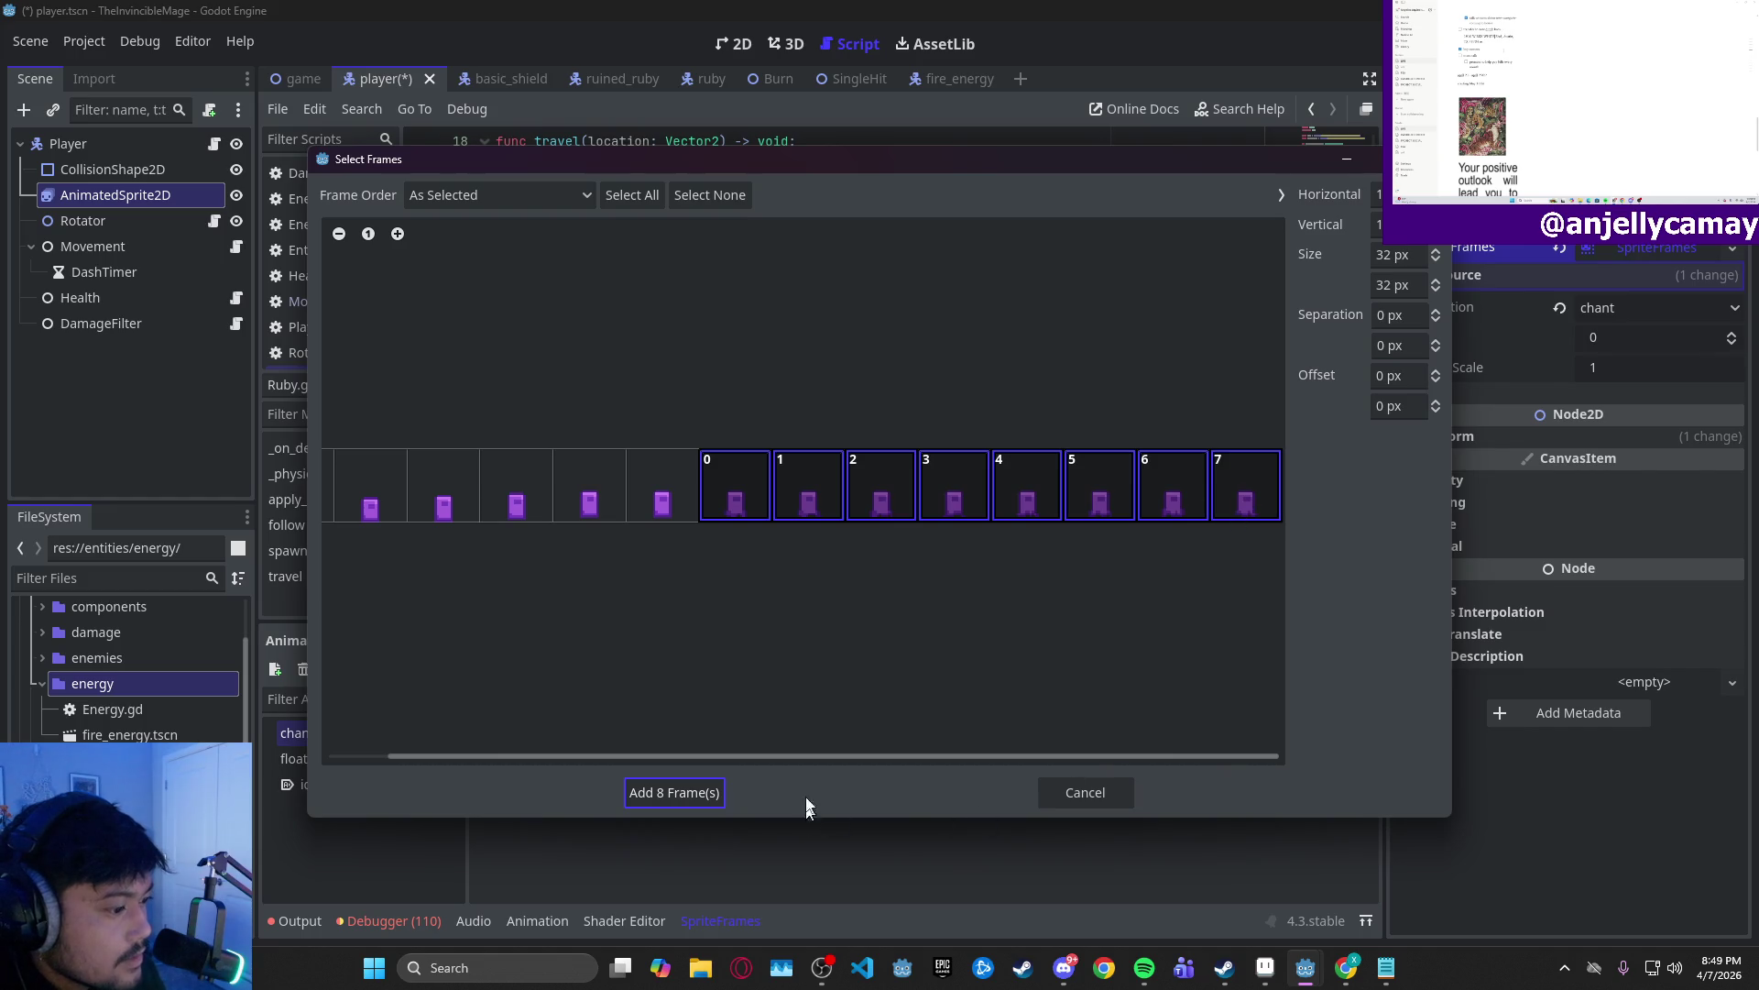
left_click(654, 800)
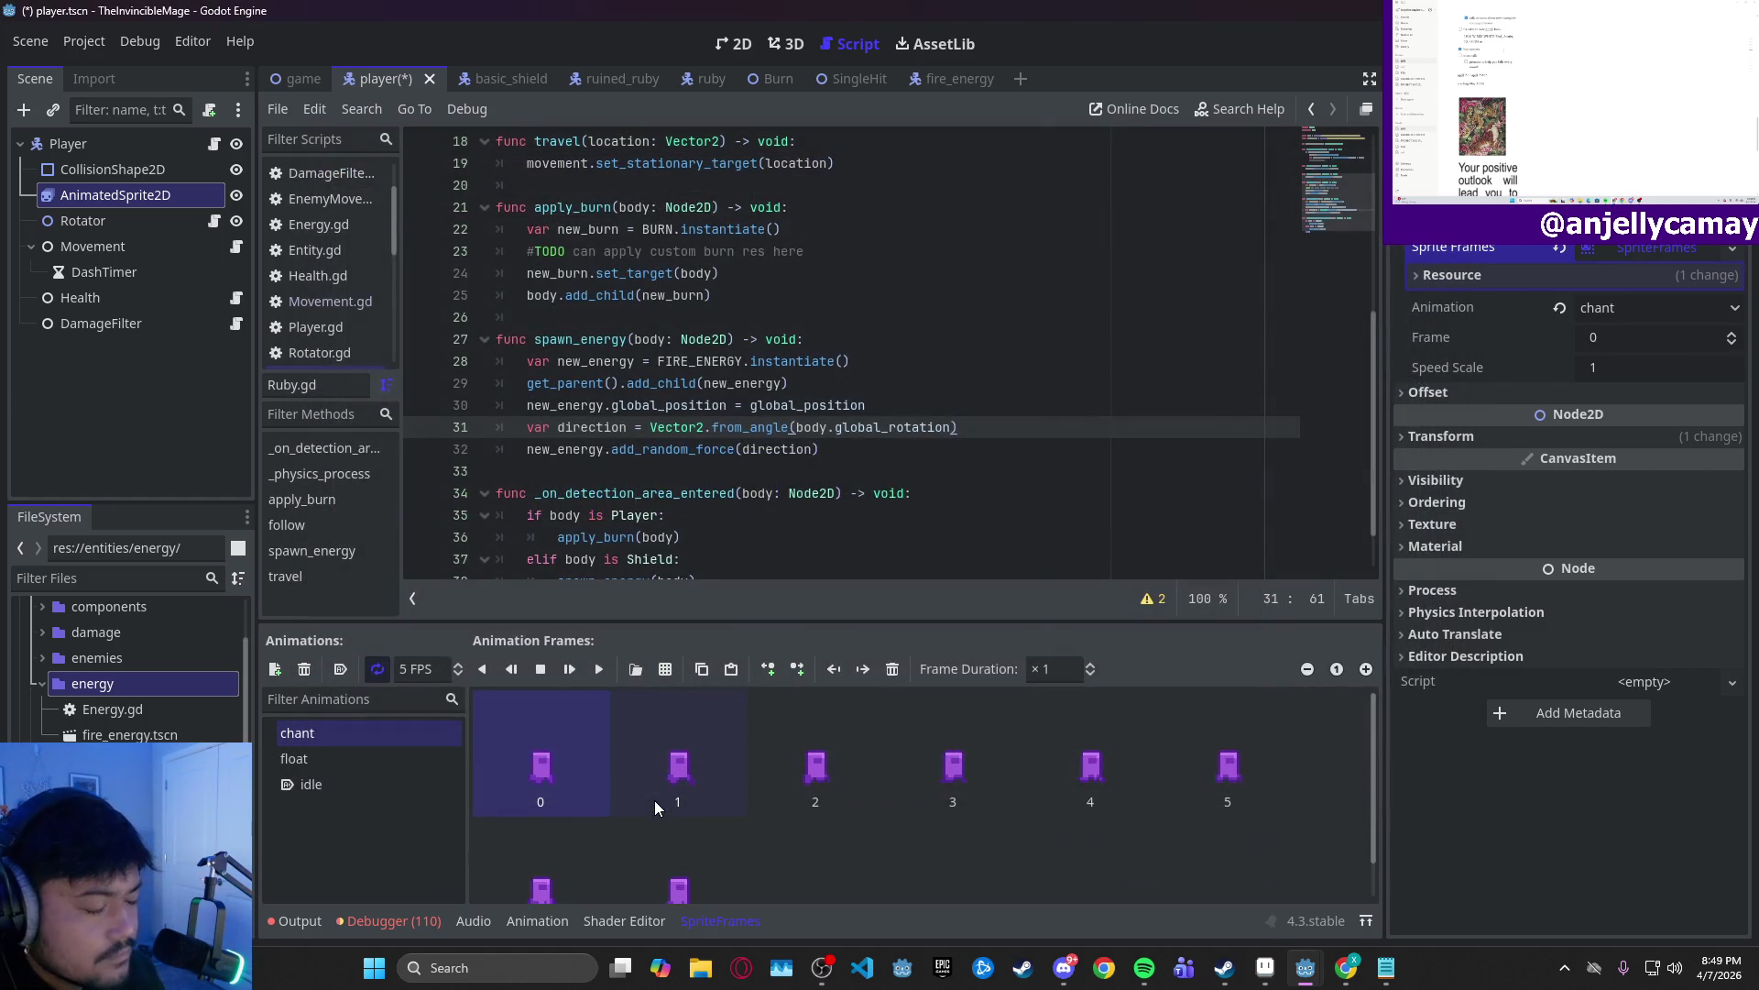
- Switch to the player's 2D view and run the game with F5
left_click(742, 45)
scroll(826, 374, "up", 5)
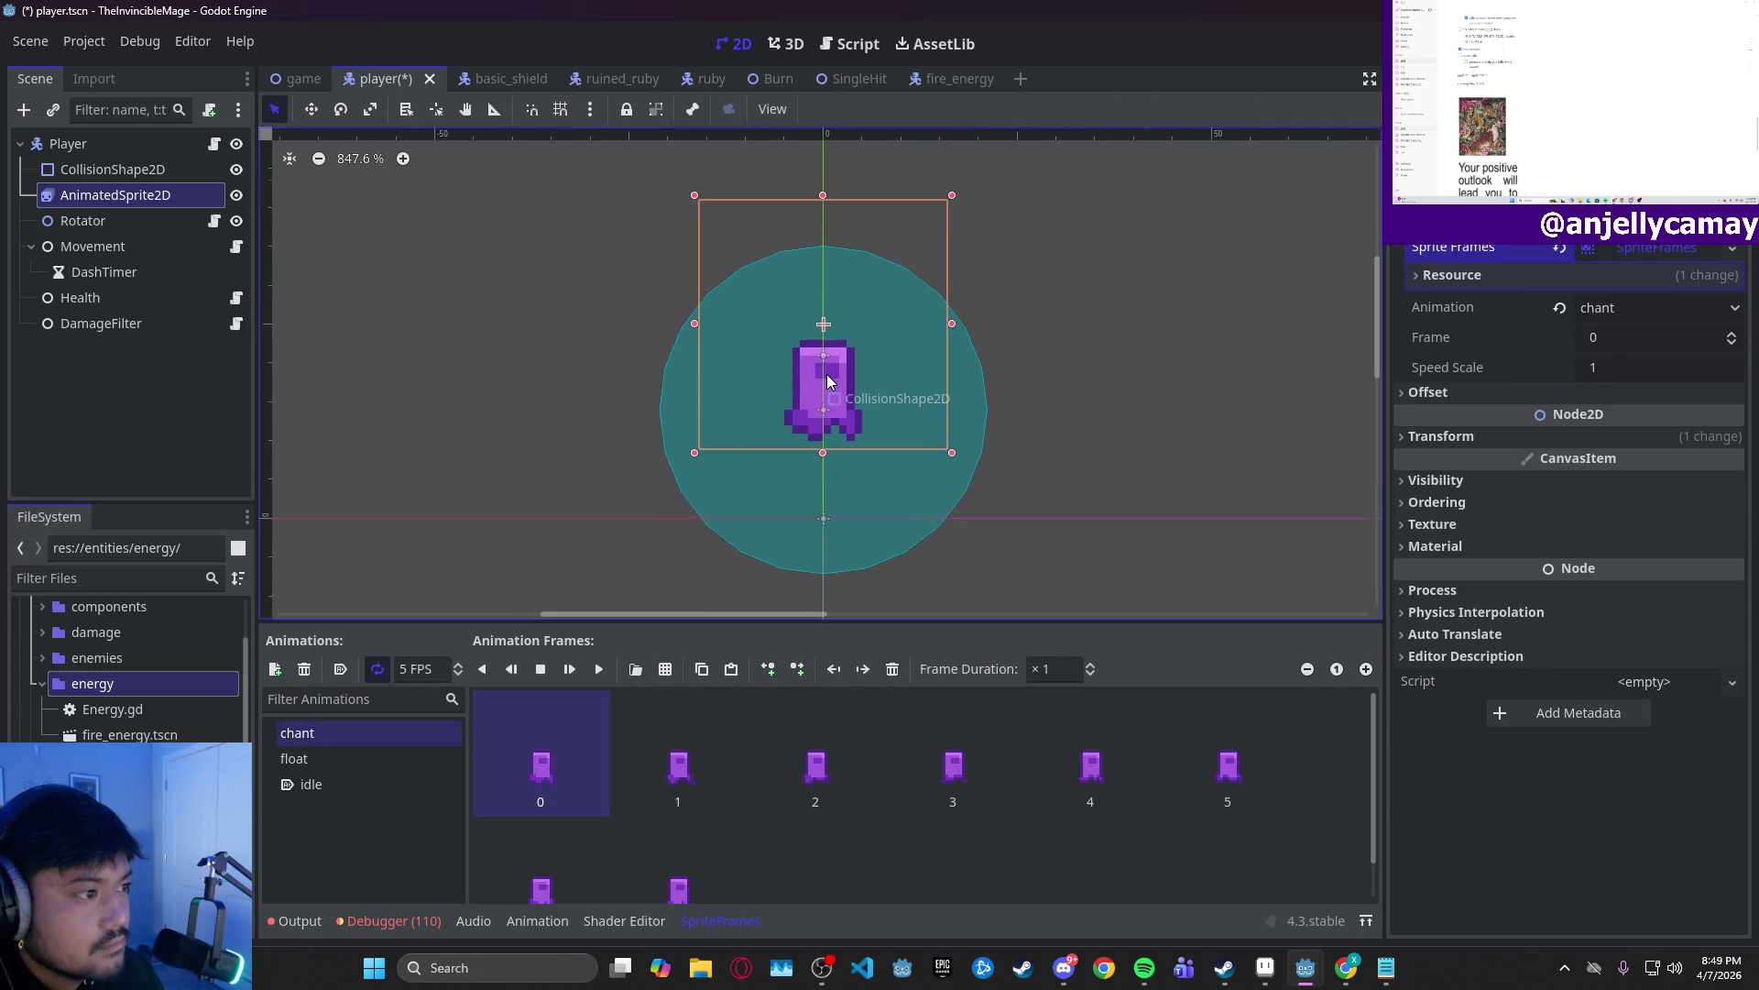
scroll(827, 374, "down", 4)
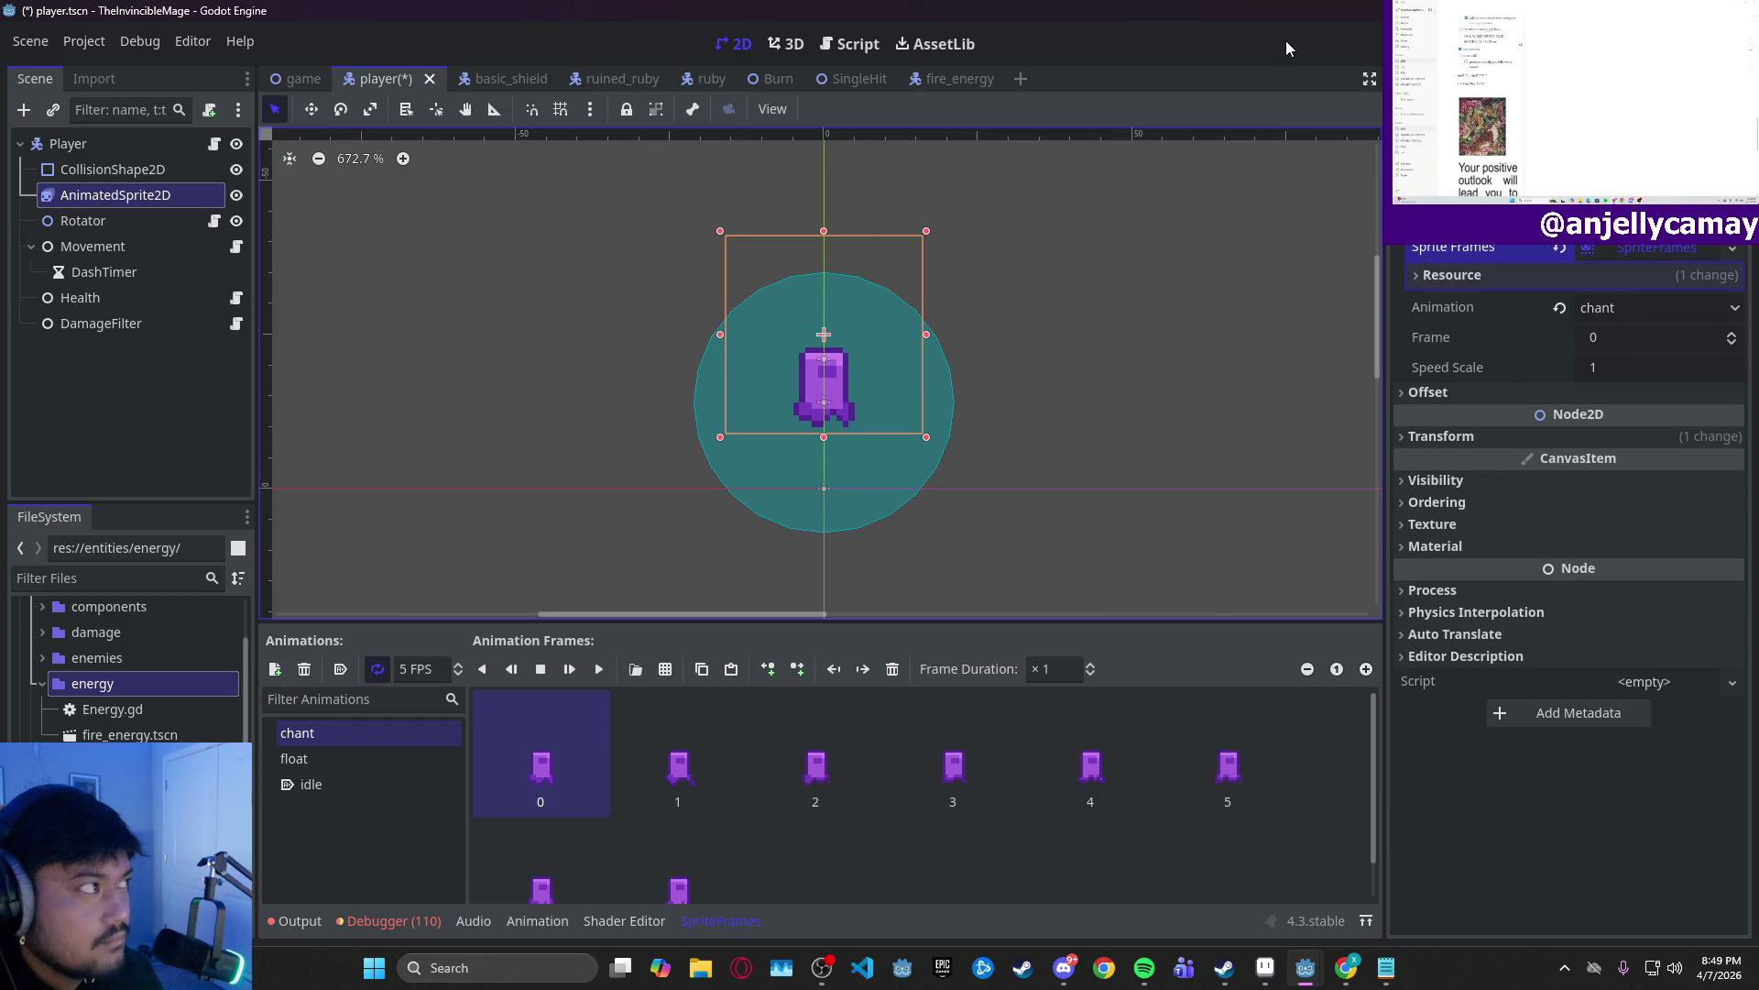
key("F5")
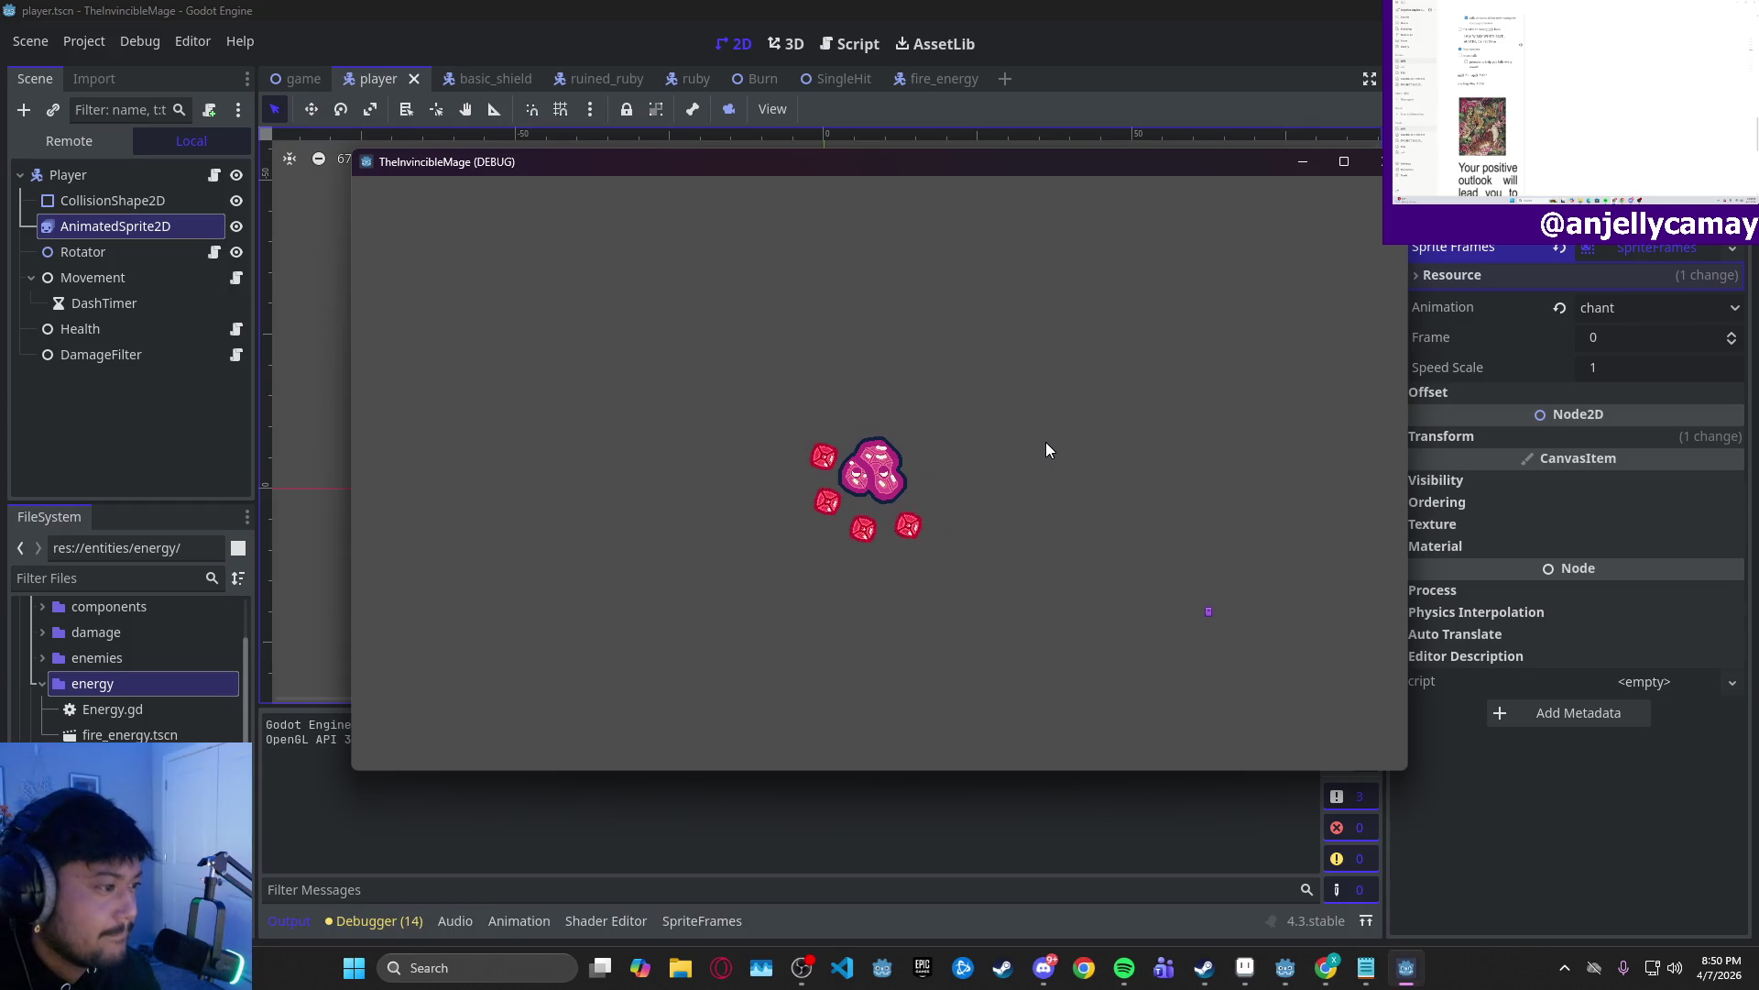
- Move the player around with the A, W and D keys, then stop the game
key("a")
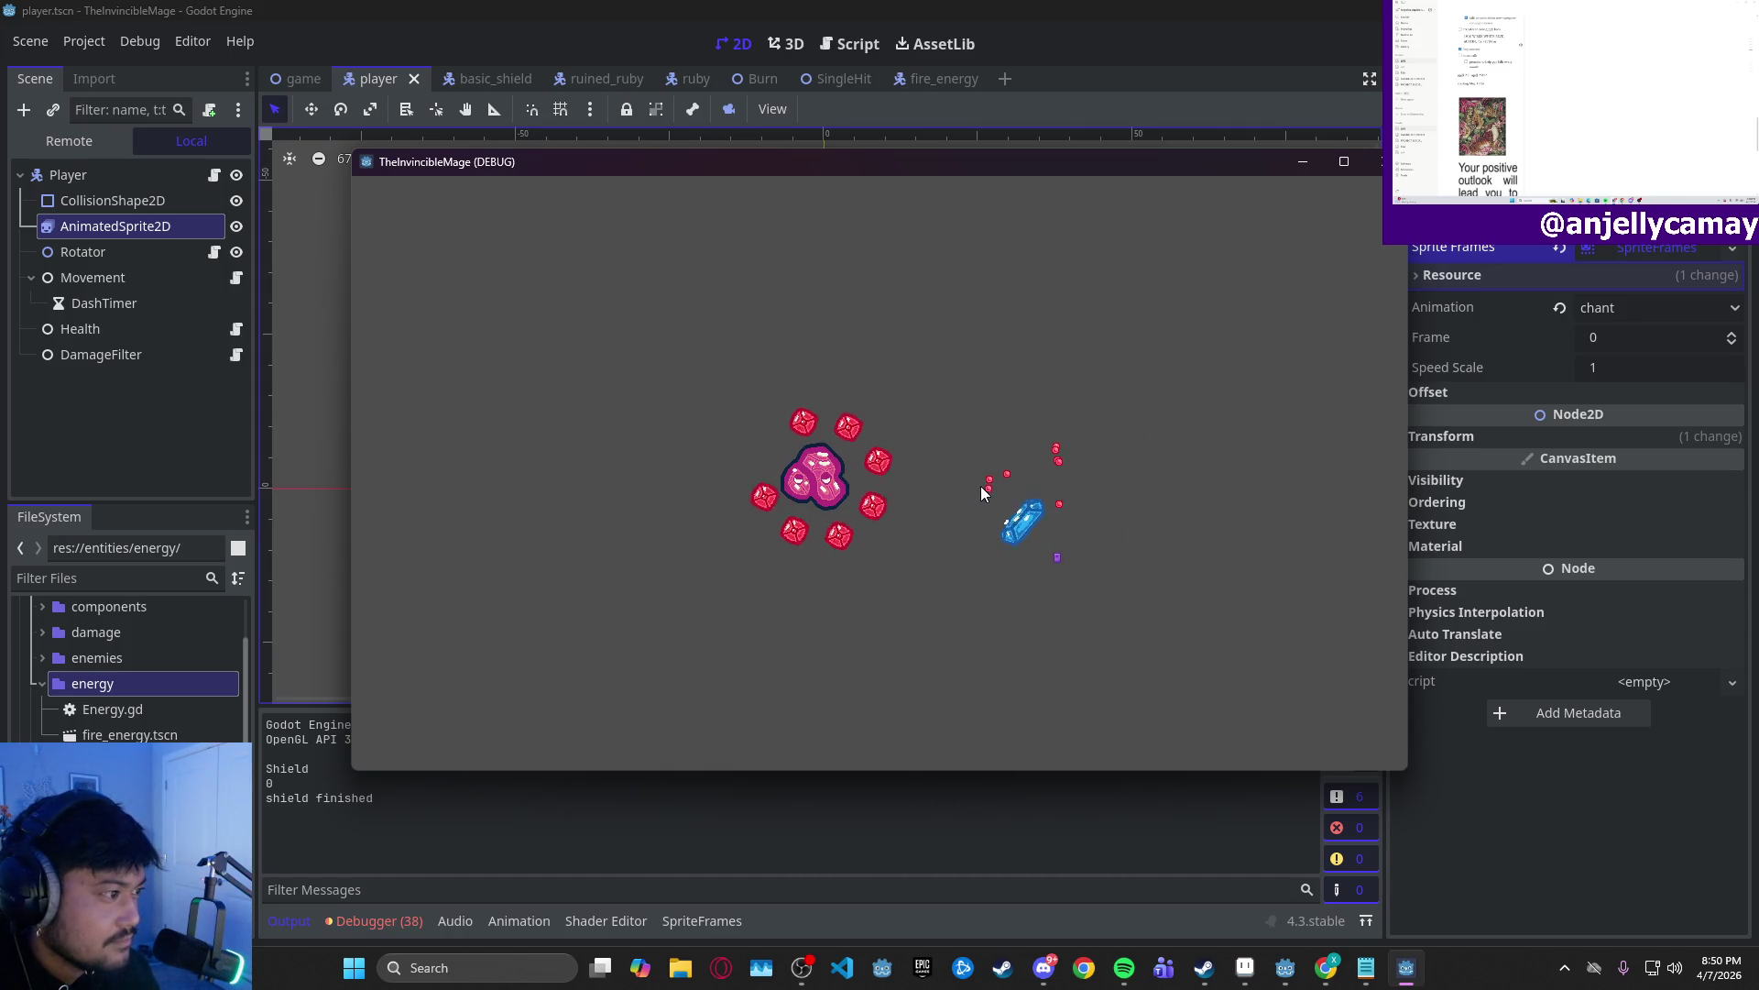
key("w")
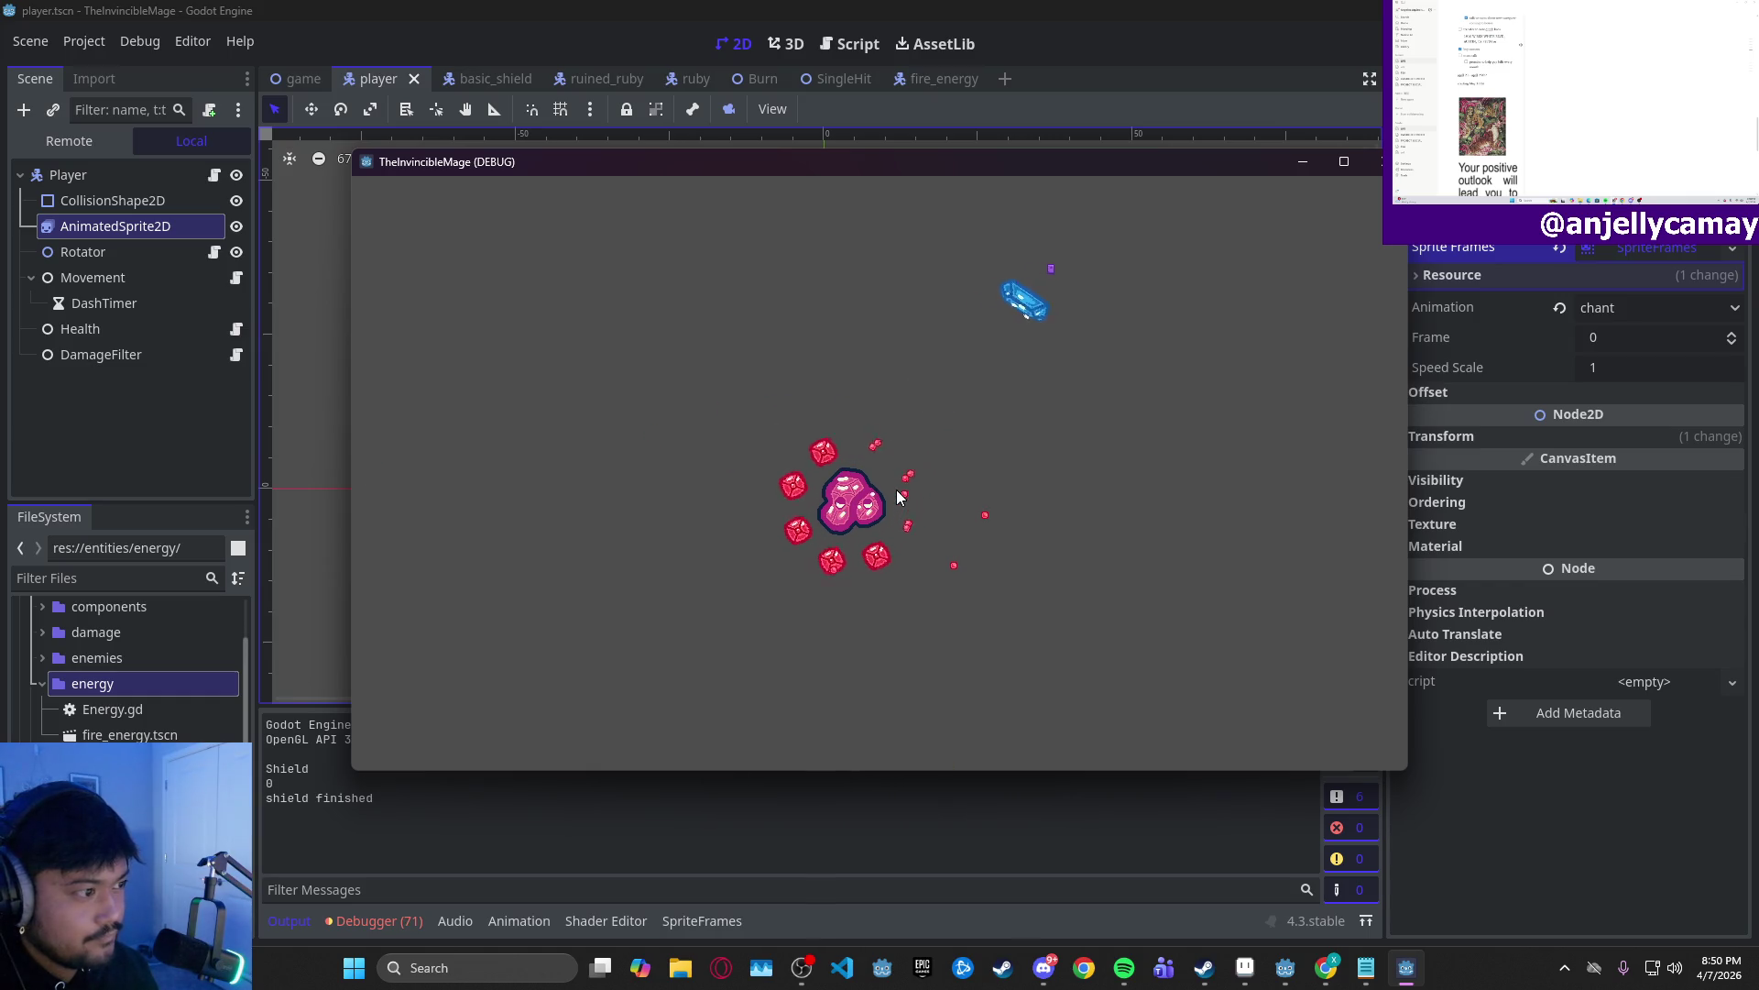
key("a")
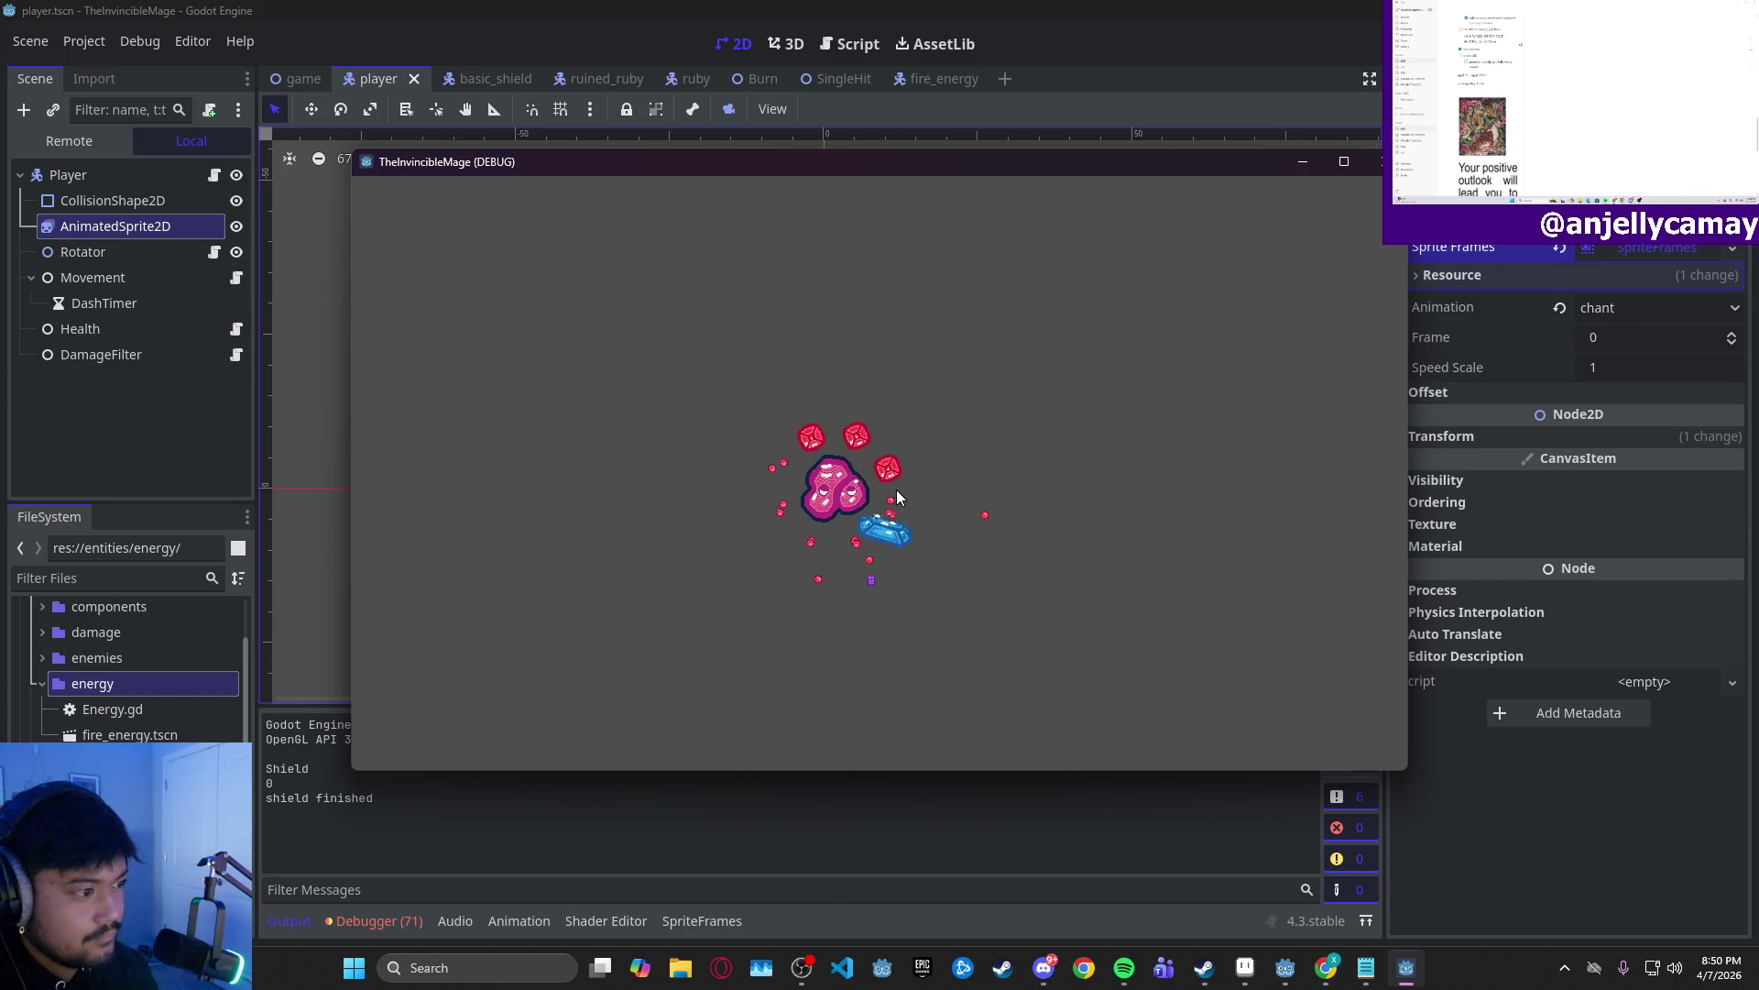
key("d")
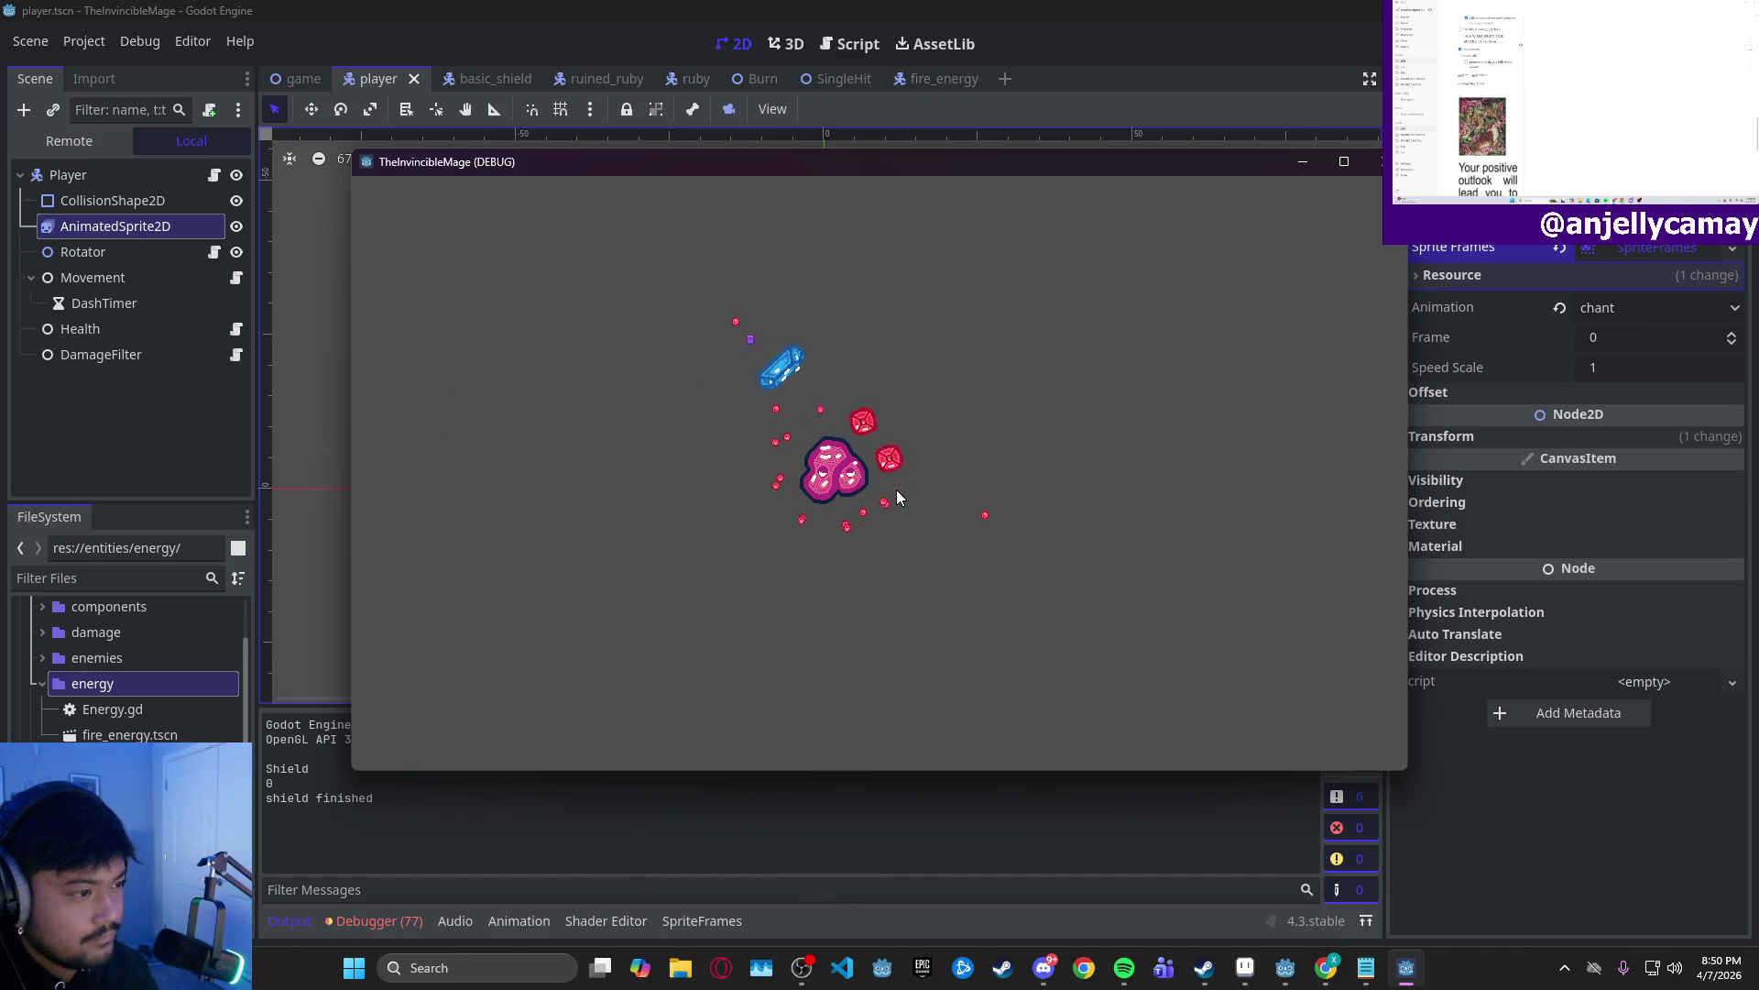
key("a")
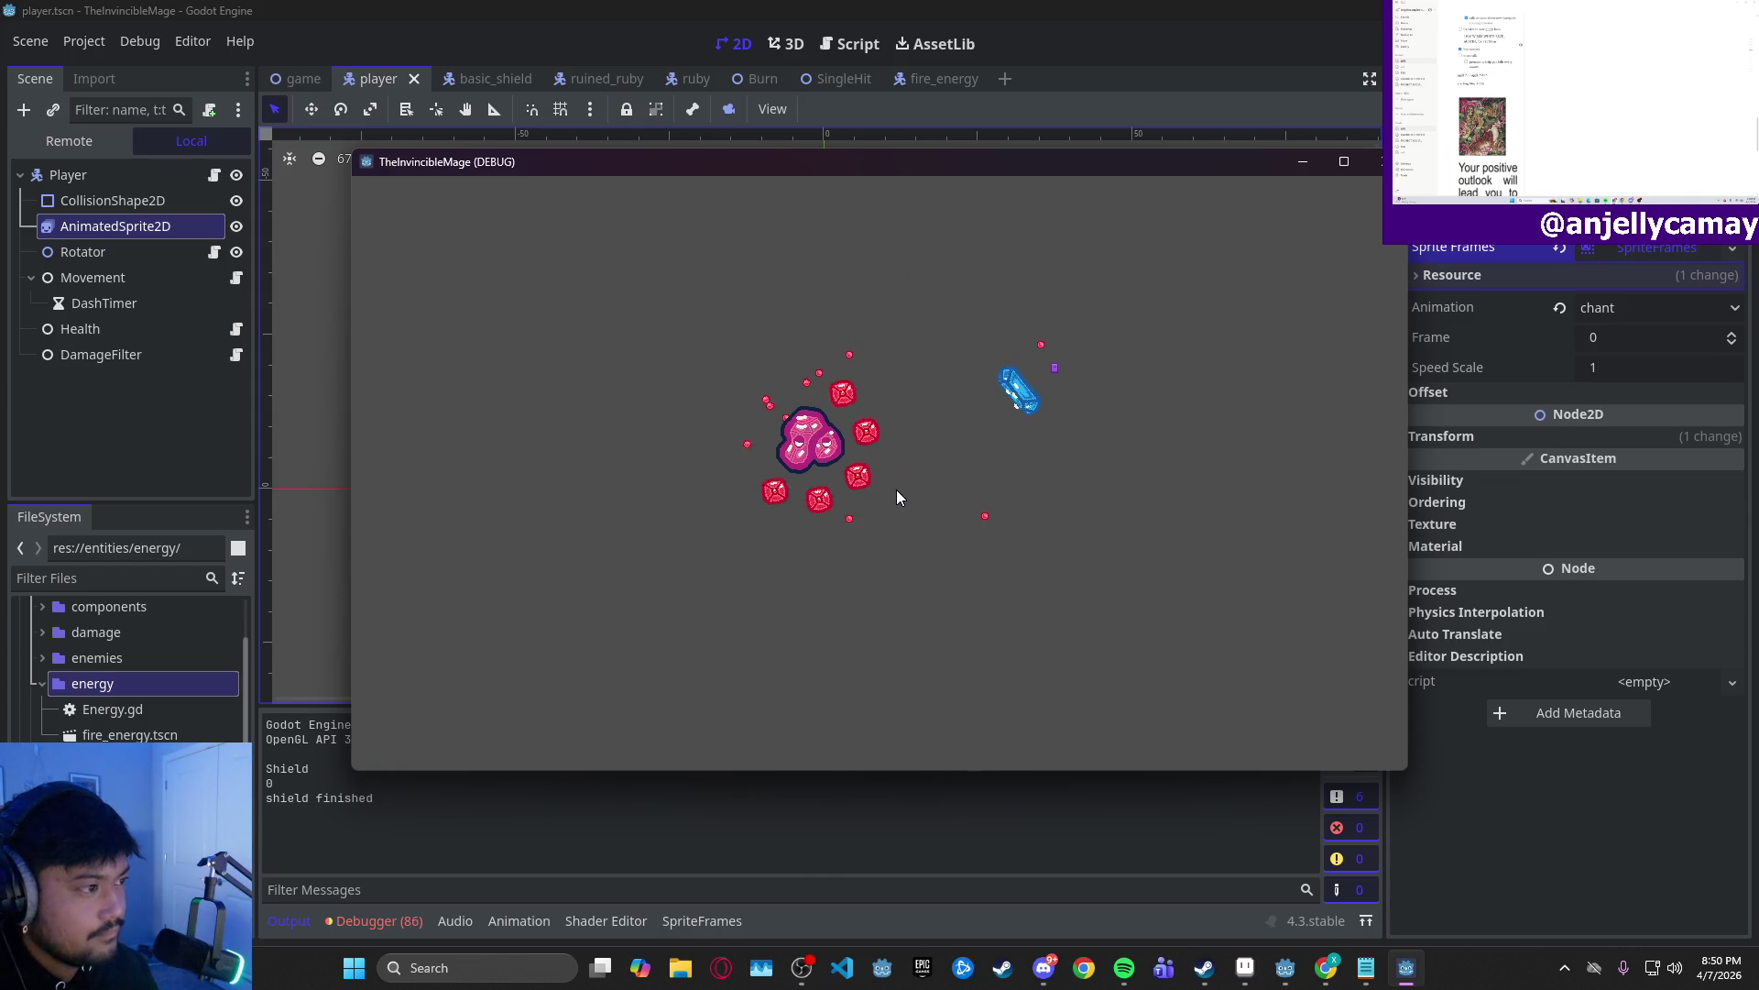
key("w")
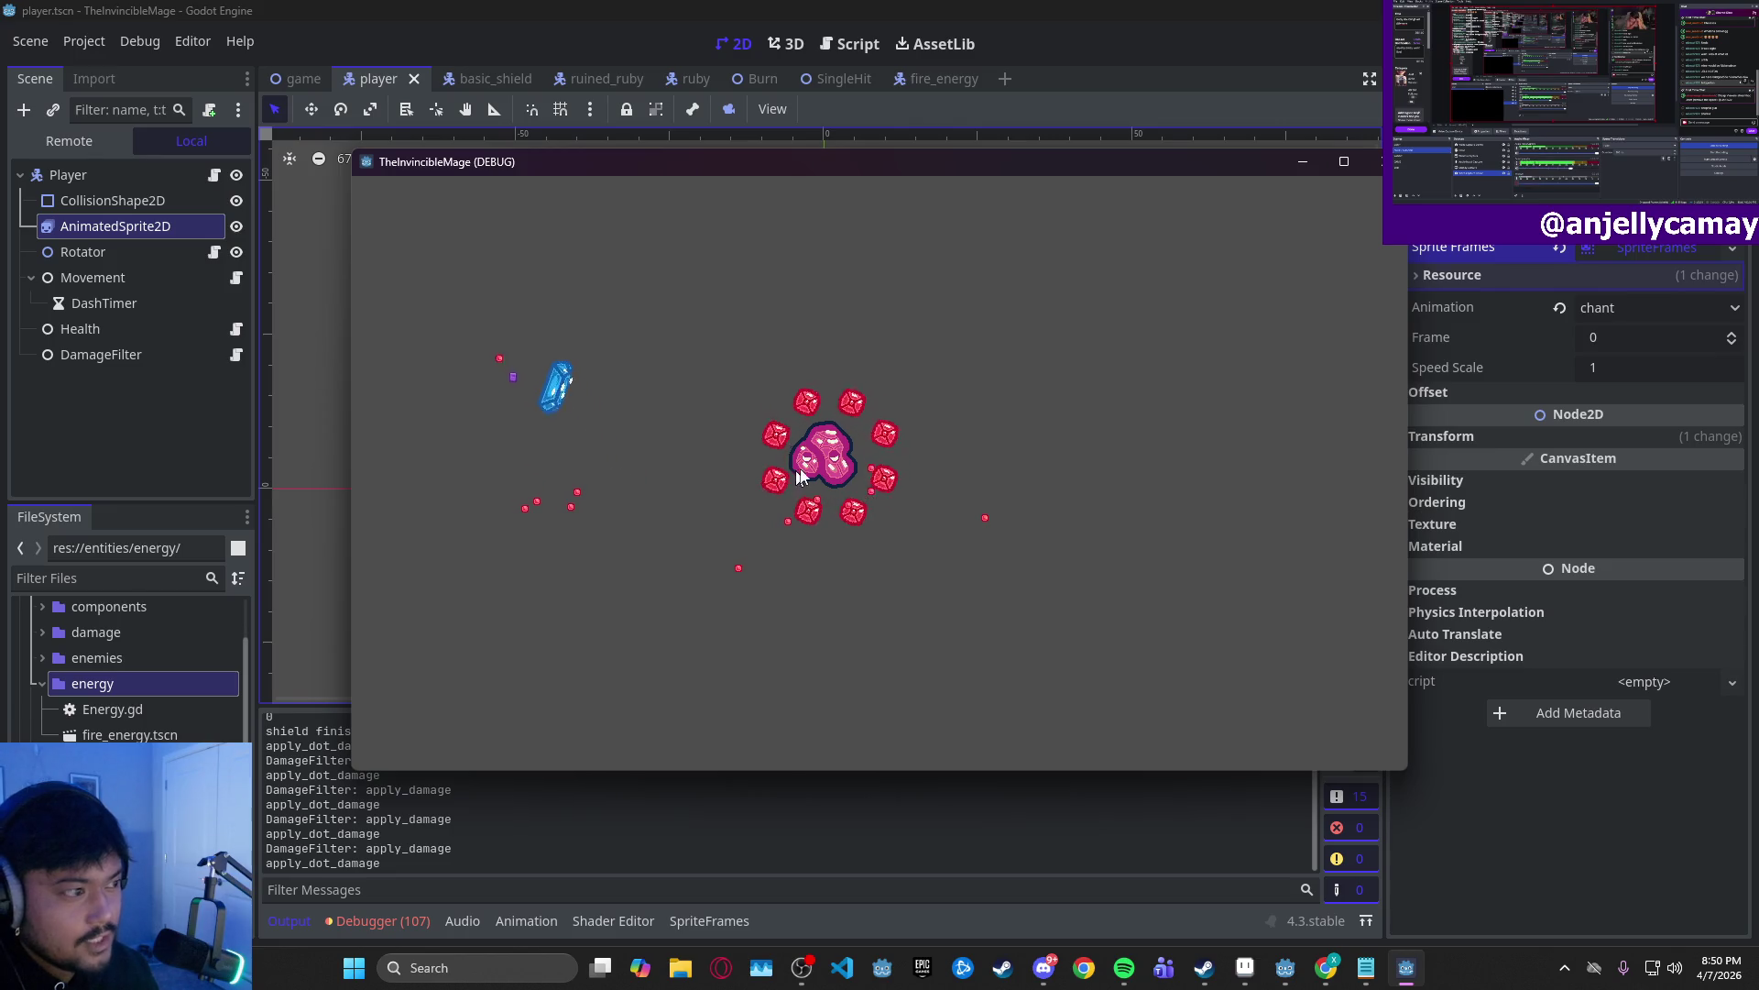
left_click(1384, 161)
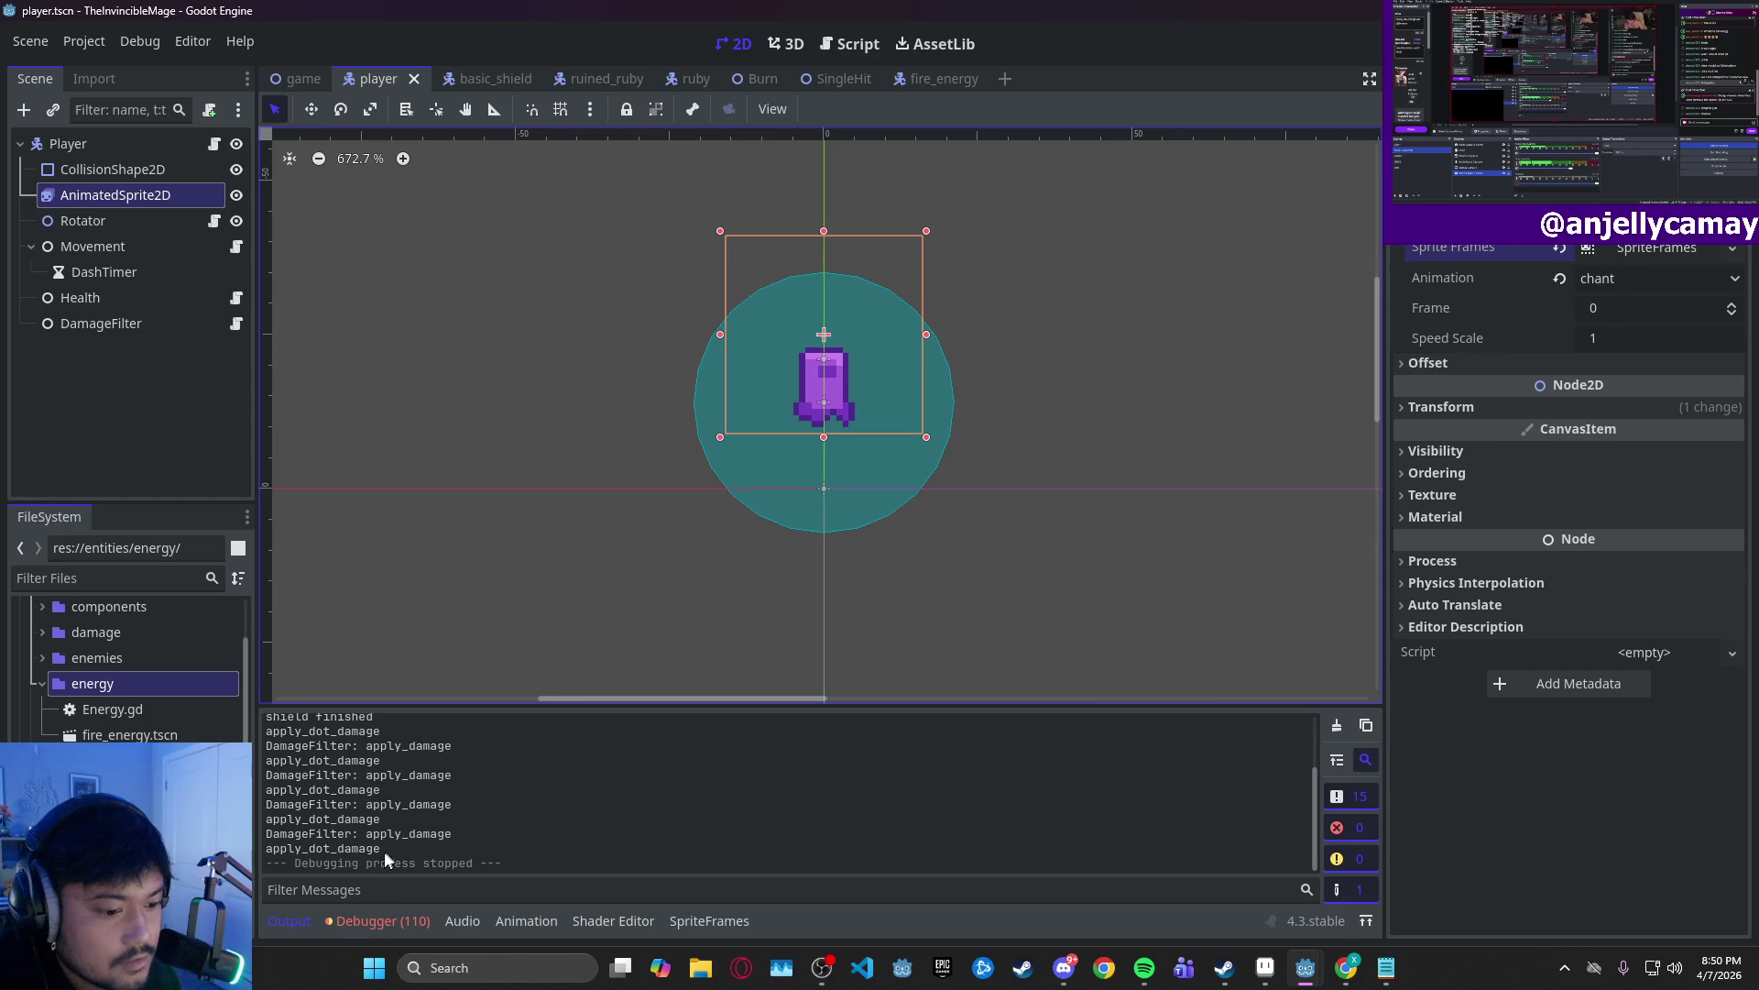
- Open the SpriteFrames editor and set the player sprite to the idle animation
left_click(526, 920)
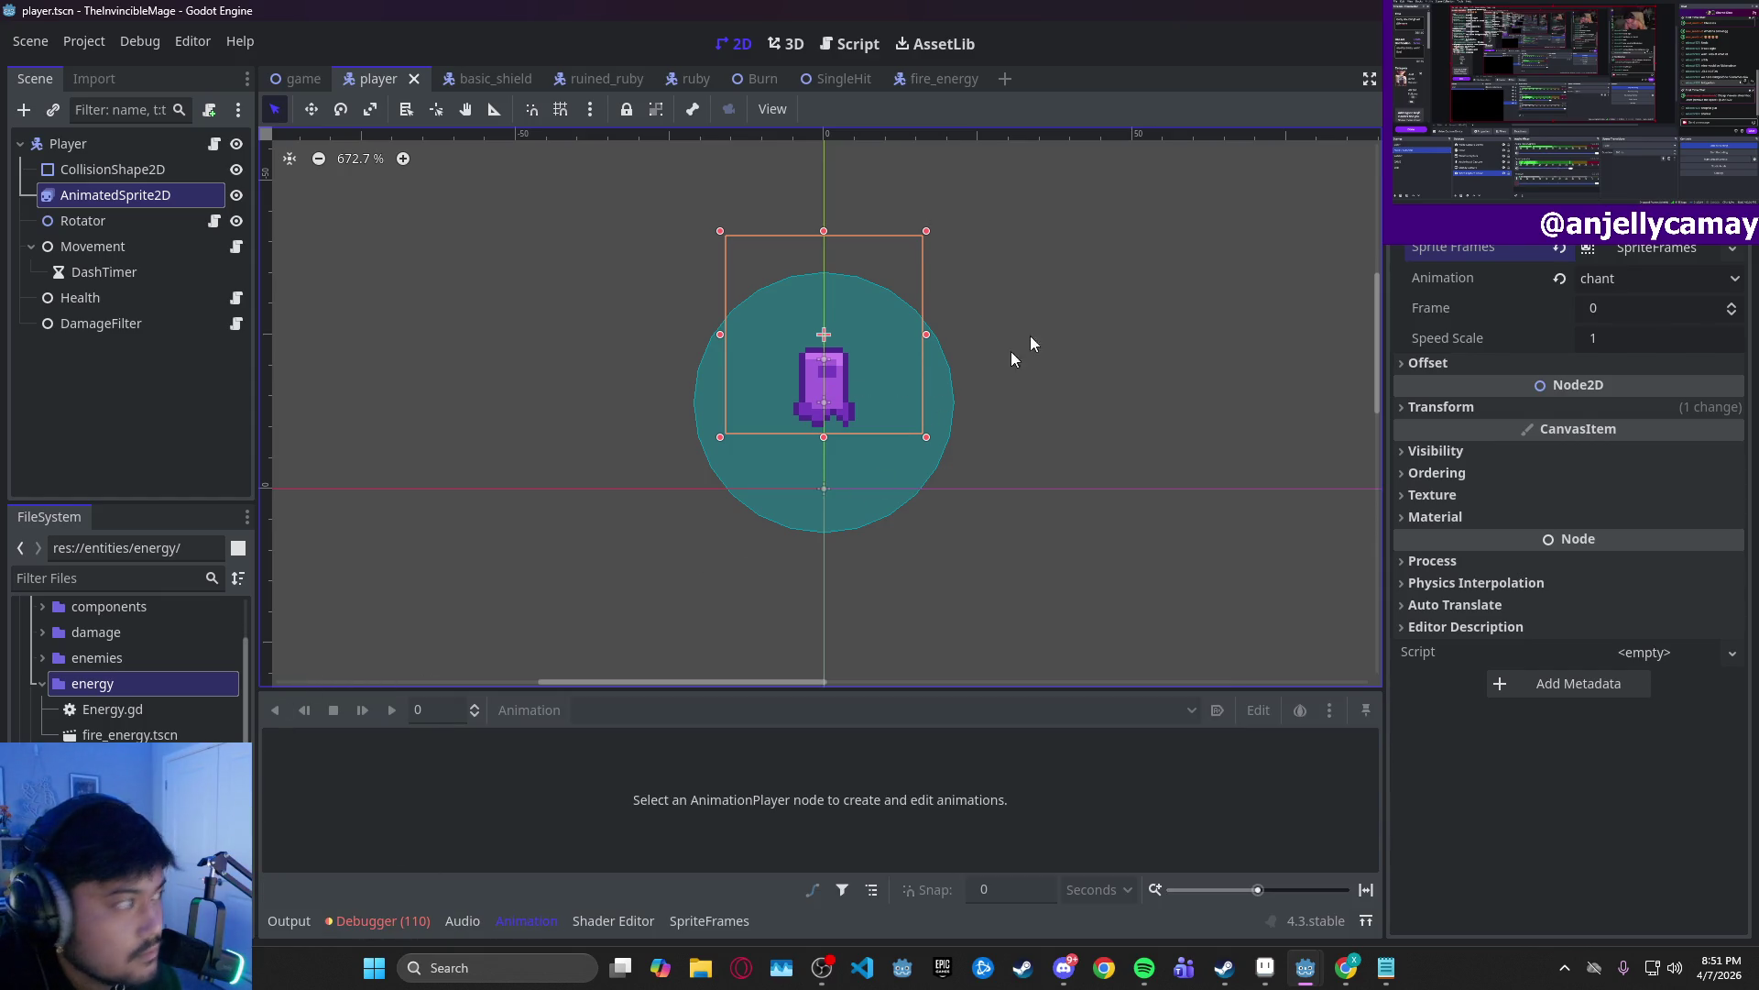
left_click(1642, 249)
left_click(1661, 280)
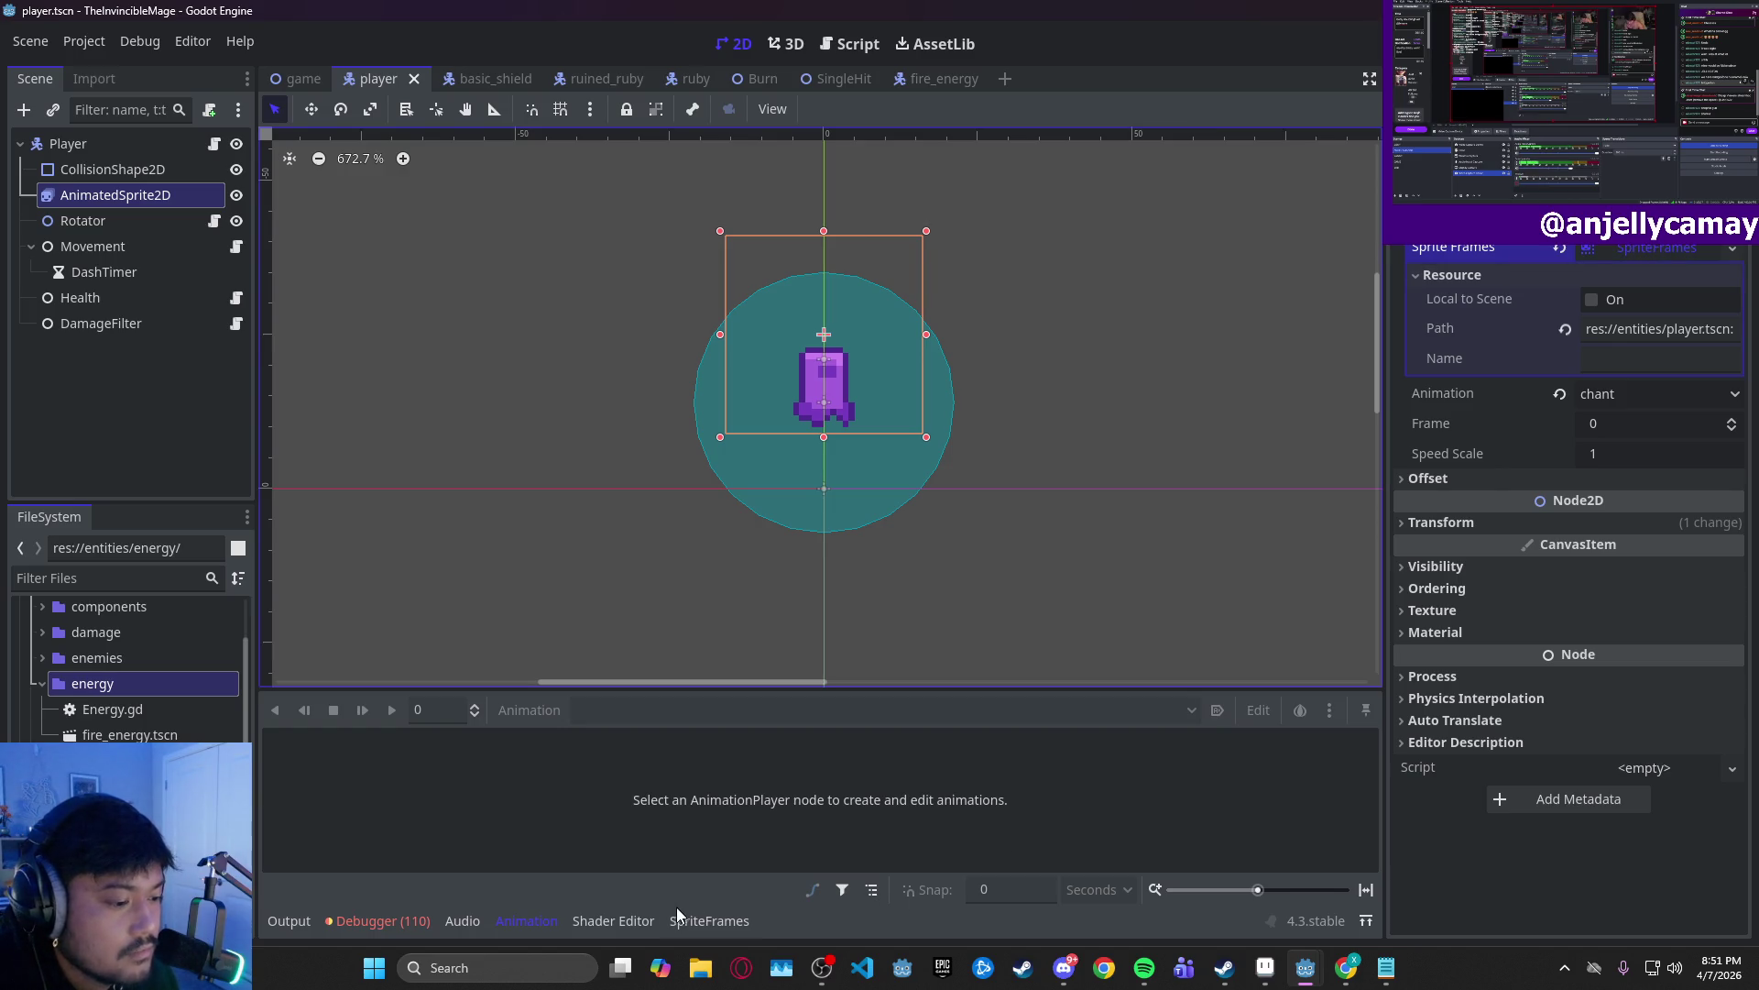
left_click(708, 920)
left_click(359, 784)
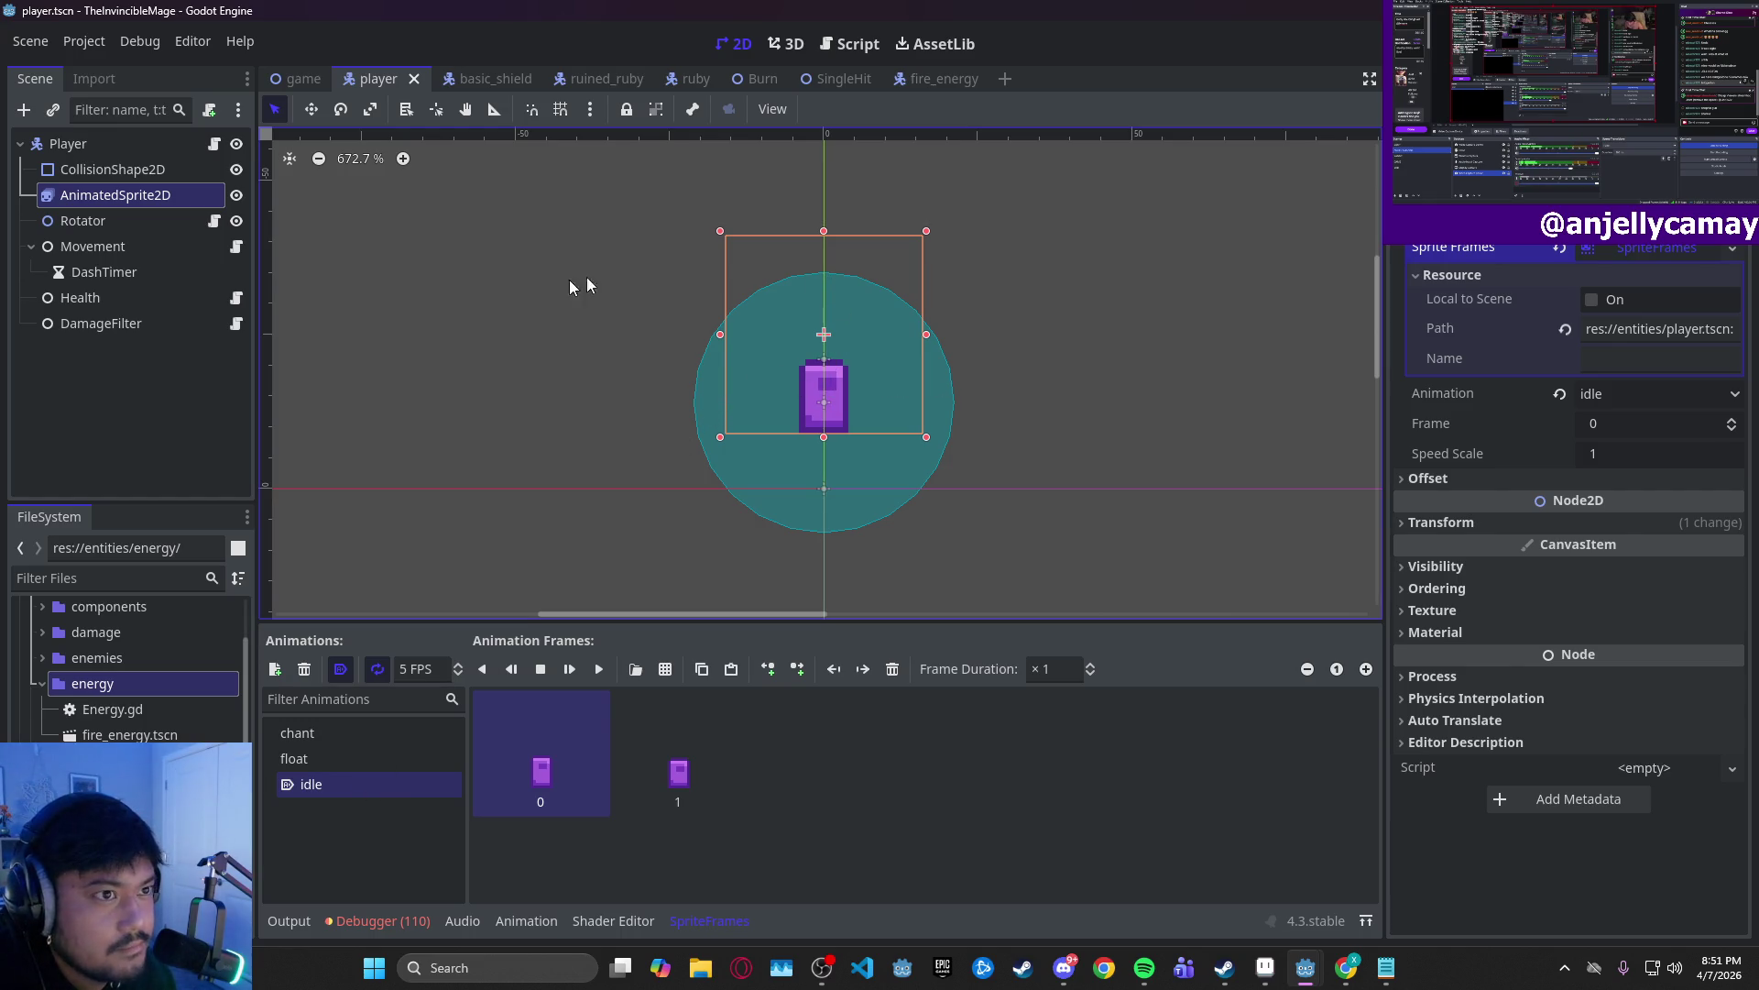
- Drag the sprite 9 px lower, reframe the view, and select the collision shape
left_click_drag(854, 296, 853, 351)
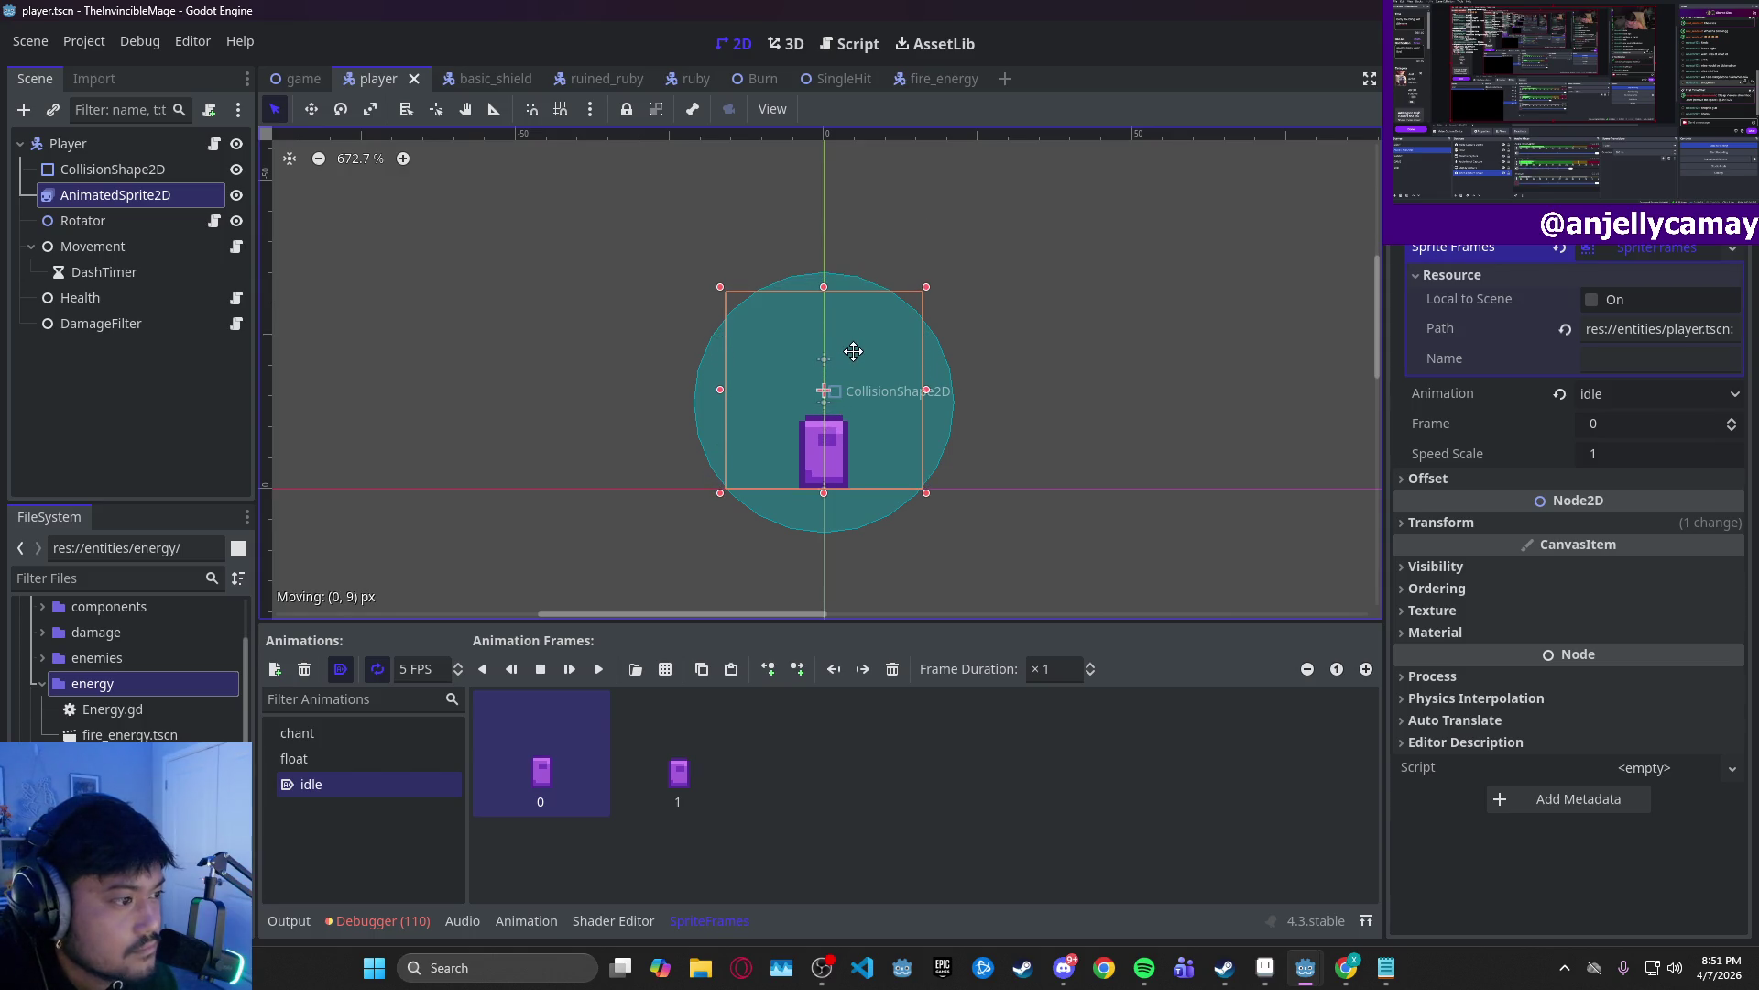
scroll(821, 469, "up", 5)
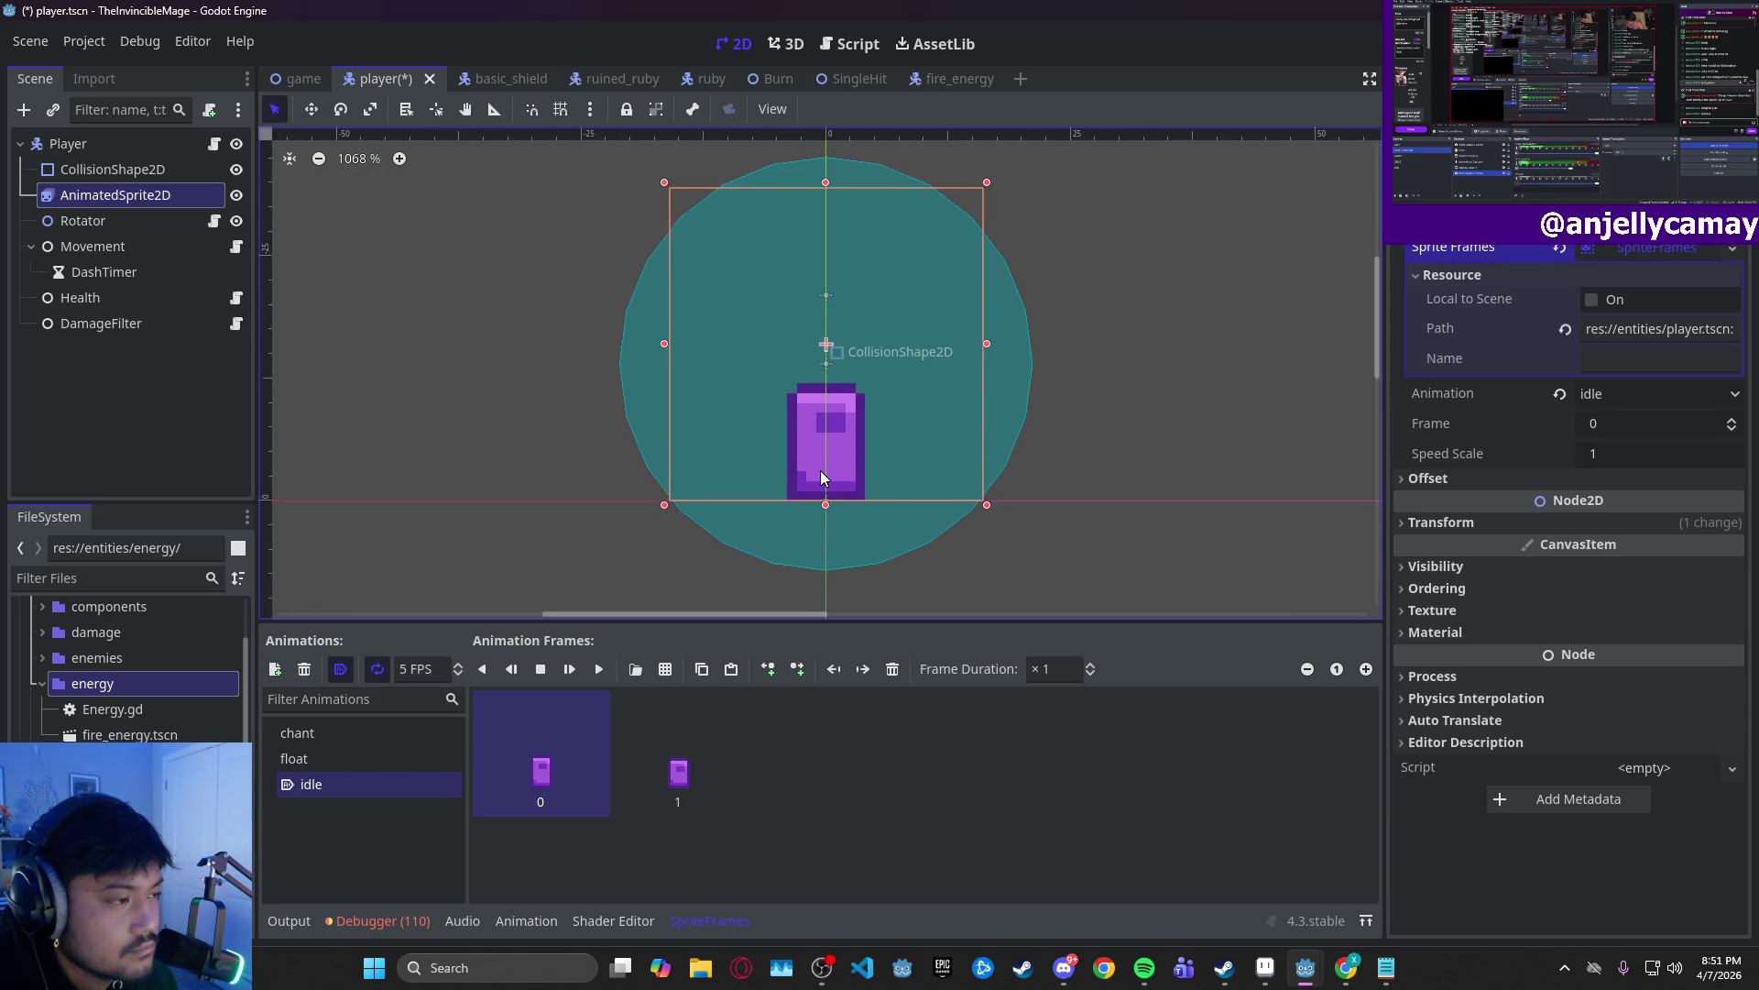
left_click_drag(1030, 469, 1025, 361)
scroll(1025, 361, "down", 2)
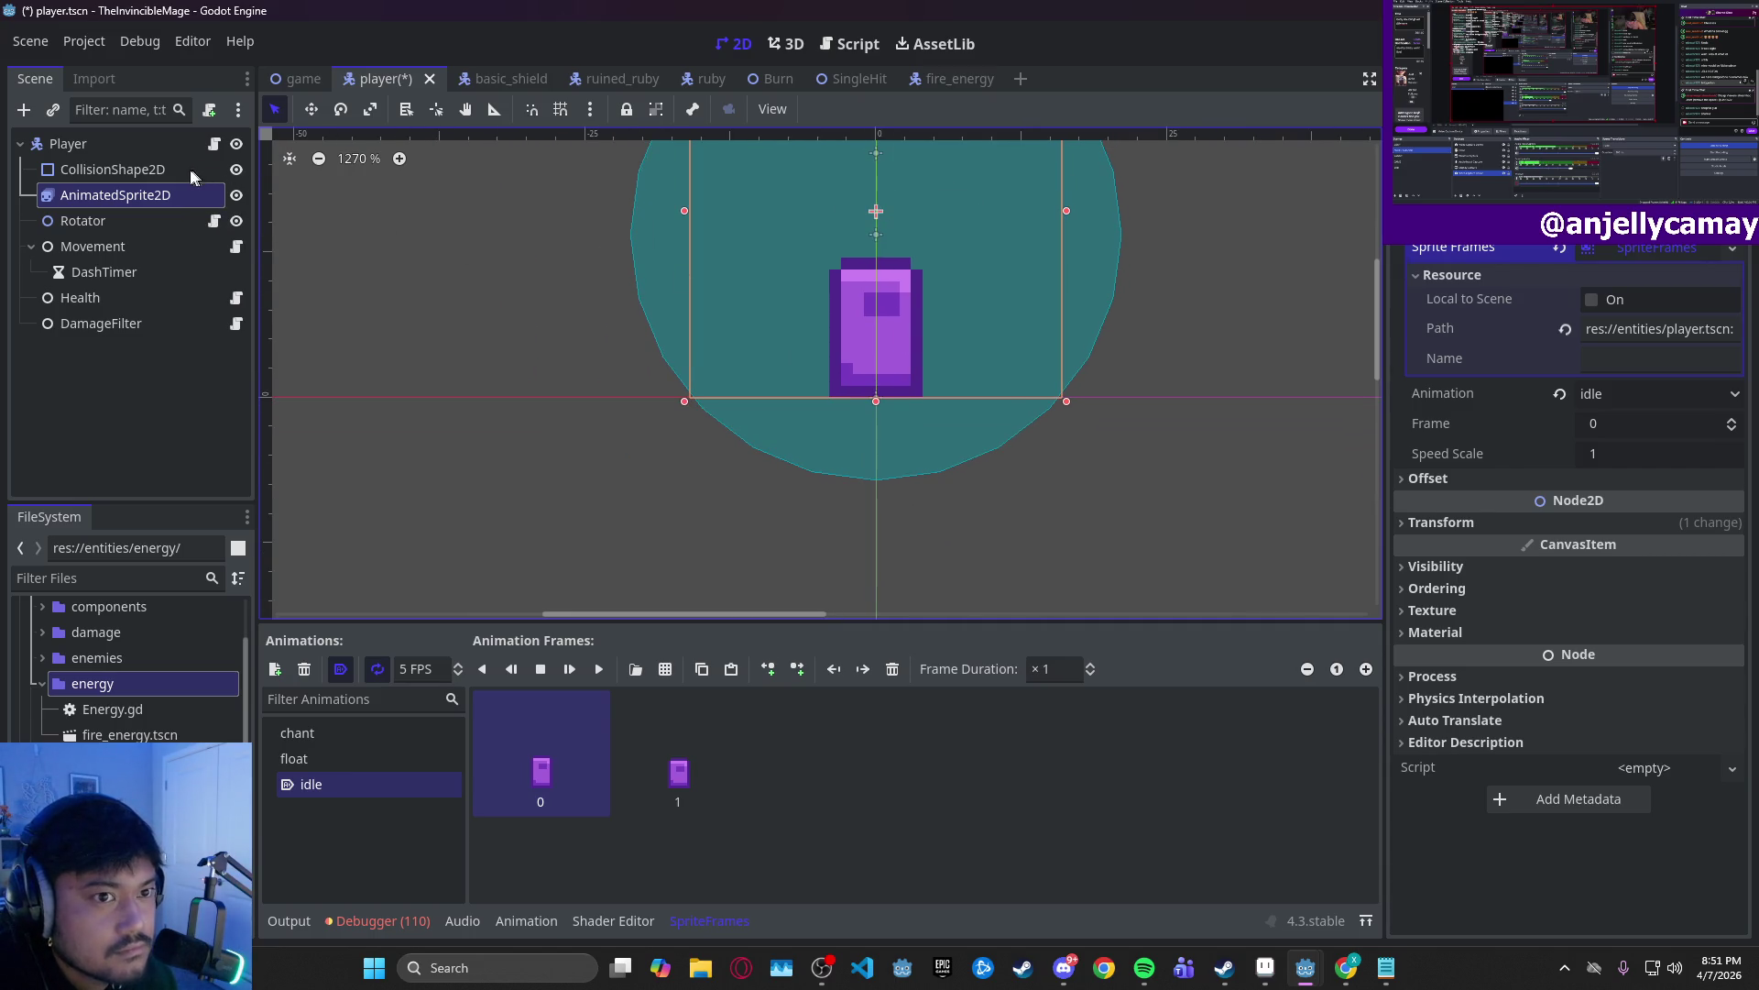
left_click_drag(479, 220, 479, 499)
left_click(119, 170)
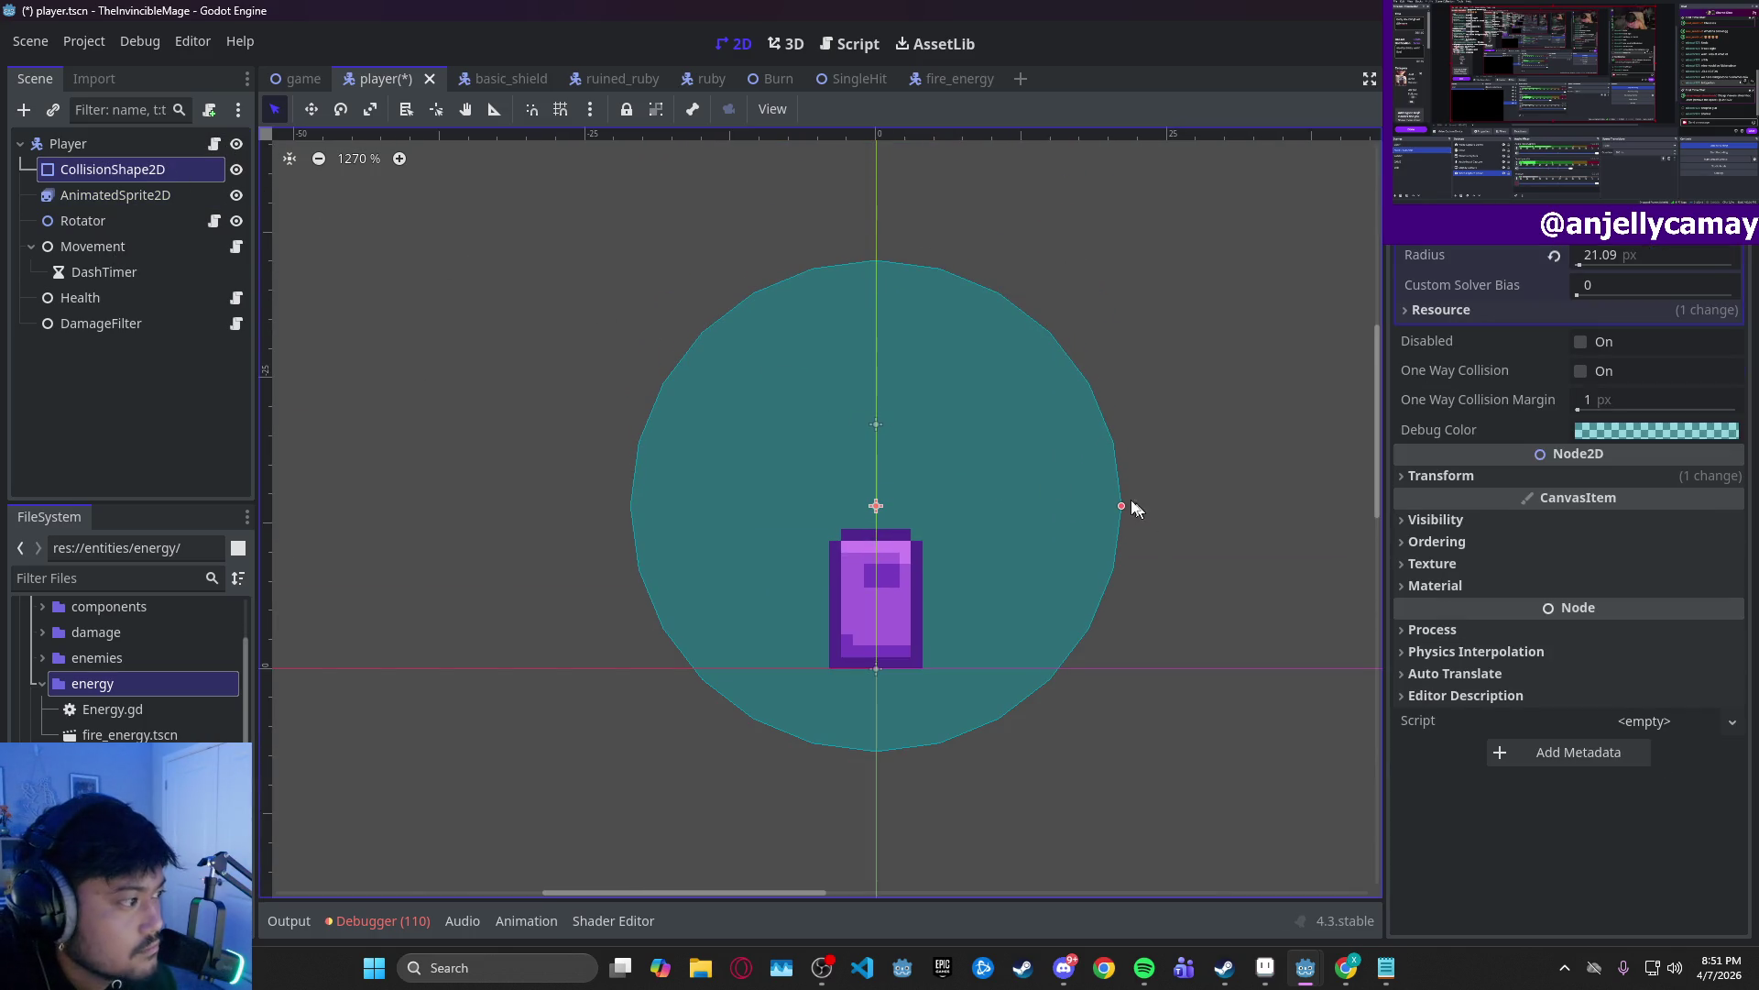
- Clear the circular collision shape, give CollisionShape2D a new CapsuleShape2D and narrow its radius
left_click_drag(1121, 505, 959, 506)
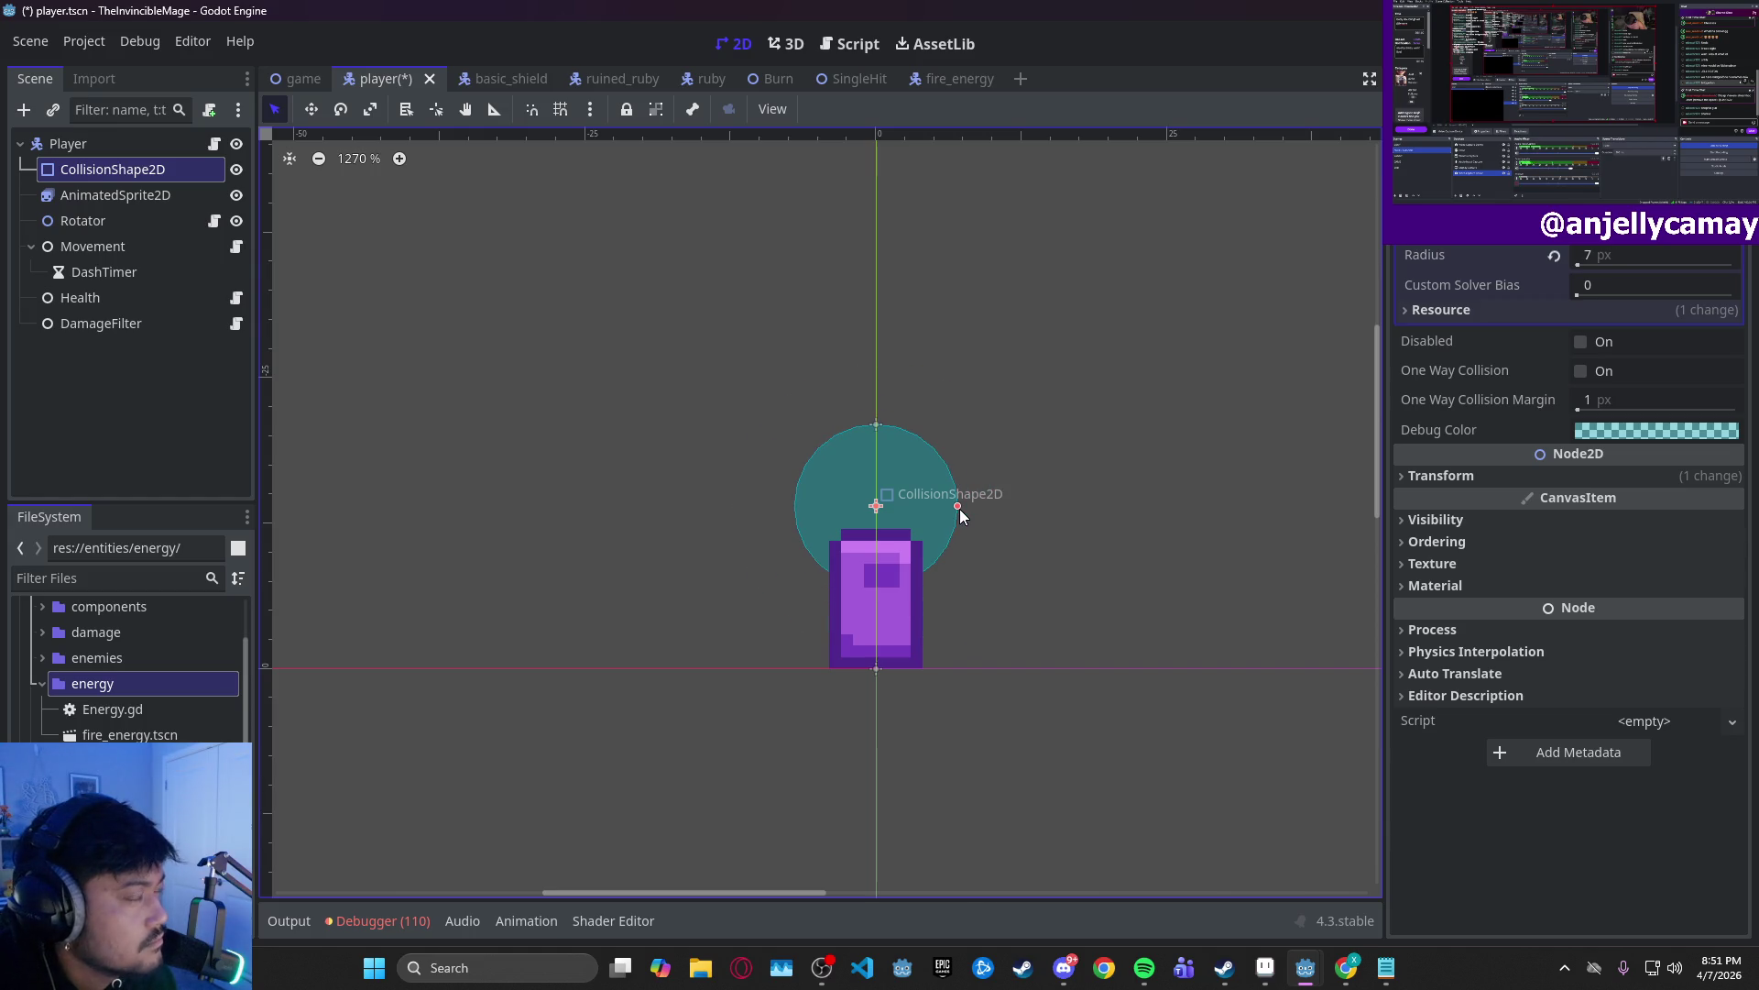
left_click(1730, 230)
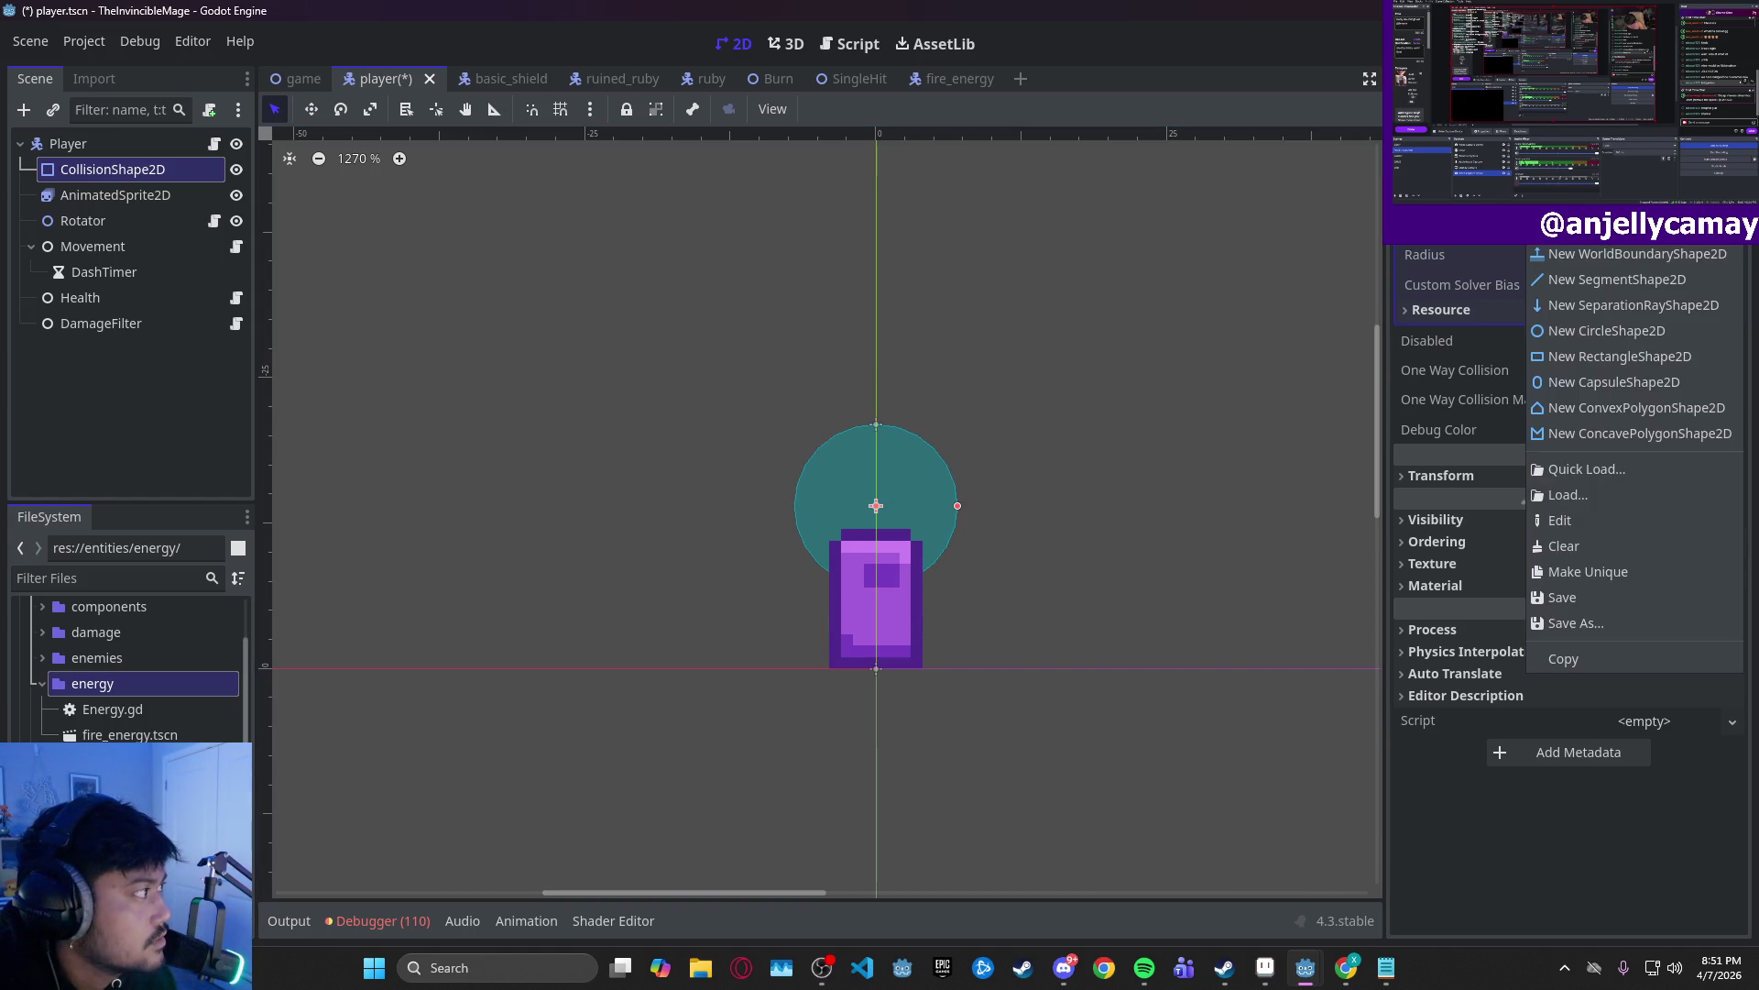
left_click(1564, 546)
left_click(1730, 230)
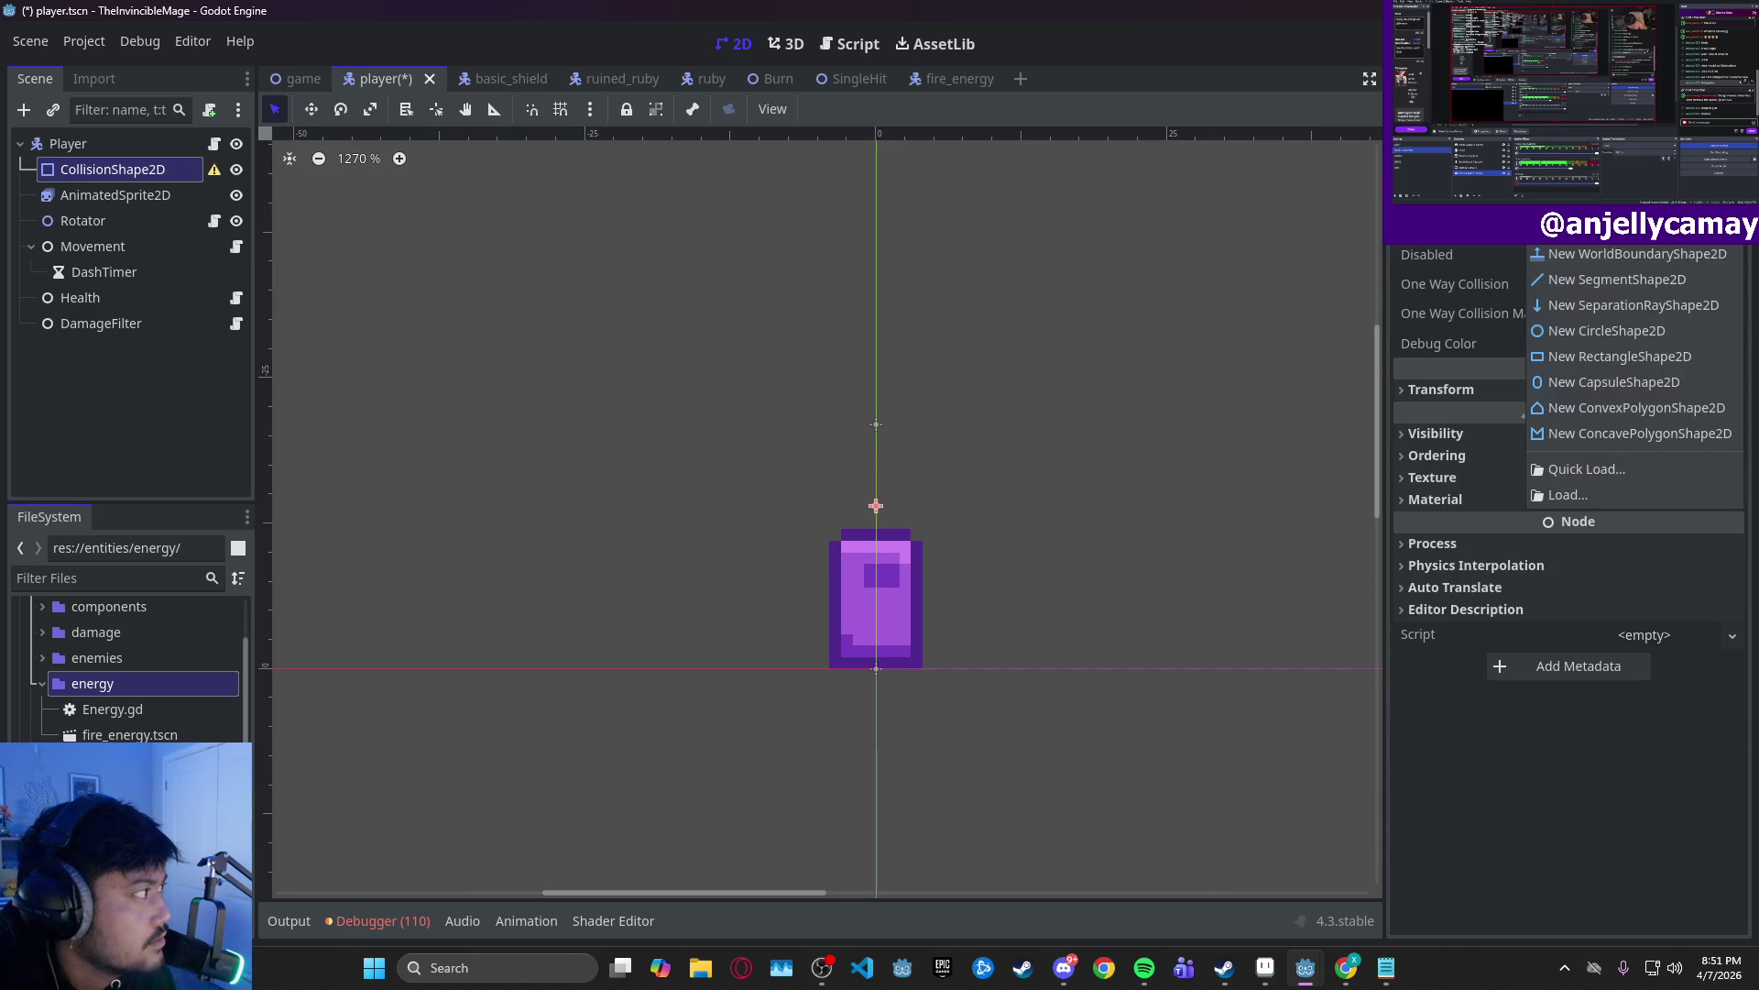
left_click(1586, 383)
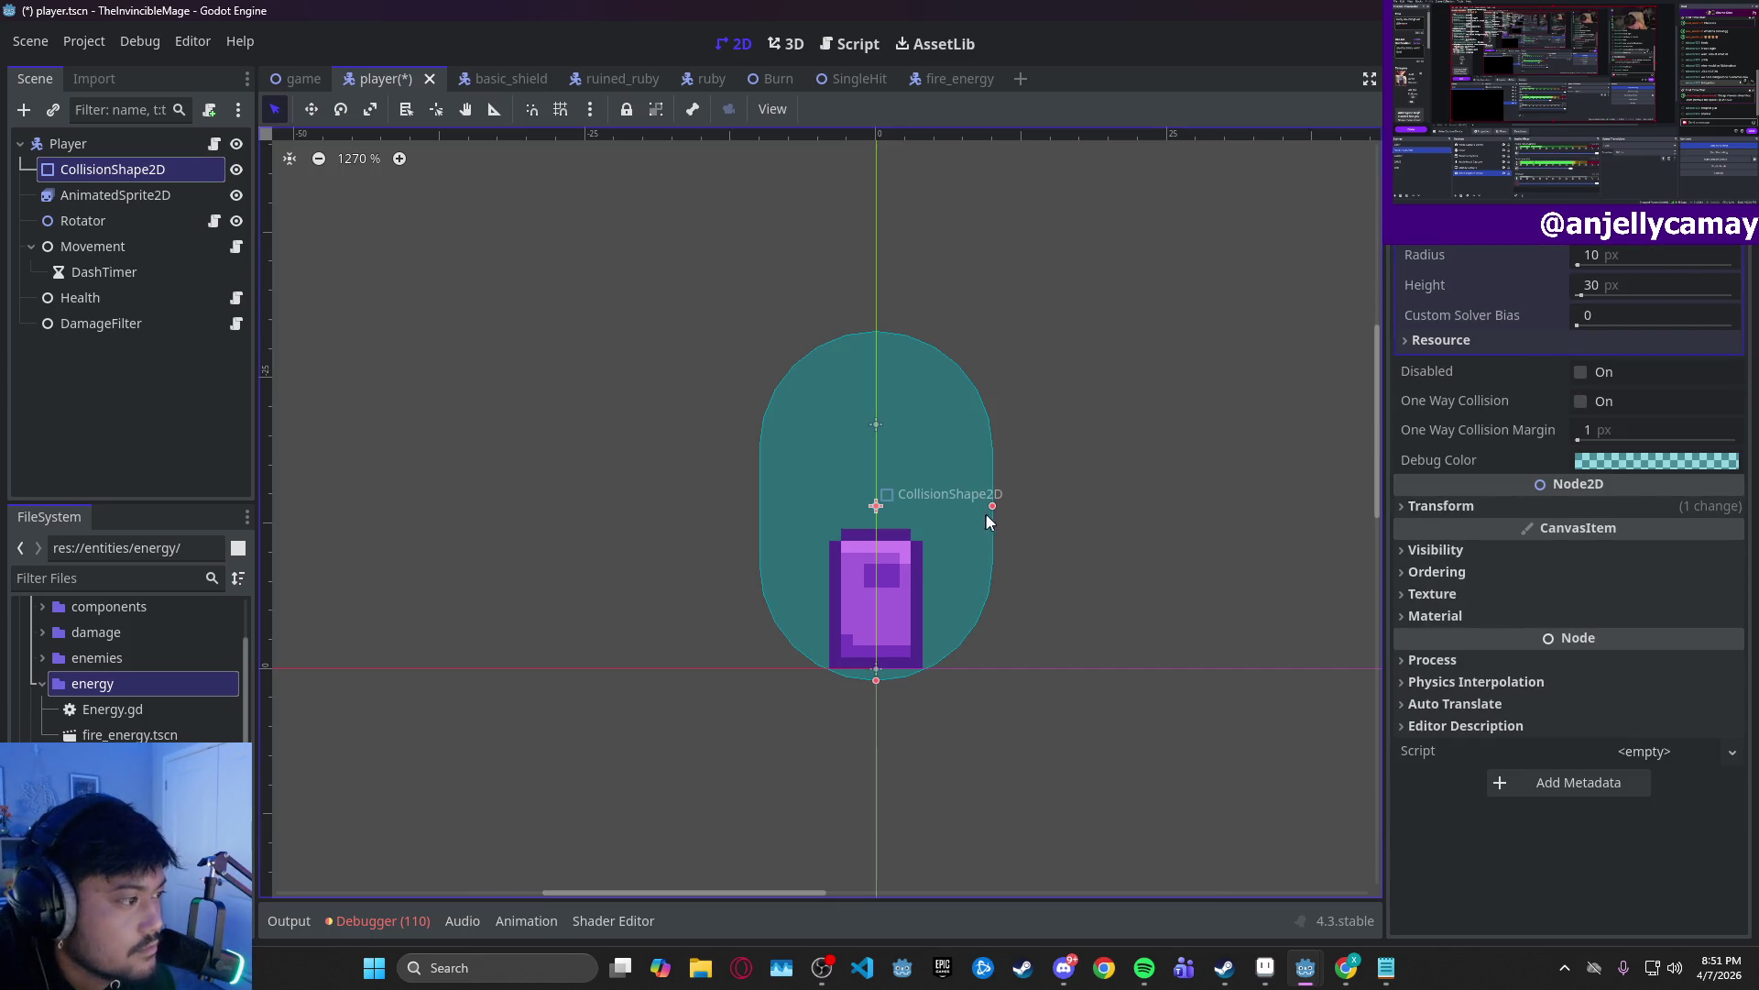
left_click_drag(992, 508, 920, 517)
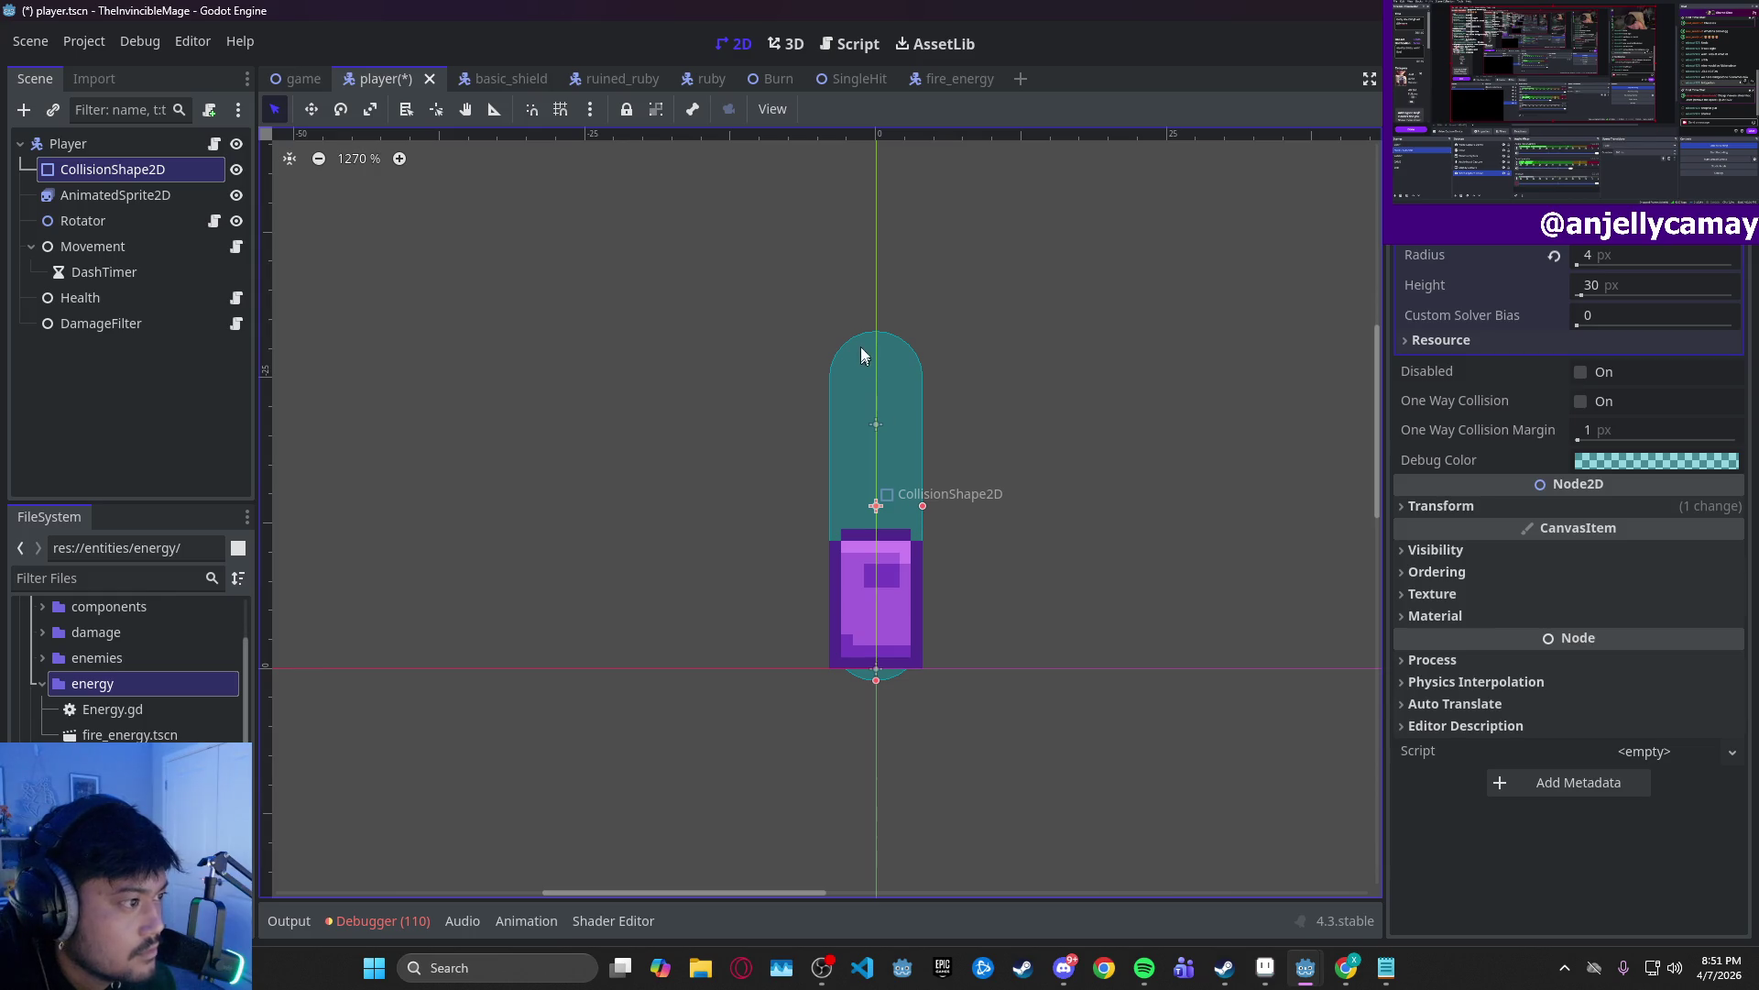
- Shorten the capsule's height, undoing the accidental player sprite moves
left_click(881, 363)
scroll(1241, 156, "down", 3)
scroll(1240, 156, "left", 1)
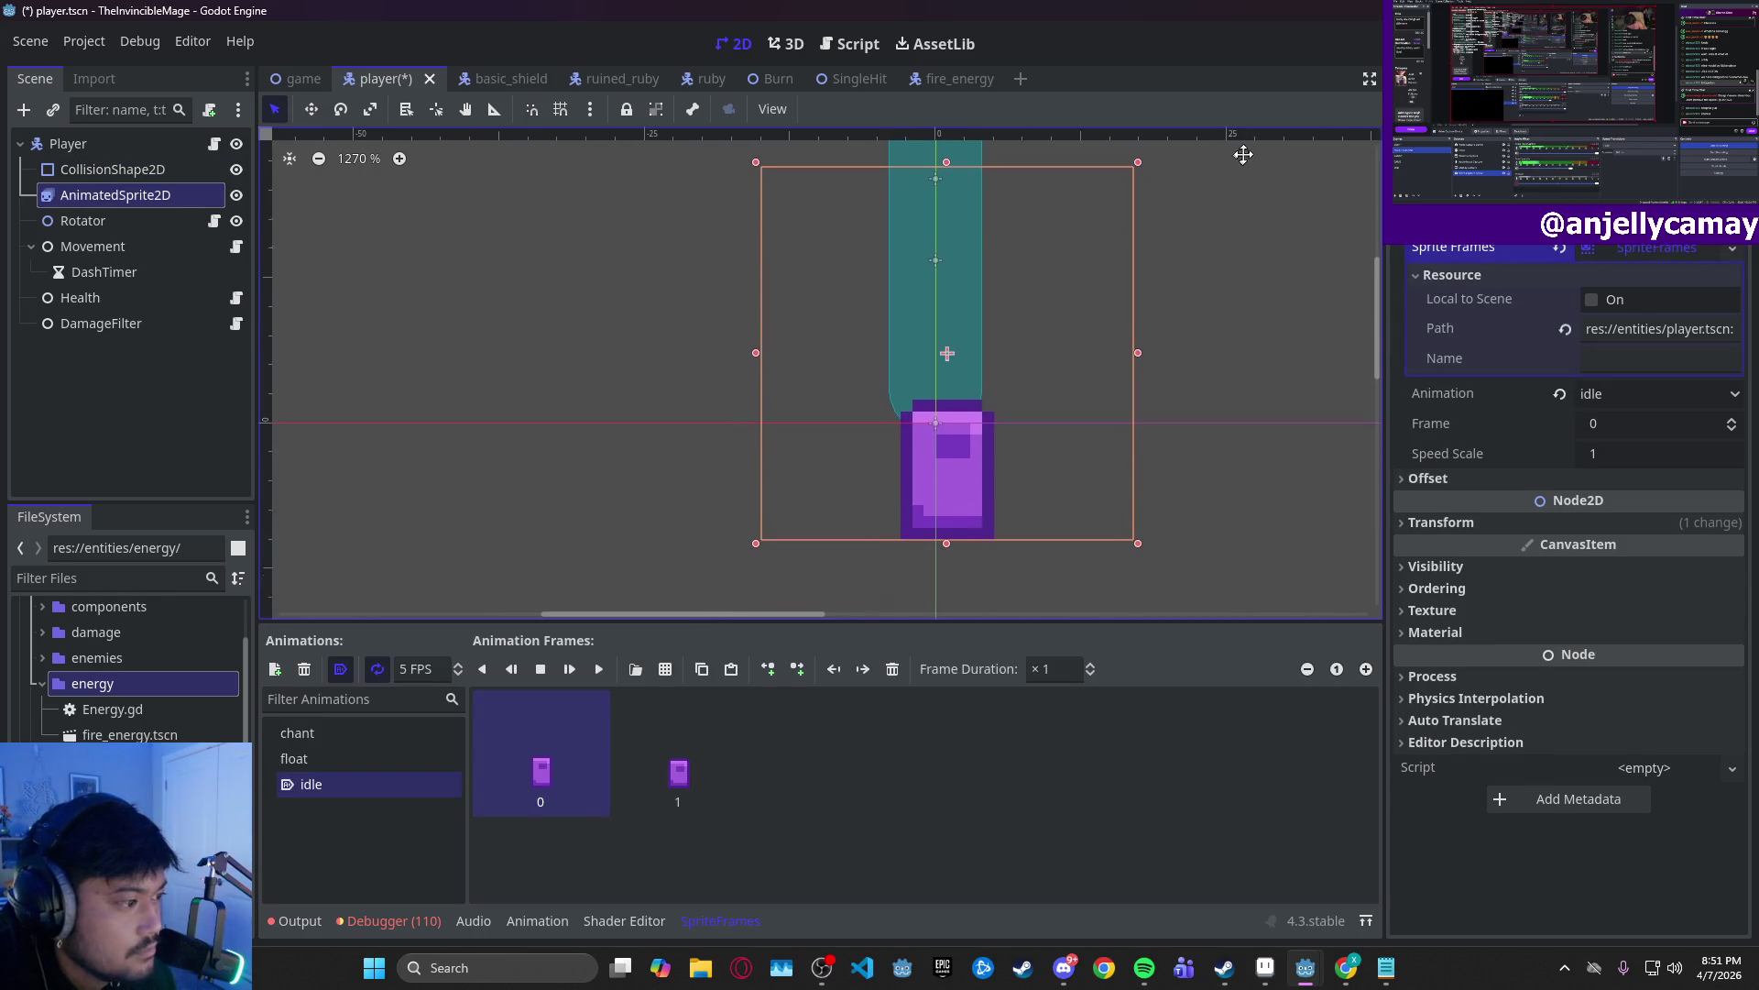
key("ctrl+z")
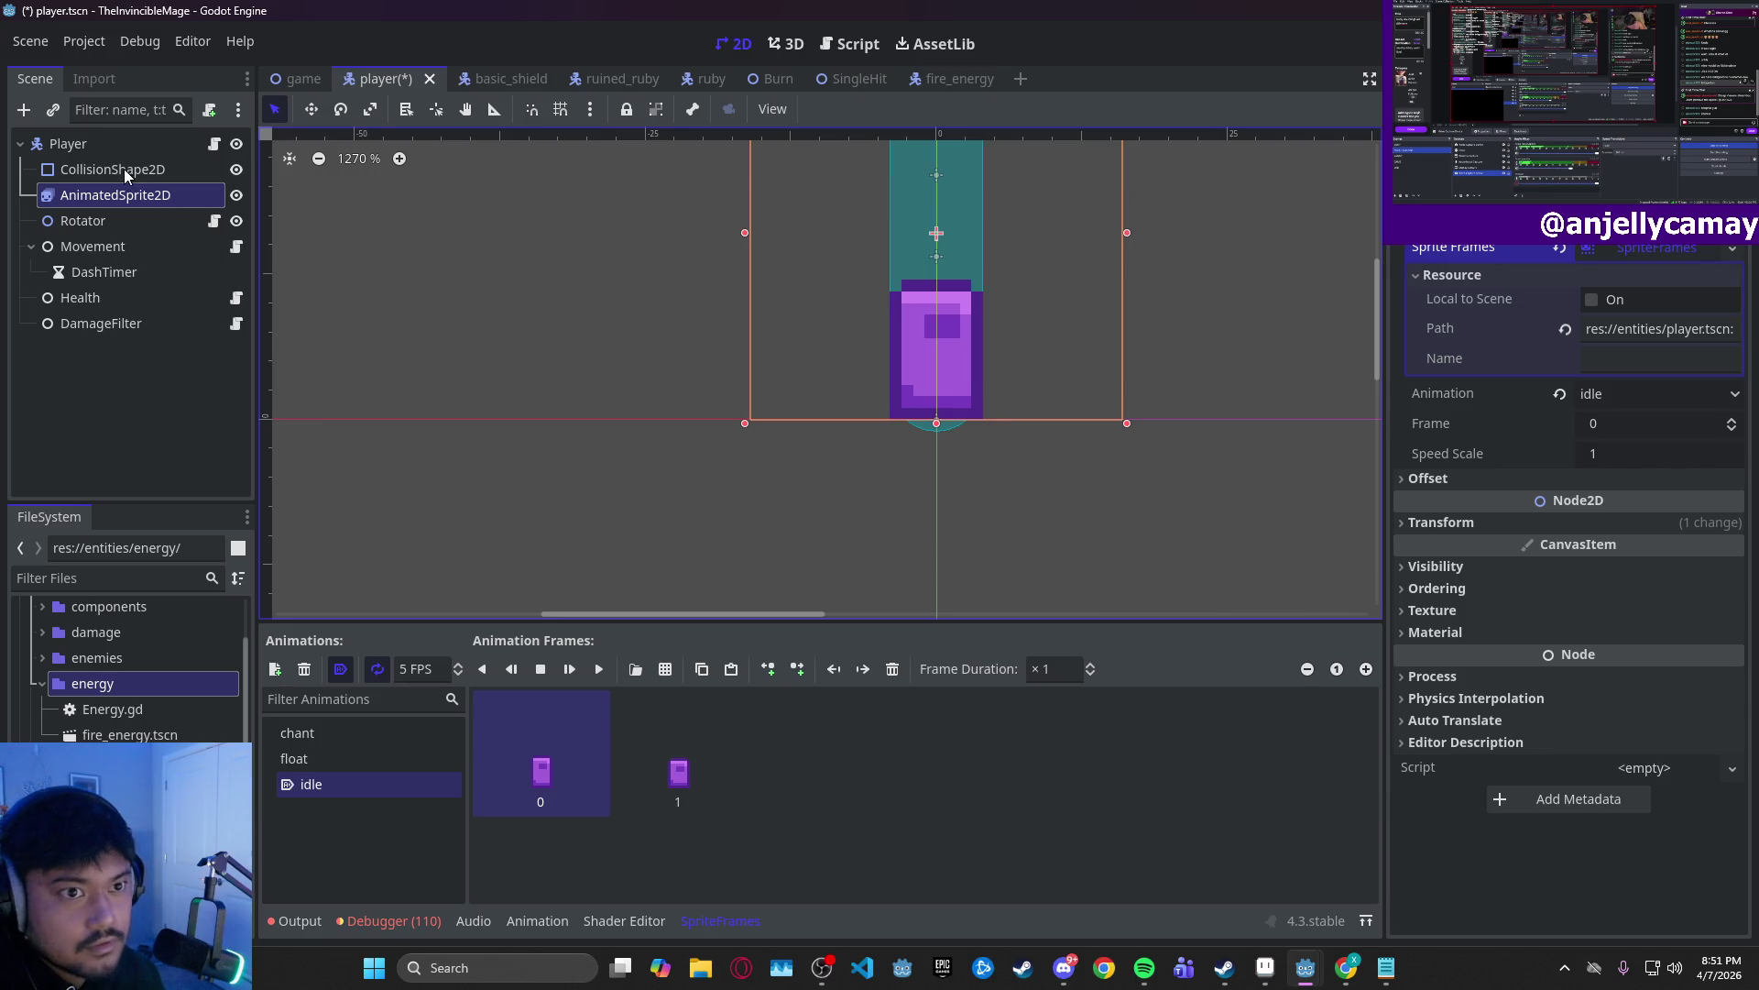
left_click(126, 171)
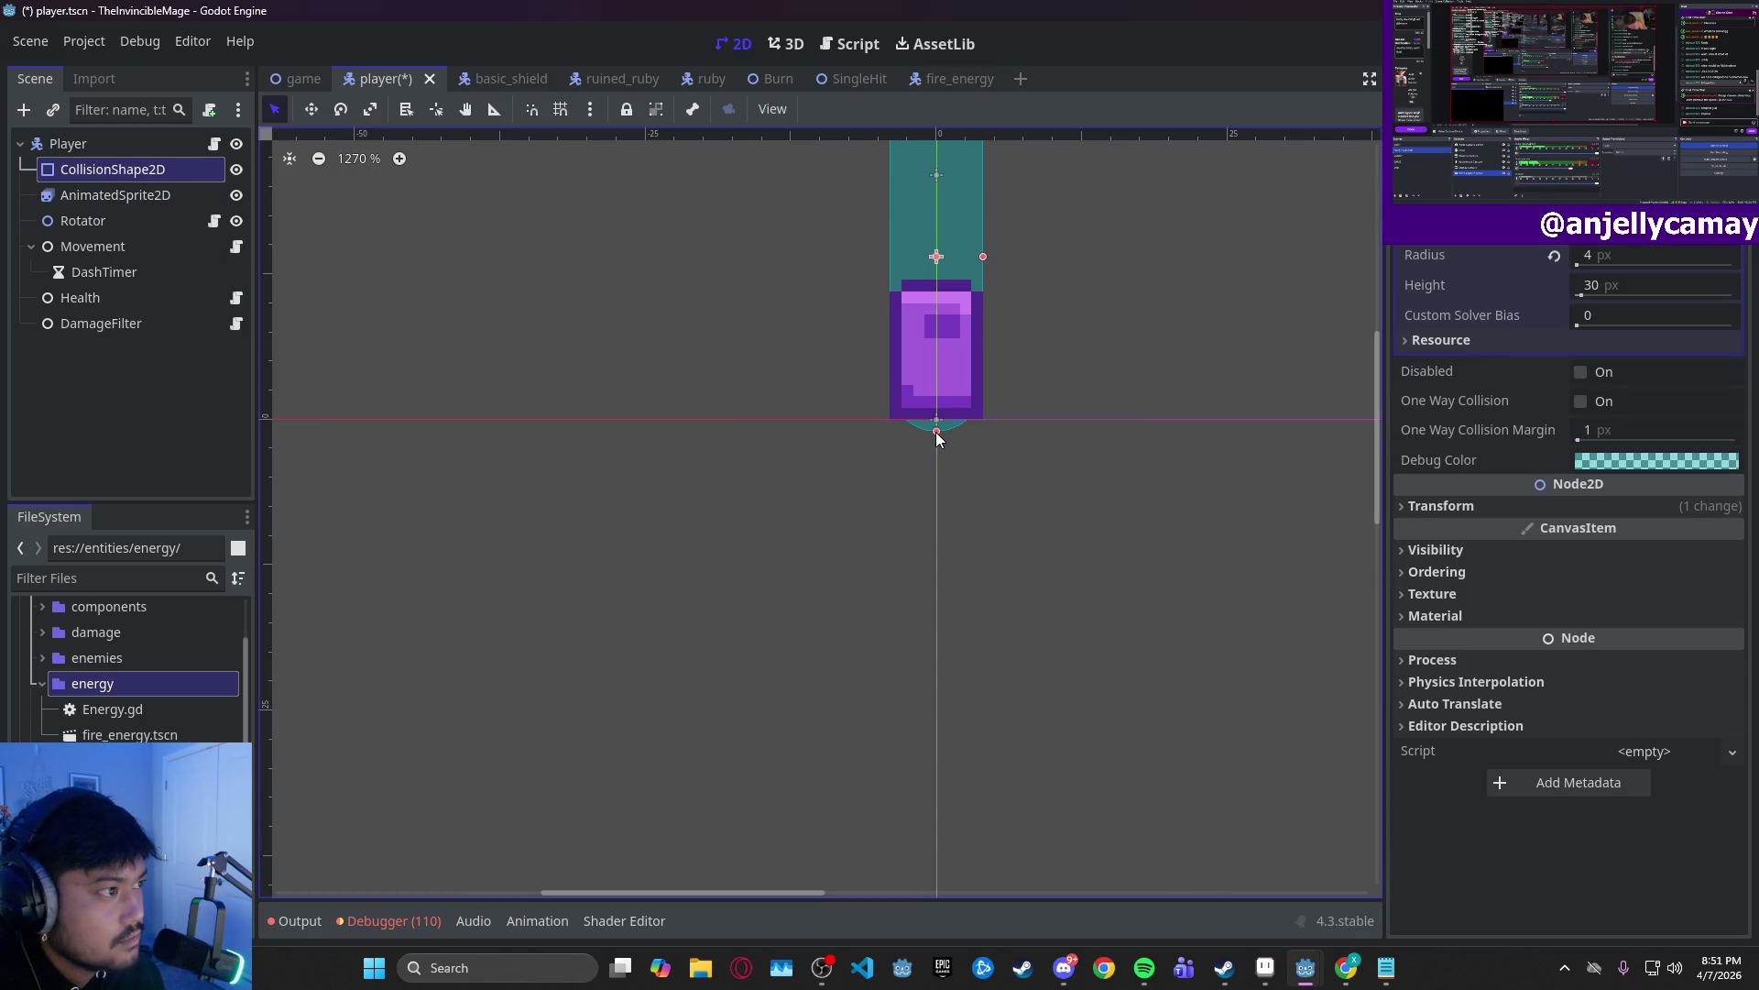
mouse_move(936, 433)
left_mouse_down()
mouse_move(938, 304)
mouse_move(937, 328)
left_mouse_up()
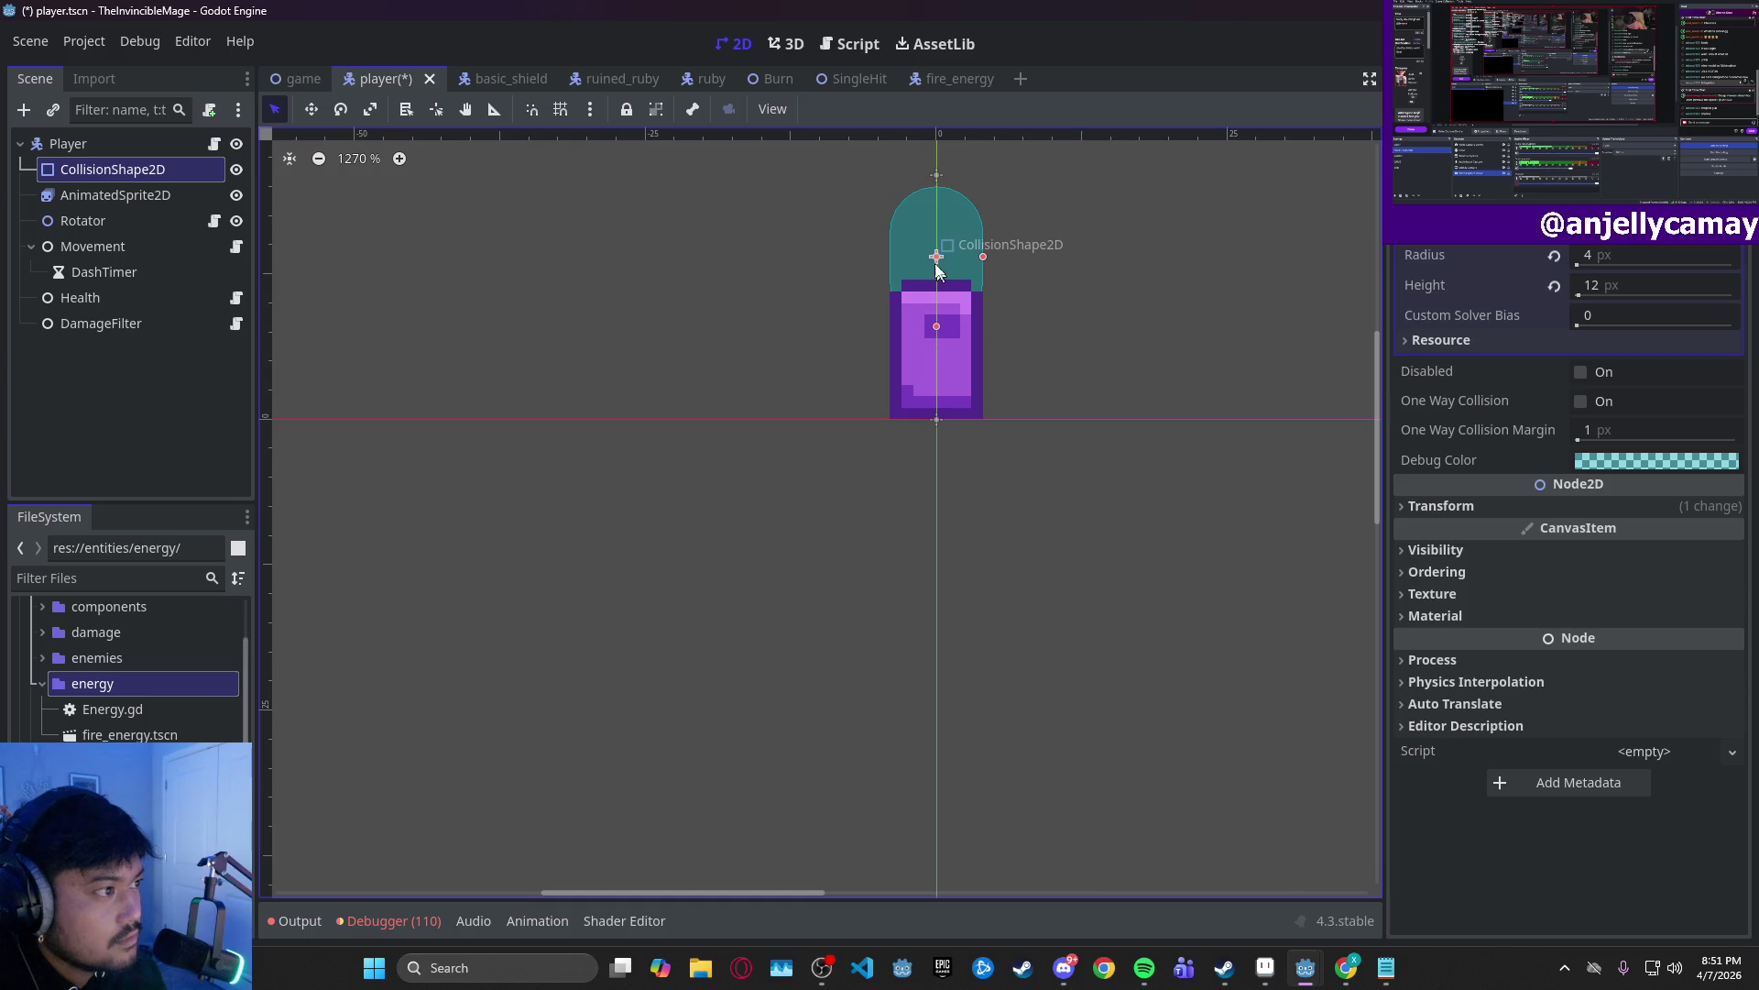
left_click_drag(932, 256, 933, 307)
key("ctrl+z")
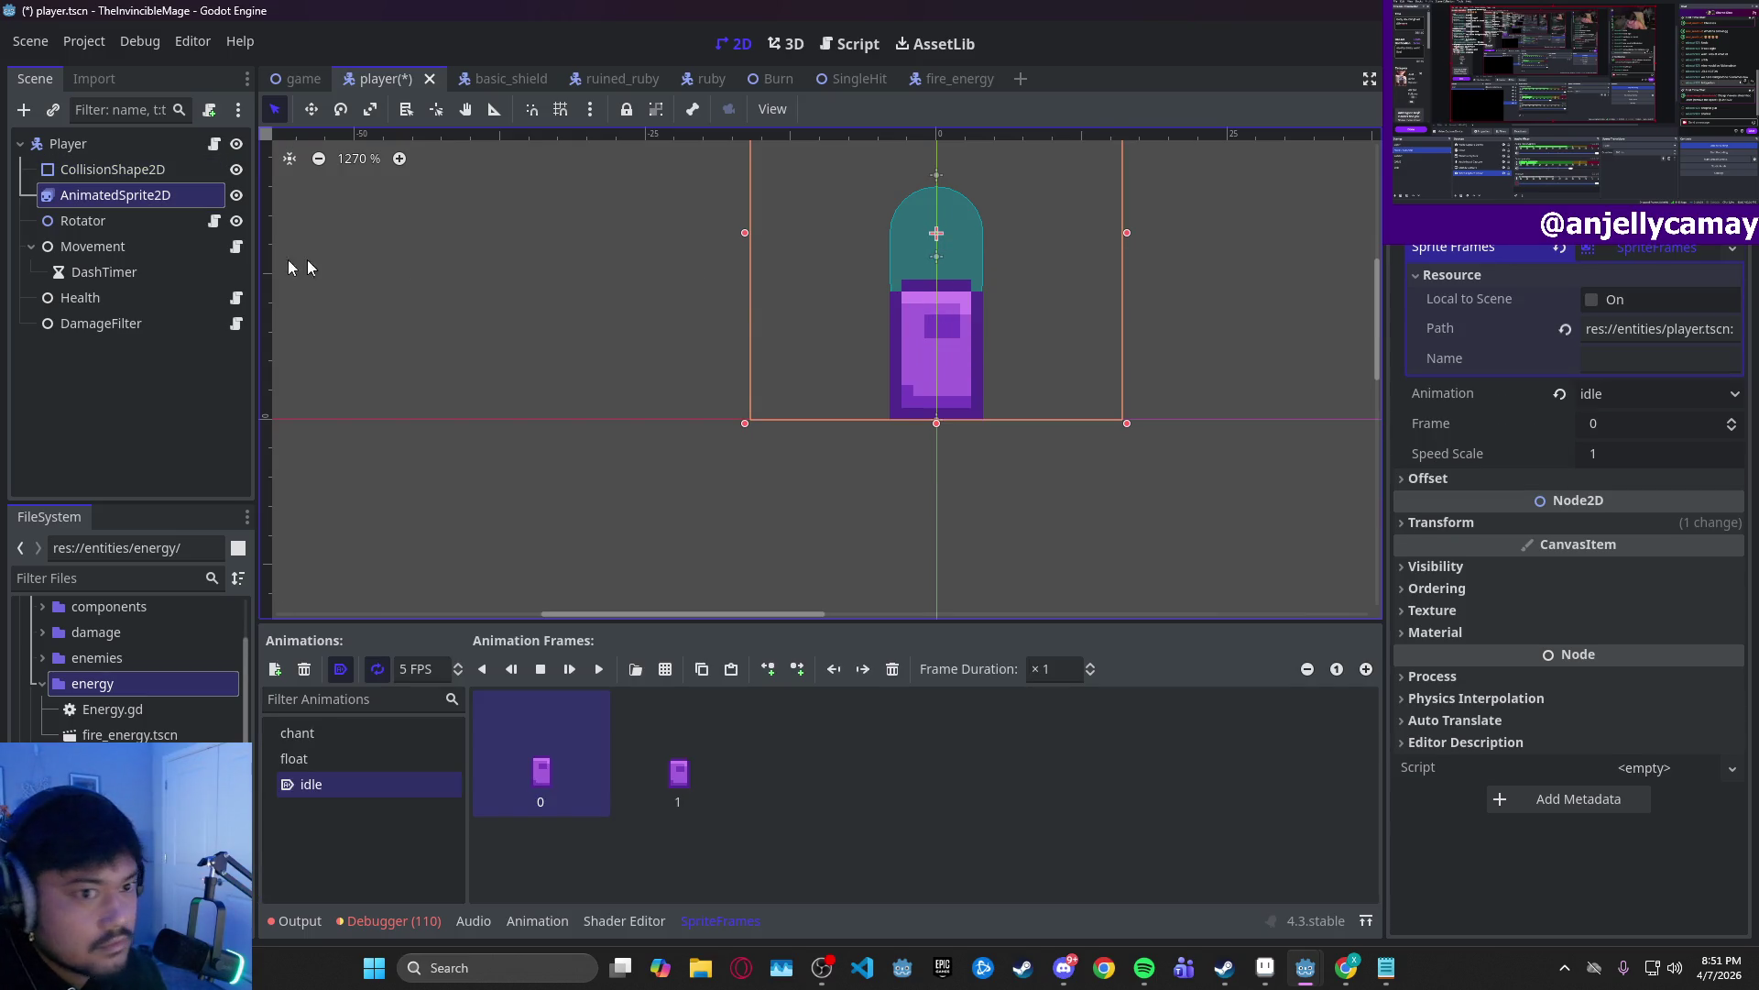
- Move CollisionShape2D below AnimatedSprite2D, center the capsule over the sprite and shorten it to 10 px
left_click(128, 168)
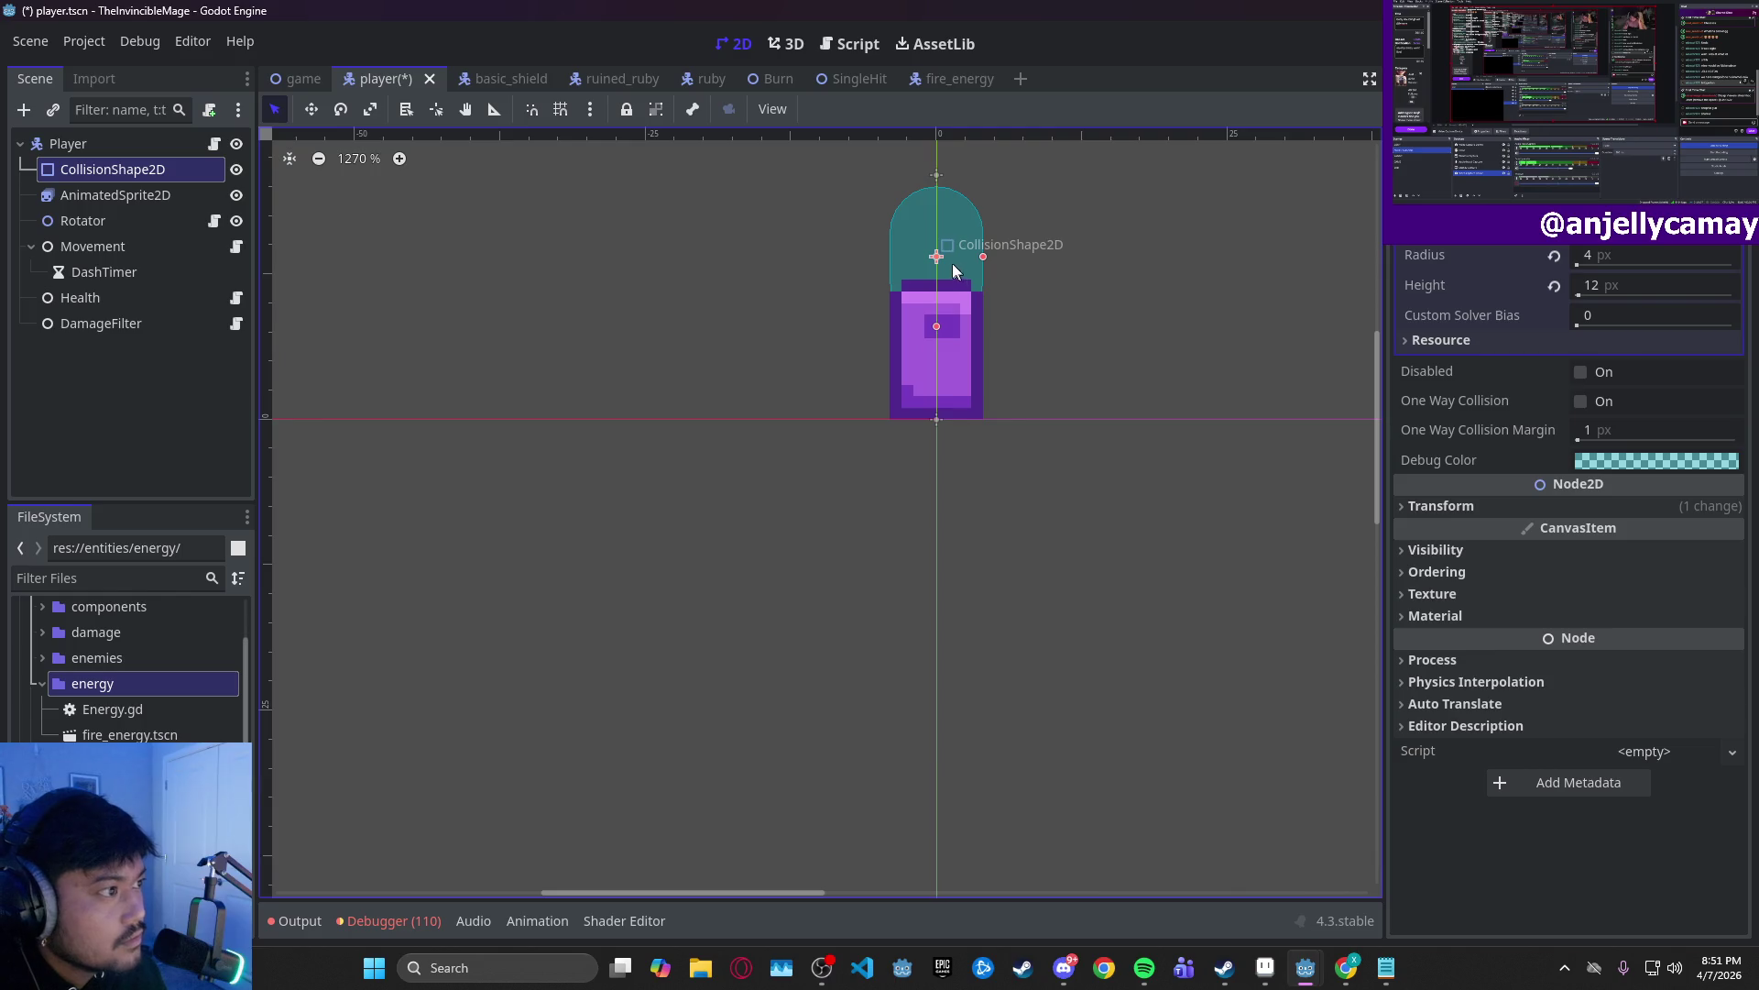
left_click(939, 264)
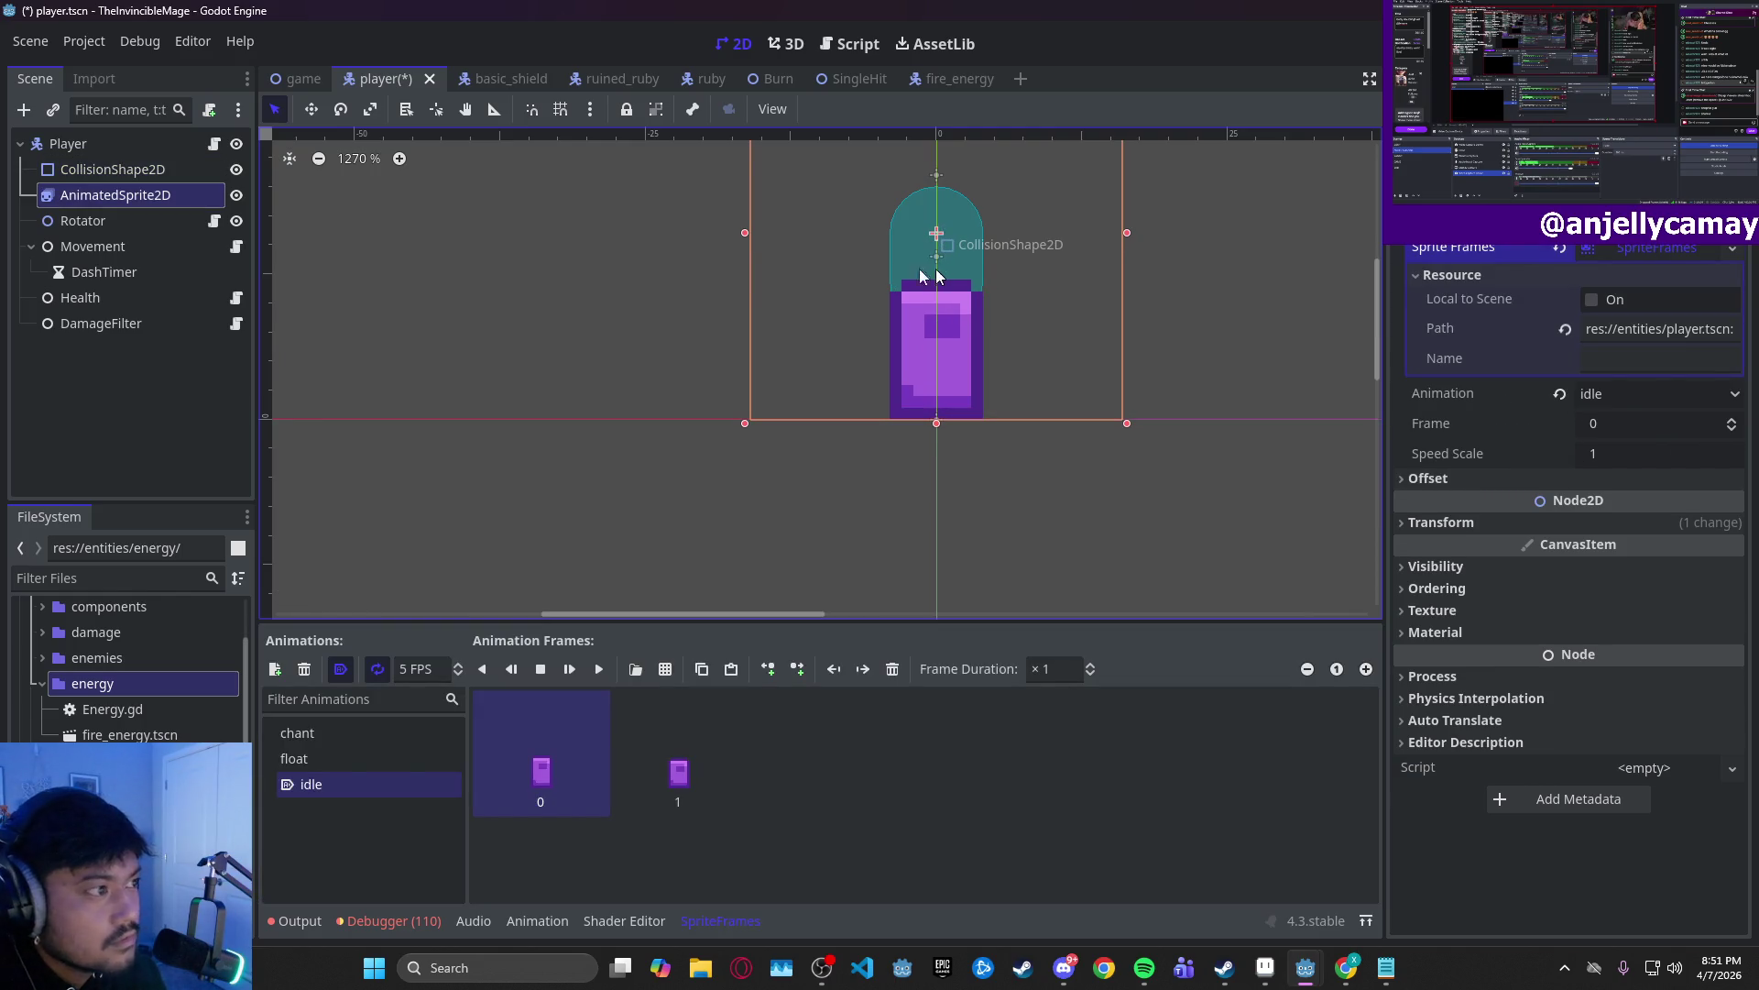
left_click(123, 173)
left_click_drag(122, 173, 119, 206)
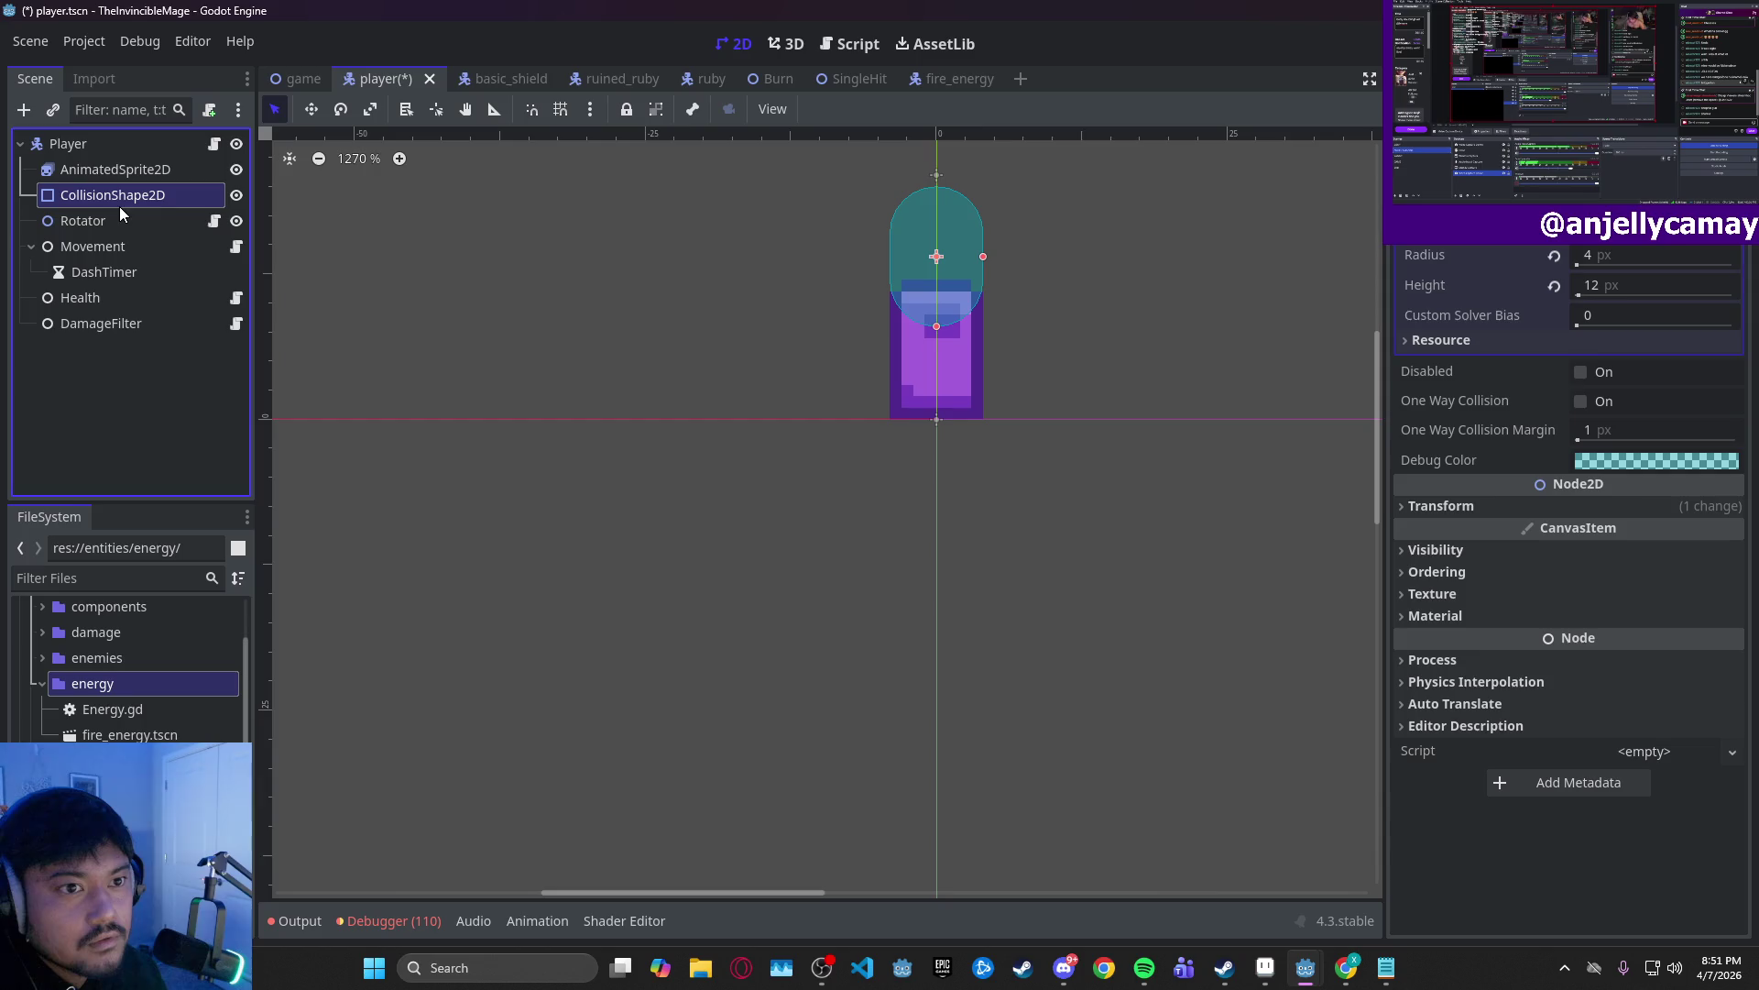
left_click_drag(937, 271, 939, 357)
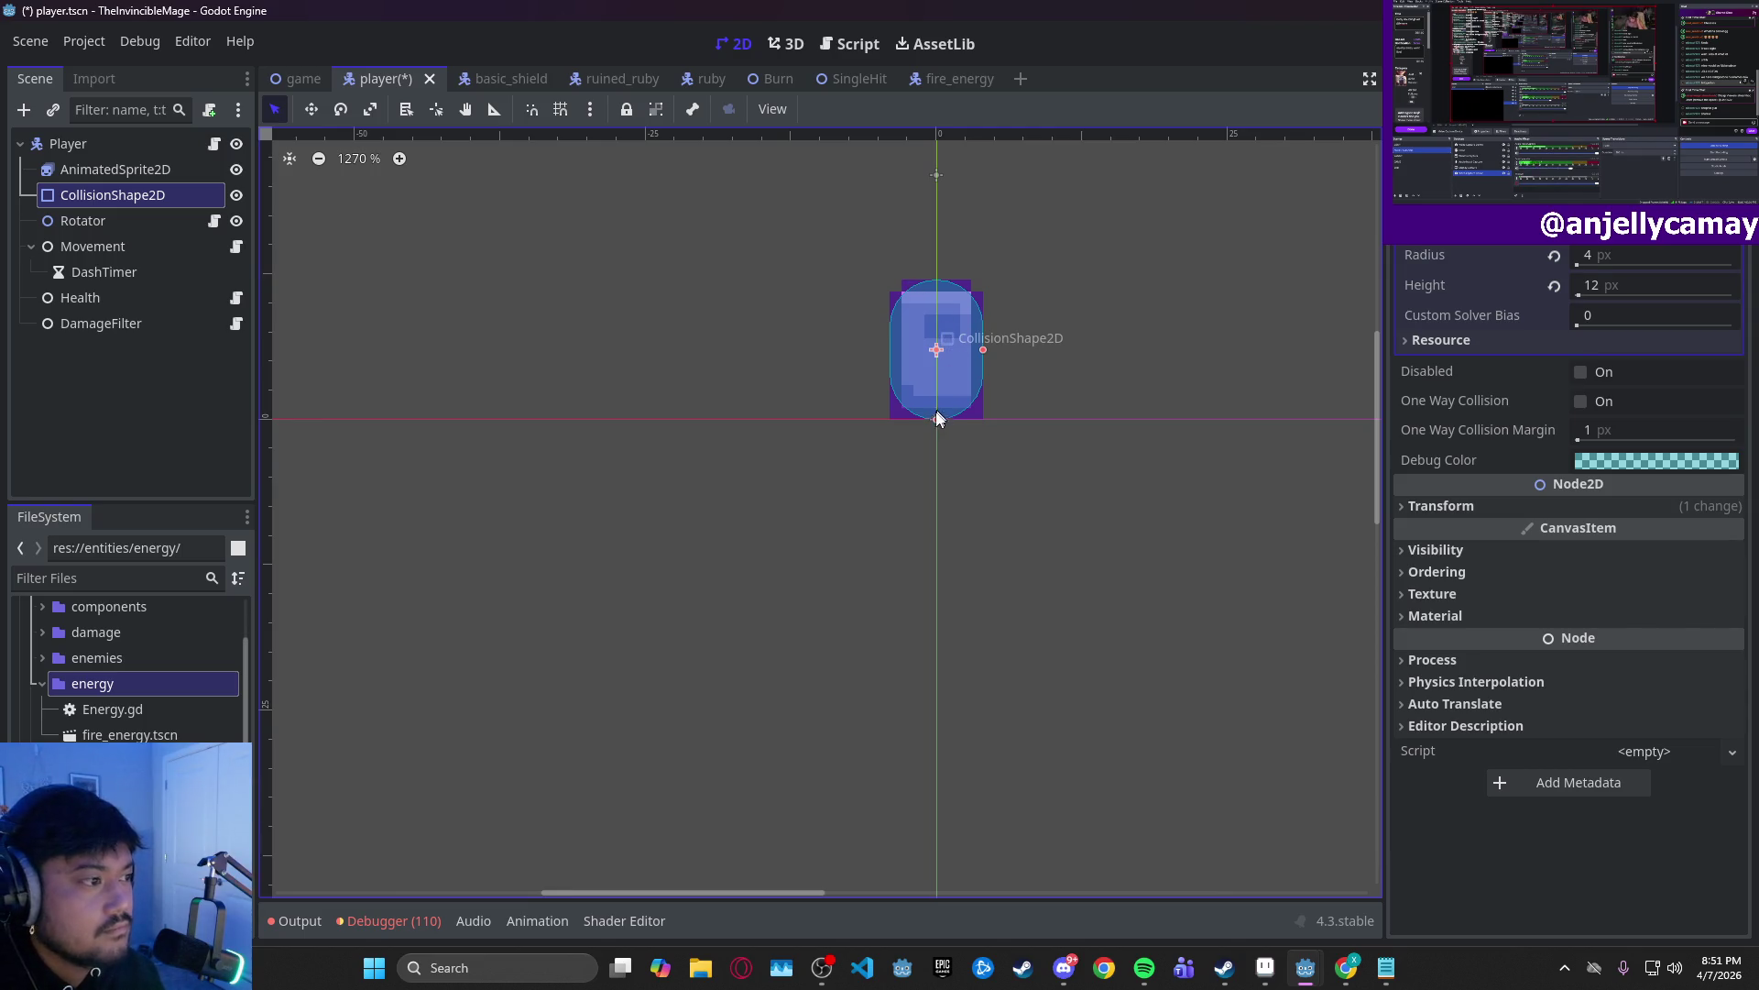
left_click_drag(936, 418, 942, 355)
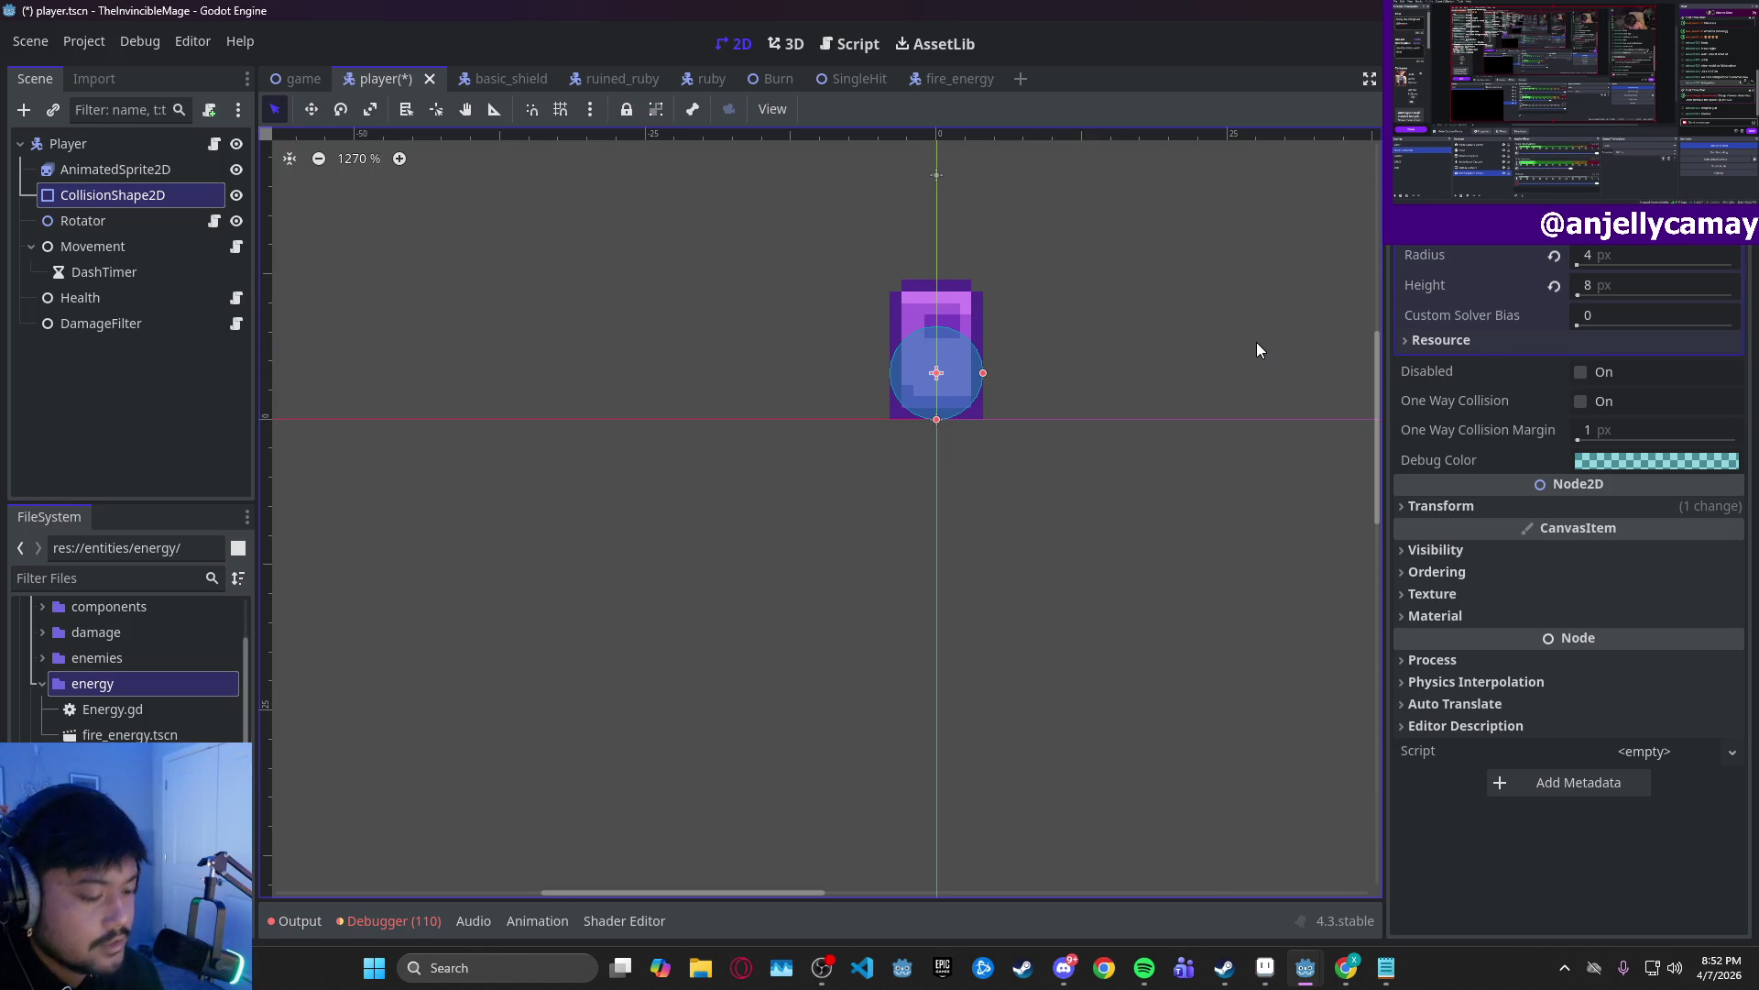
- Move CollisionShape2D back above AnimatedSprite2D, save the player scene and launch a test run
key("ctrl+s")
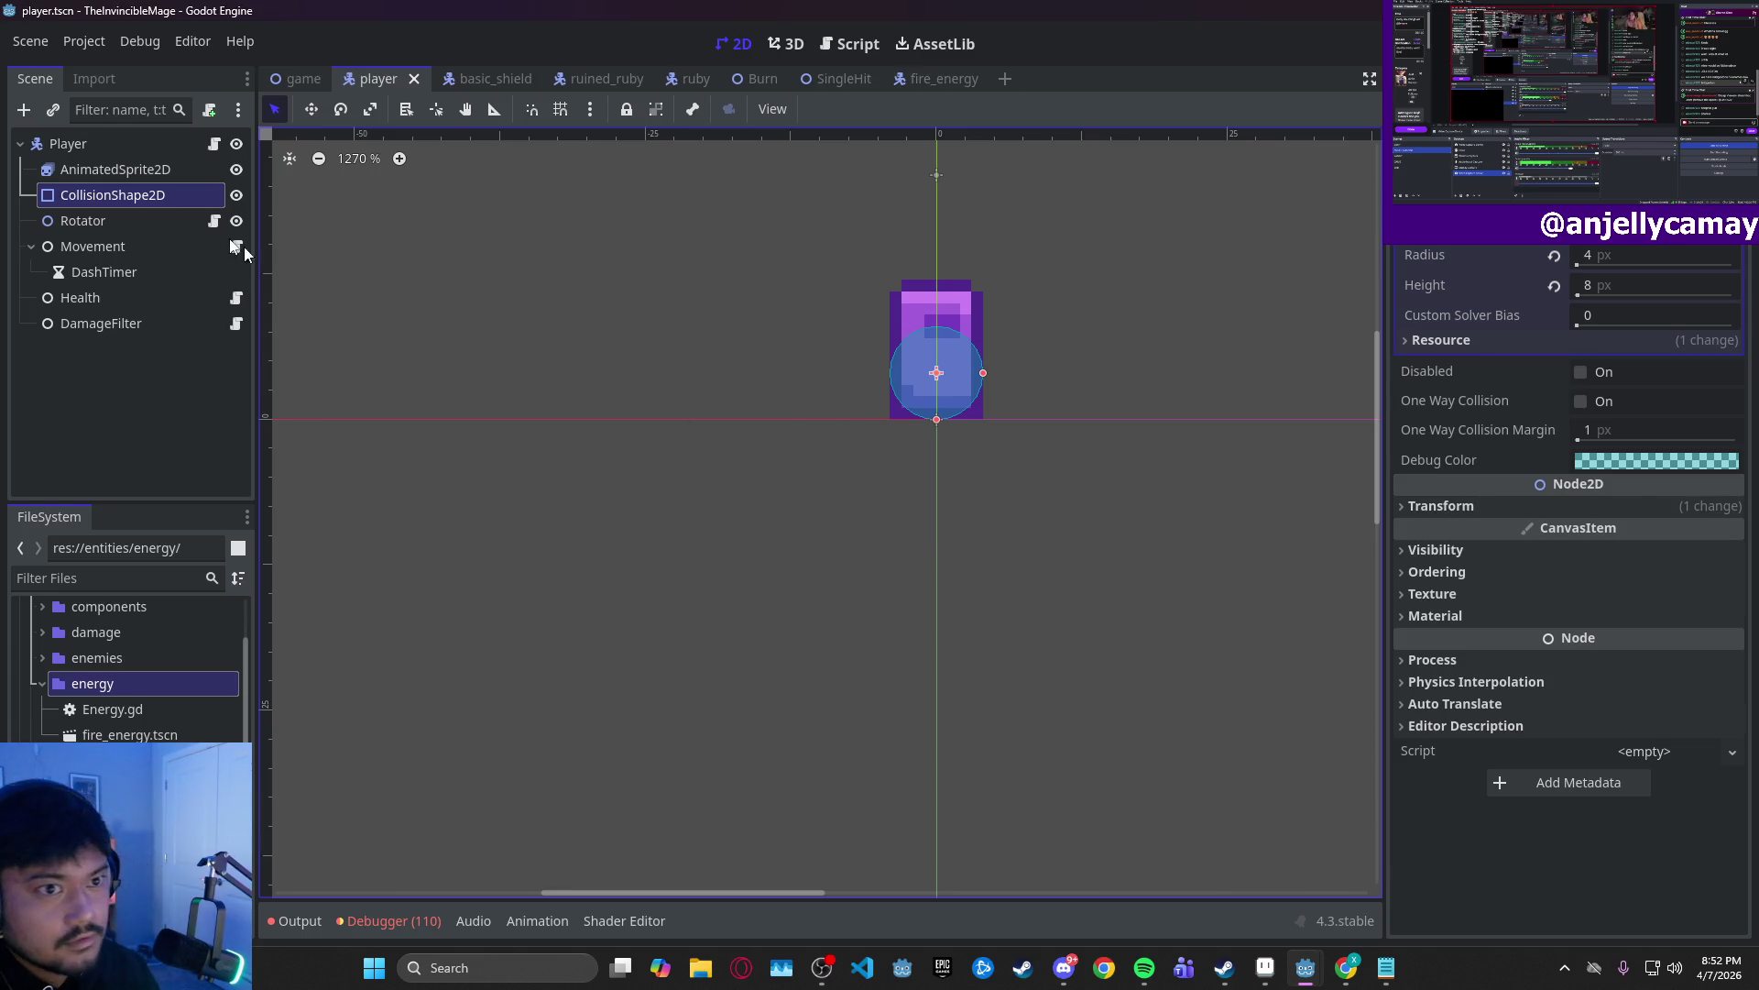
left_click_drag(158, 192, 170, 167)
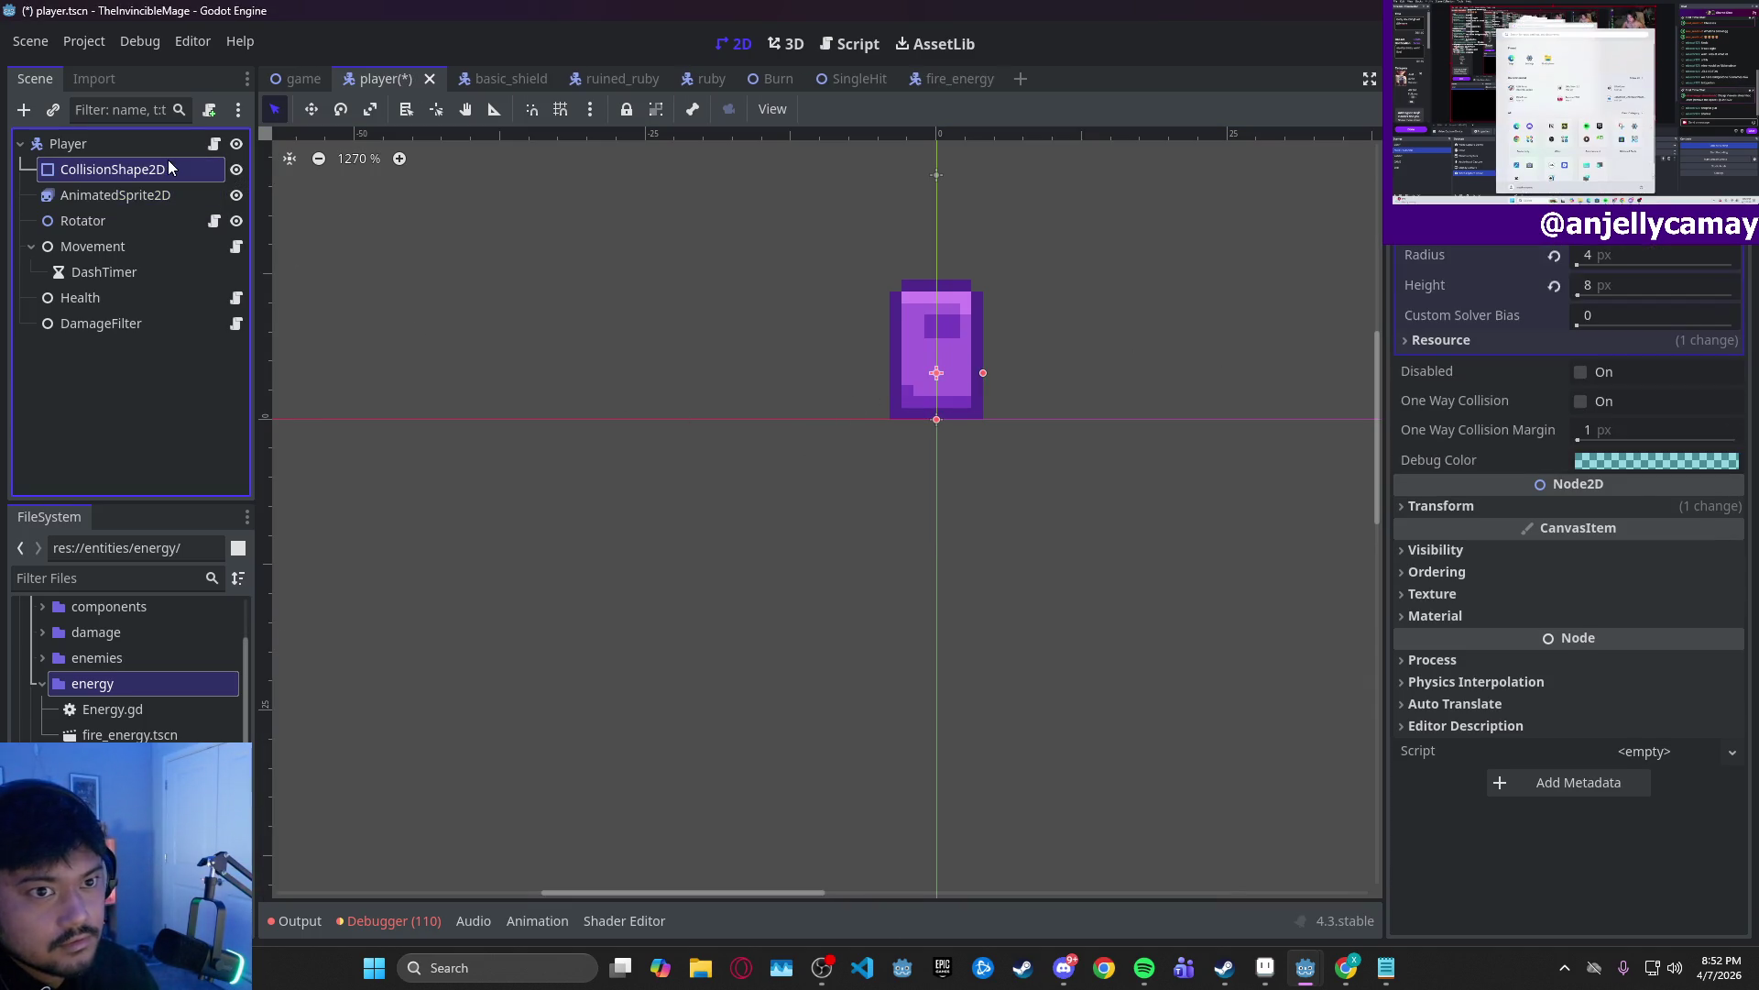
key("ctrl+s")
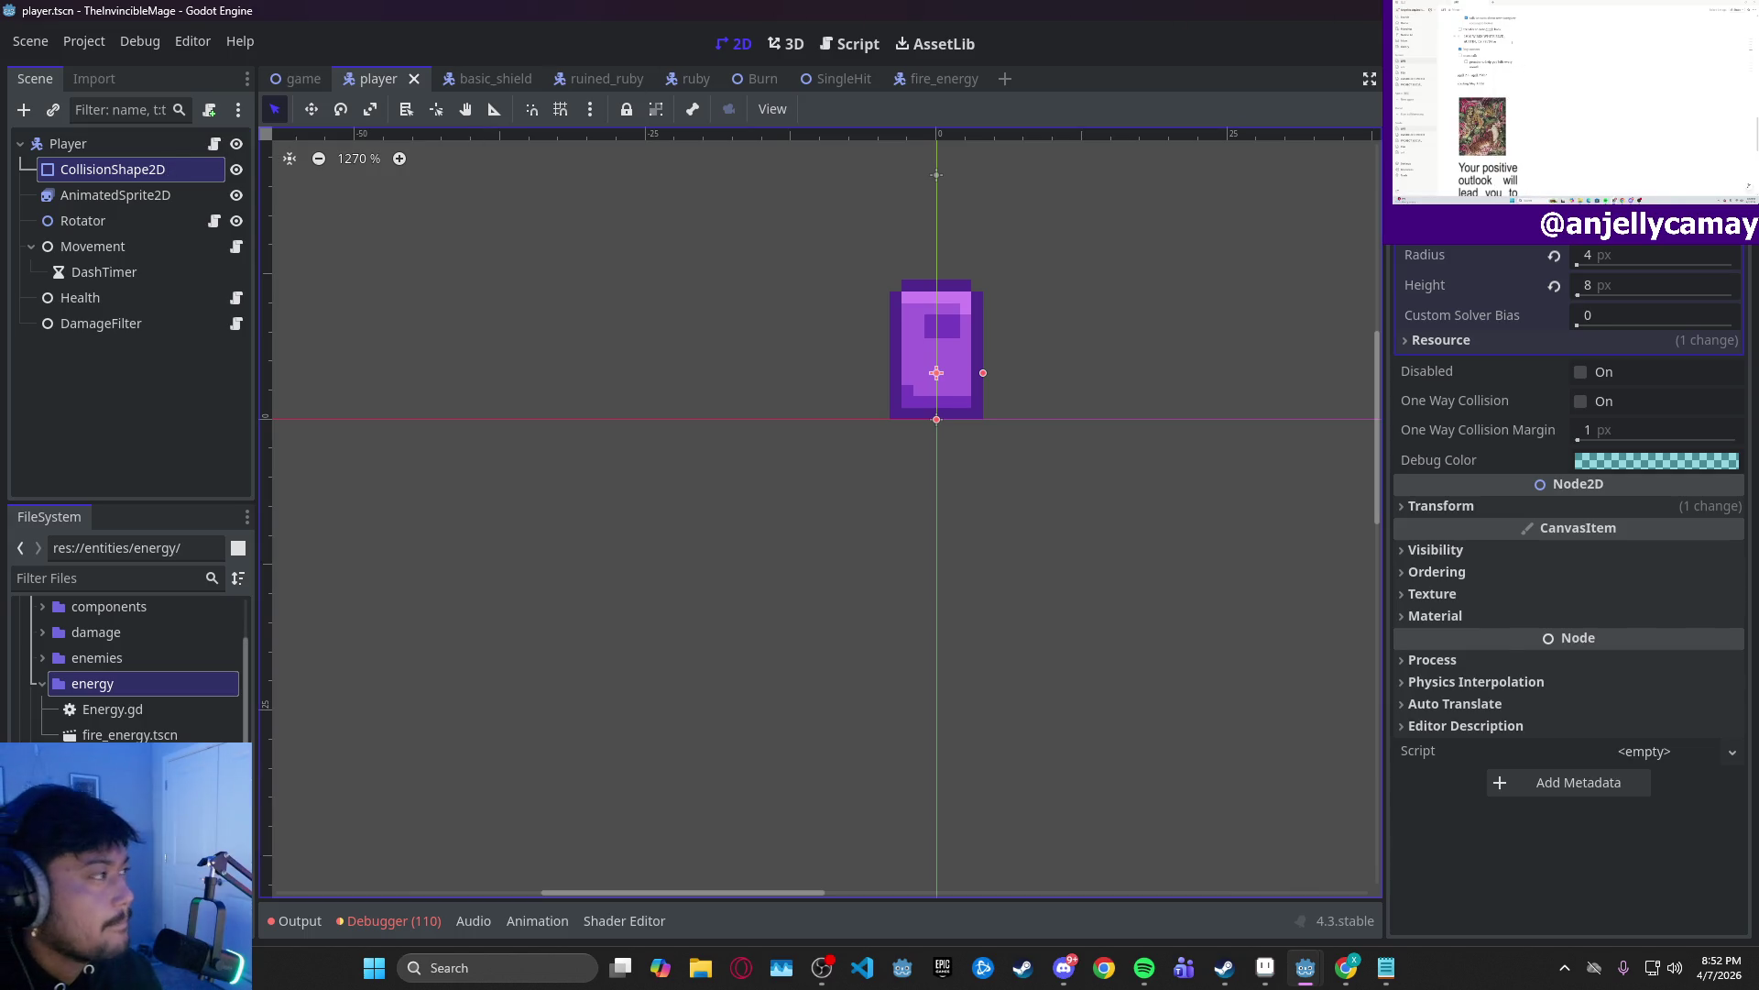
key("F5")
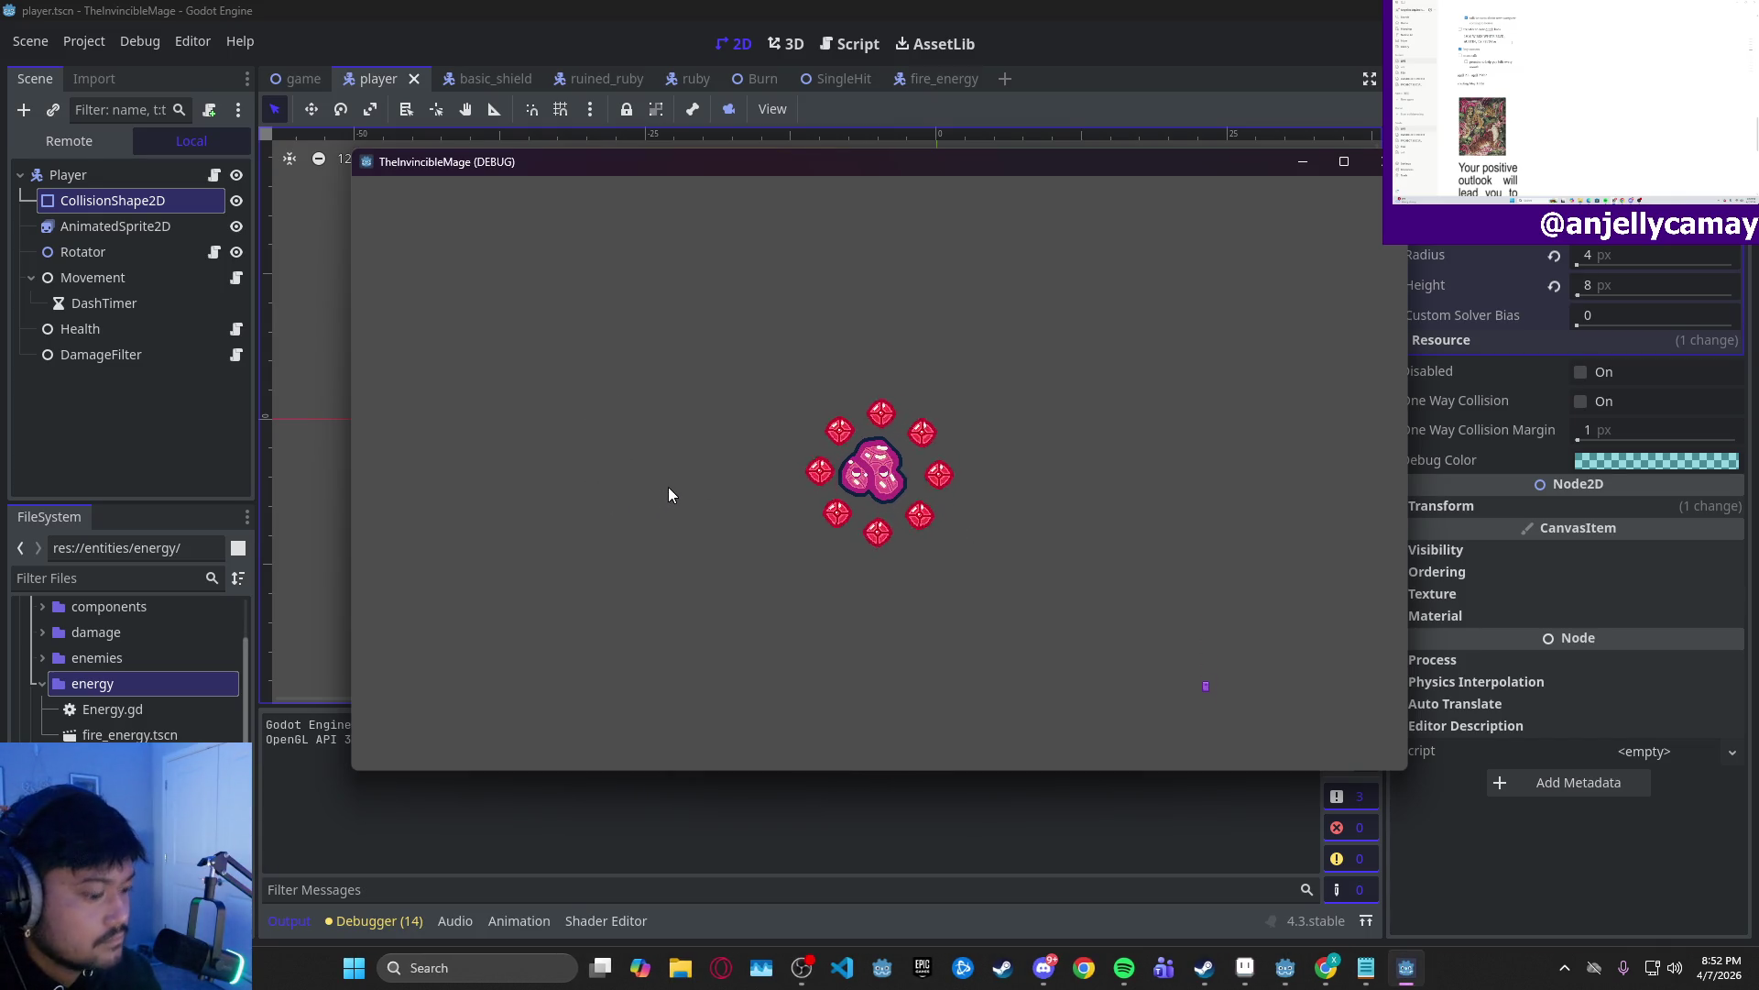
- Trigger the shield with A in the running game, stop it, and select the Rotator node
key("a")
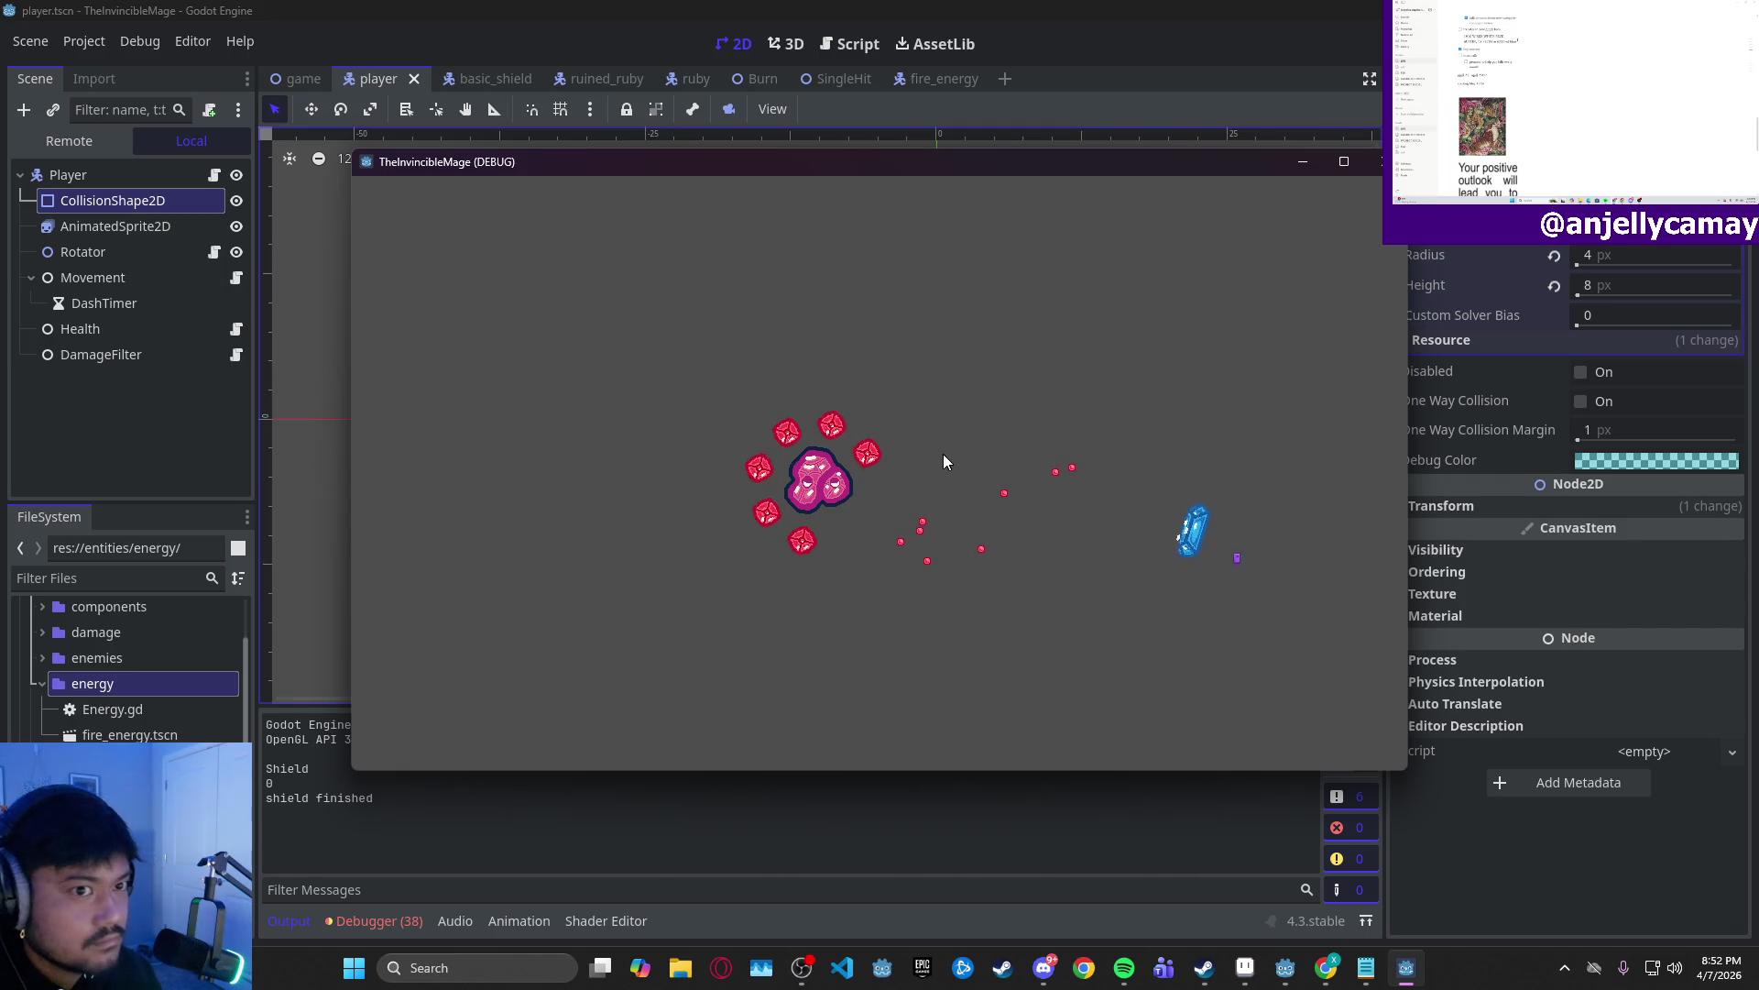
left_click(1380, 162)
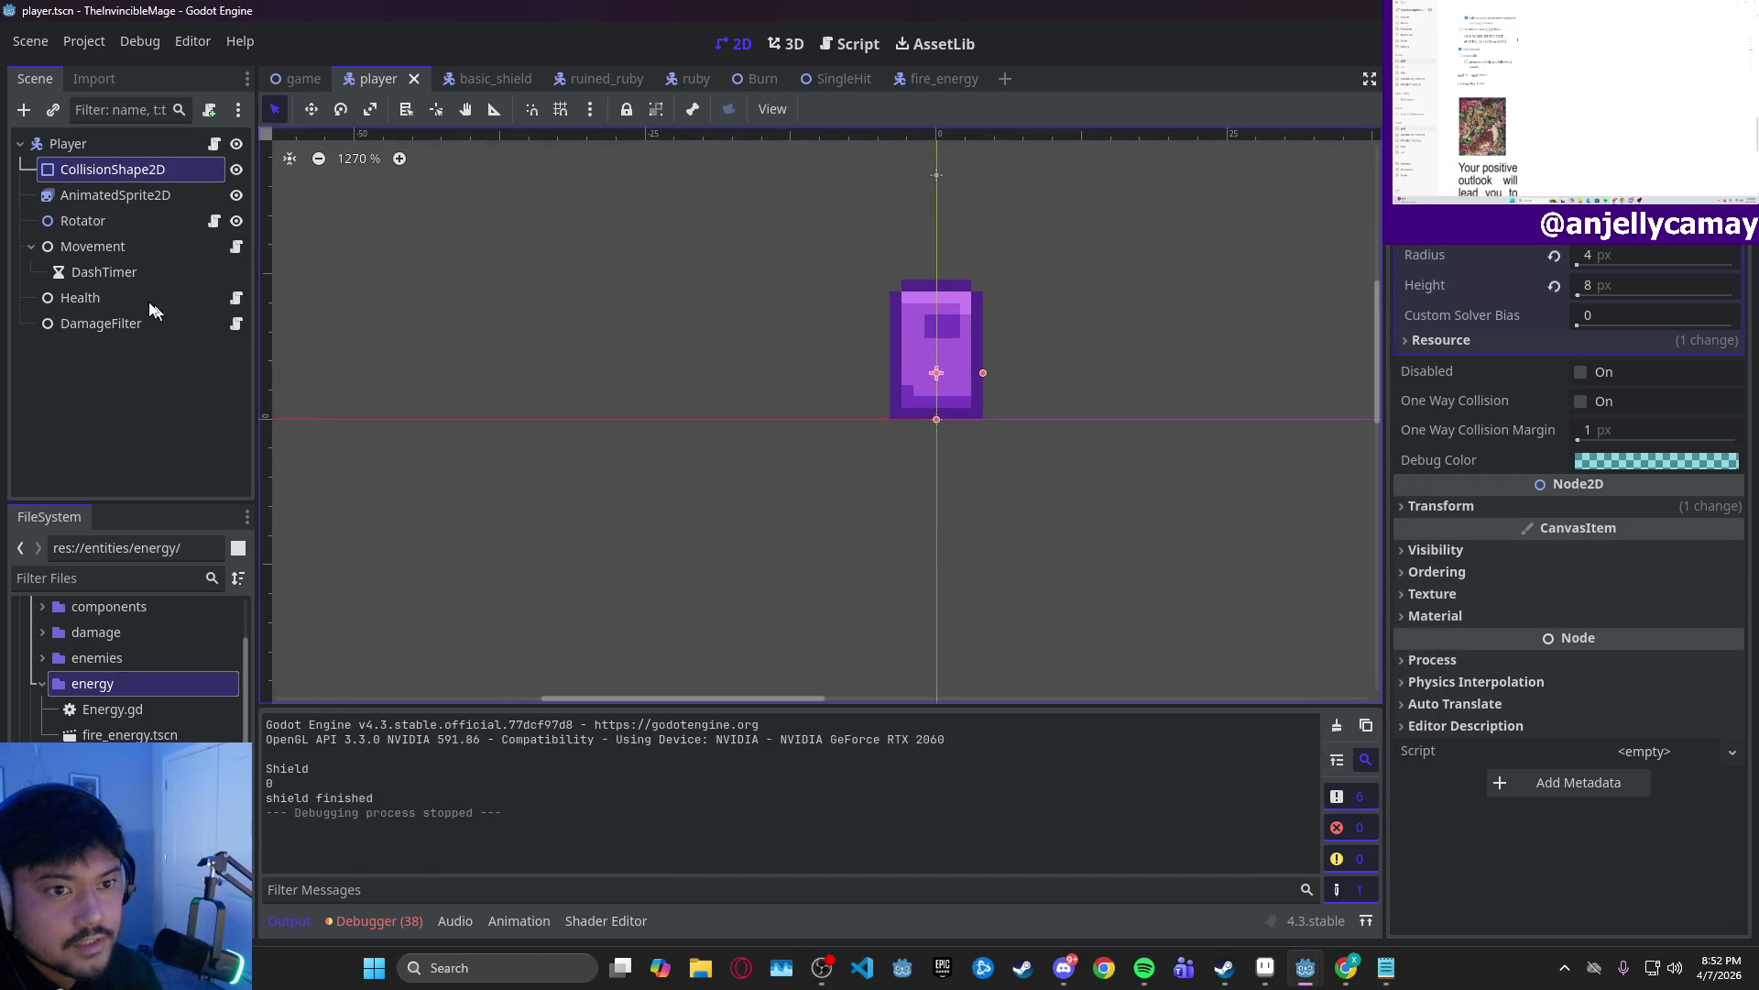
left_click(92, 224)
scroll(904, 279, "up", 2)
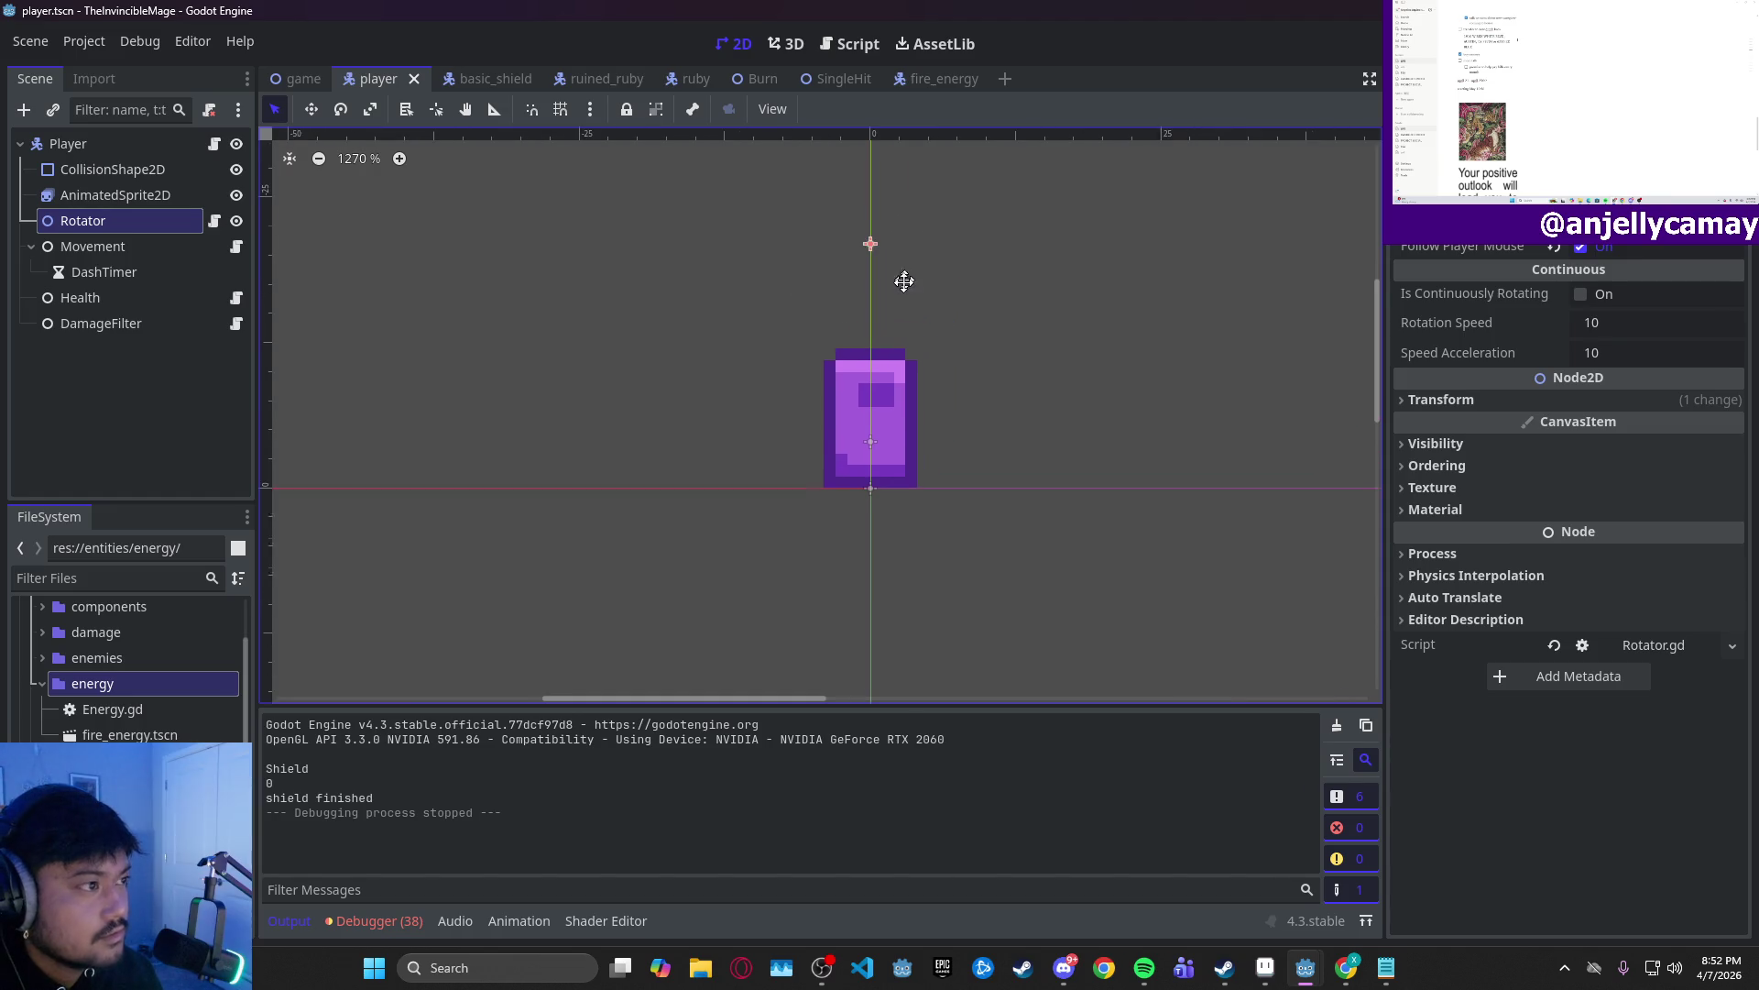
- Use the Move tool to place the Rotator at (0, -6), just above the origin
left_click(313, 110)
left_click_drag(872, 268, 873, 511)
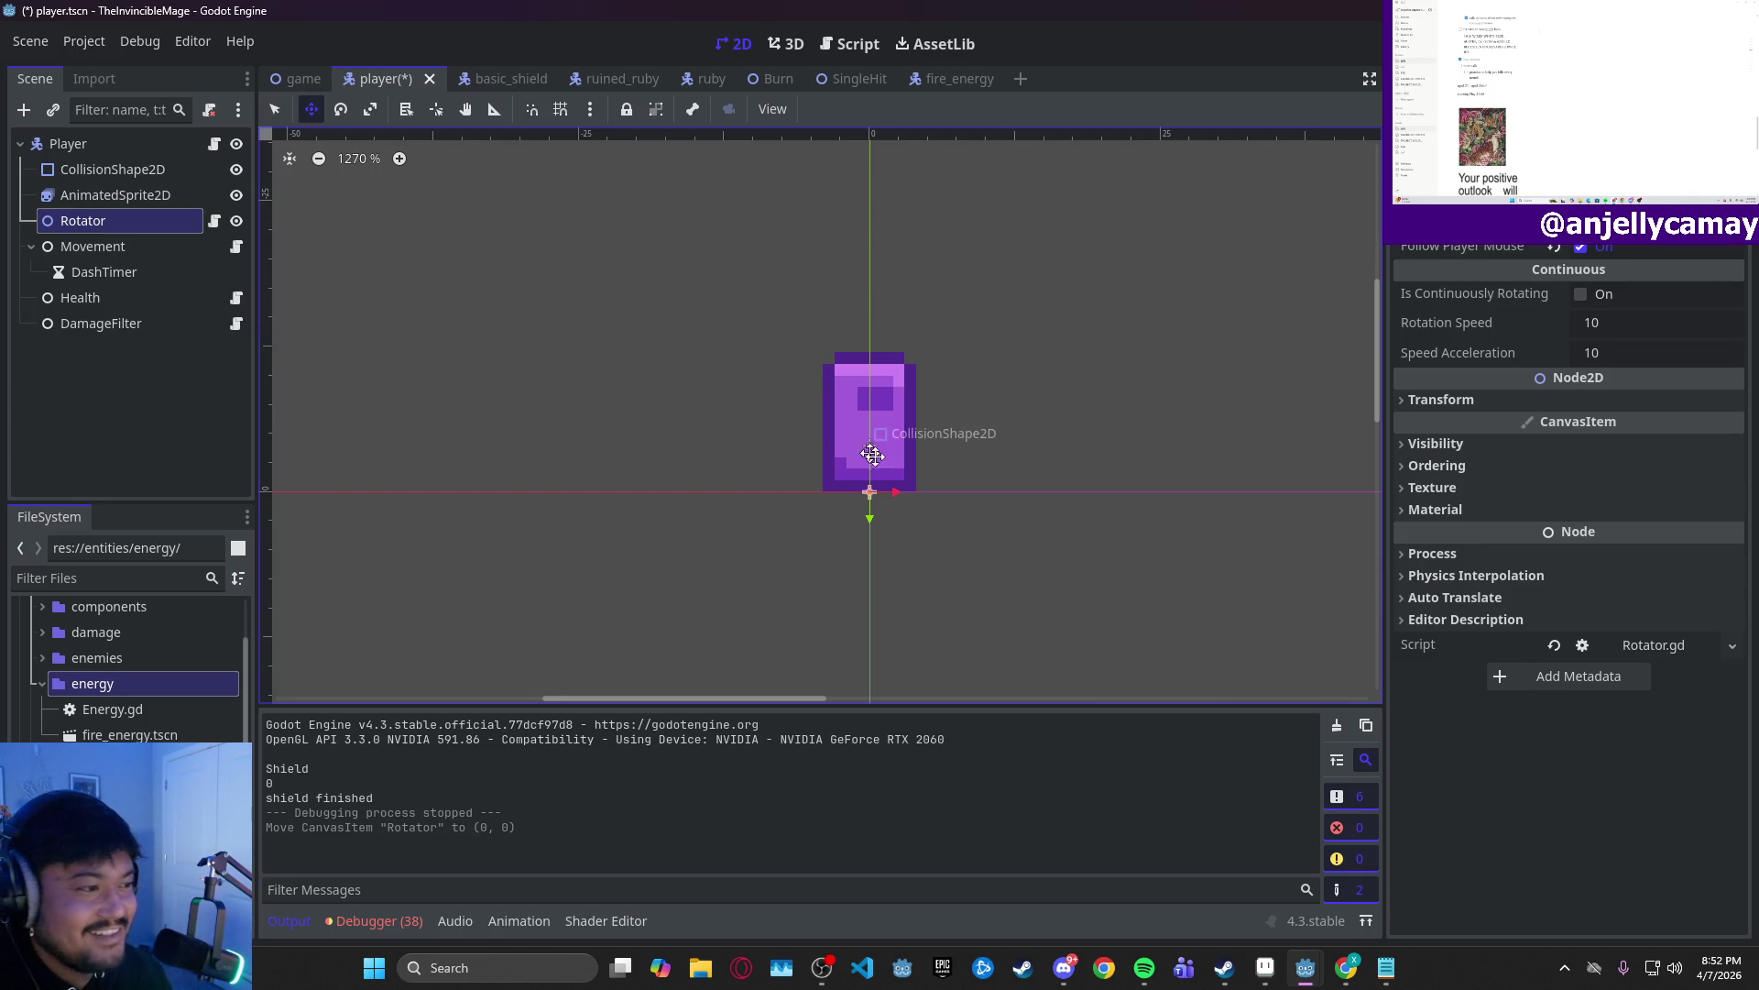
left_click_drag(871, 510, 867, 447)
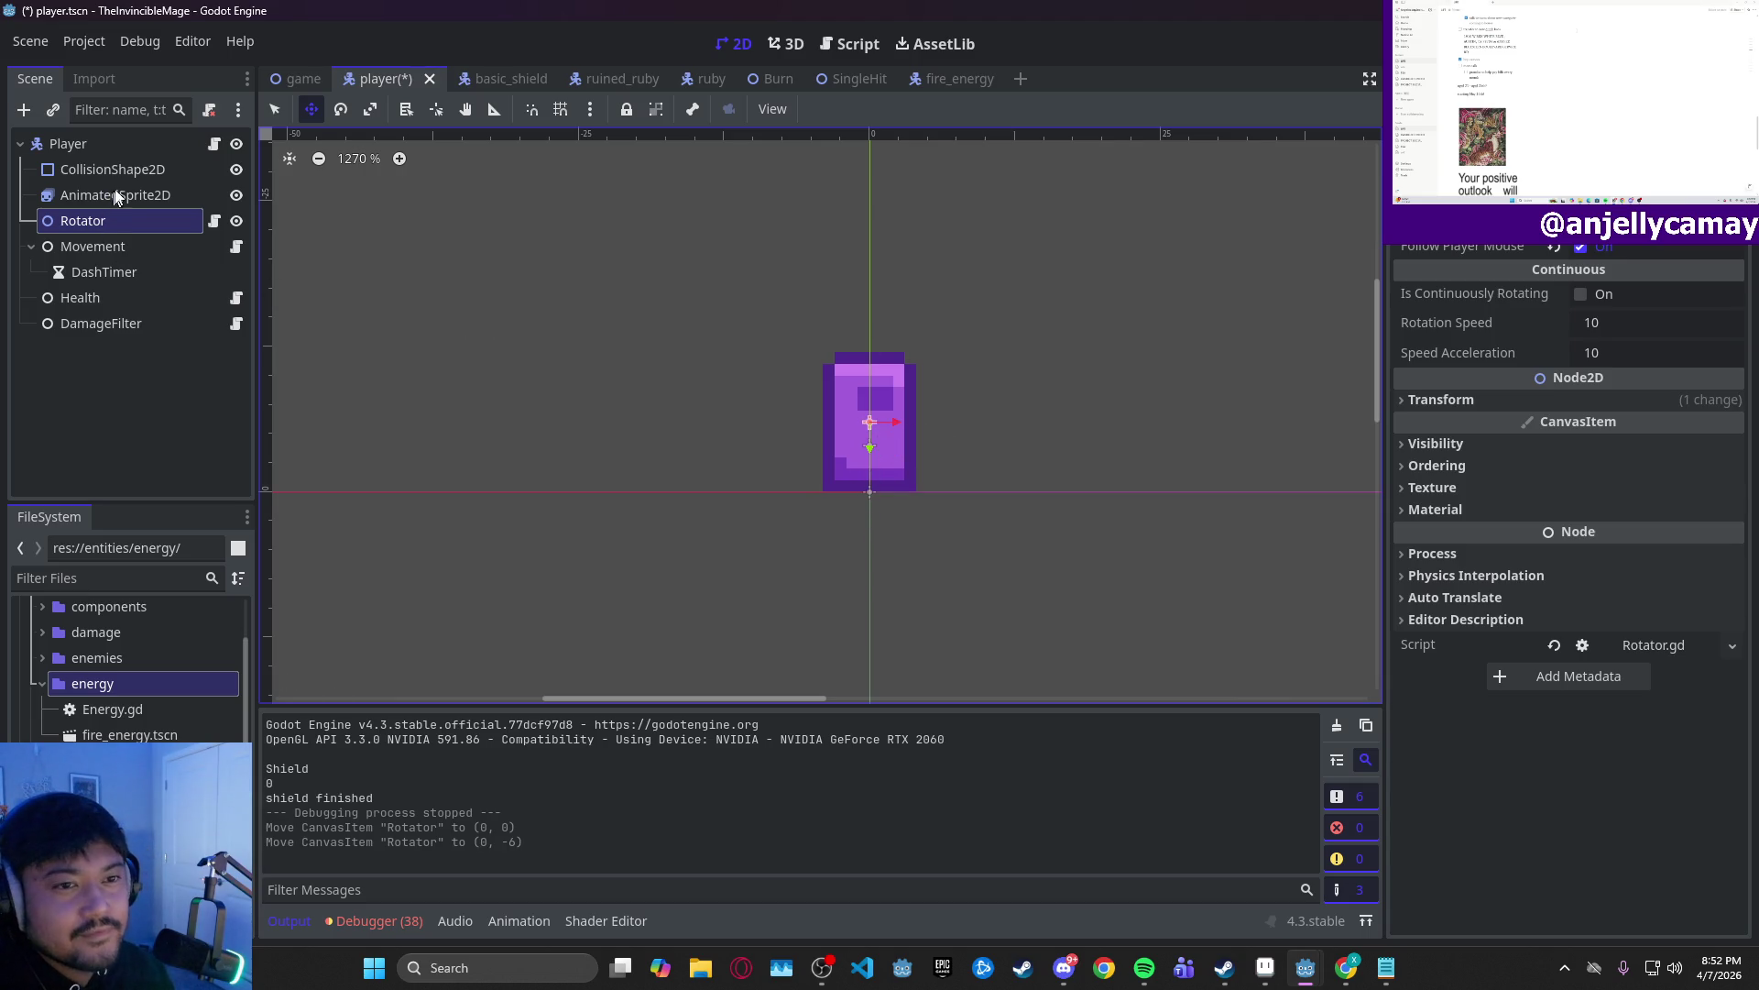
- Inspect the DashTimer, Health, DamageFilter, AnimatedSprite2D and CollisionShape2D nodes
left_click(126, 275)
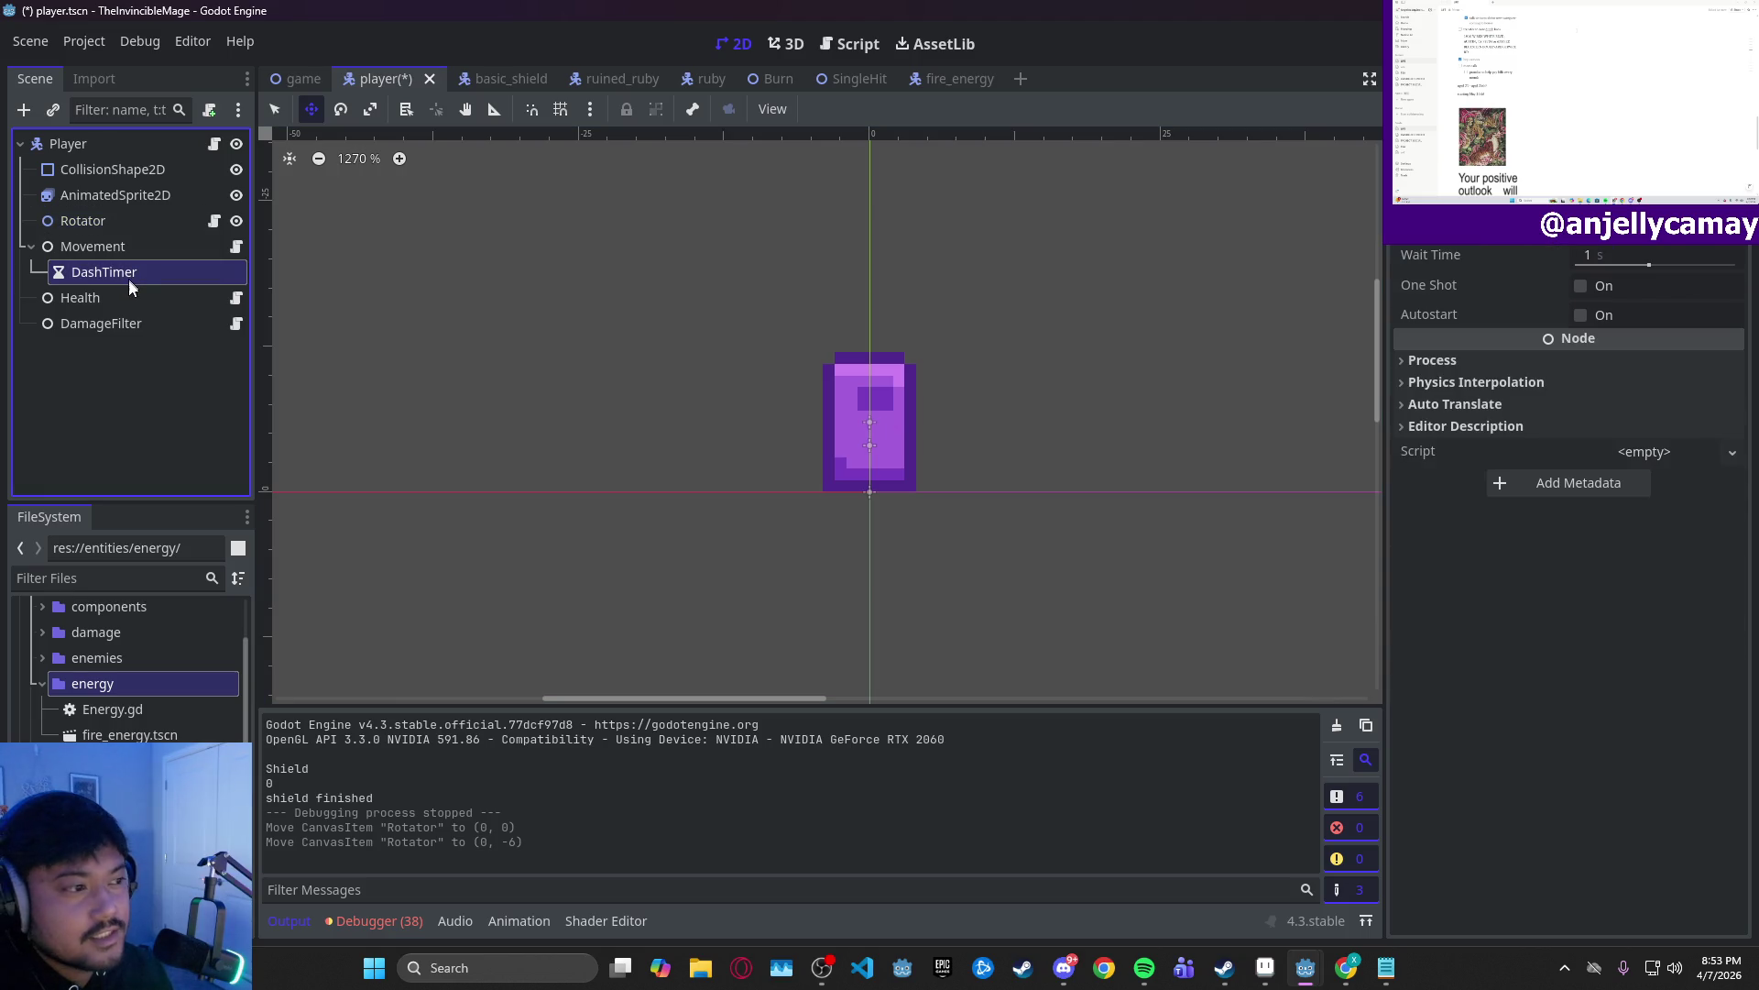
left_click(130, 298)
left_click(128, 323)
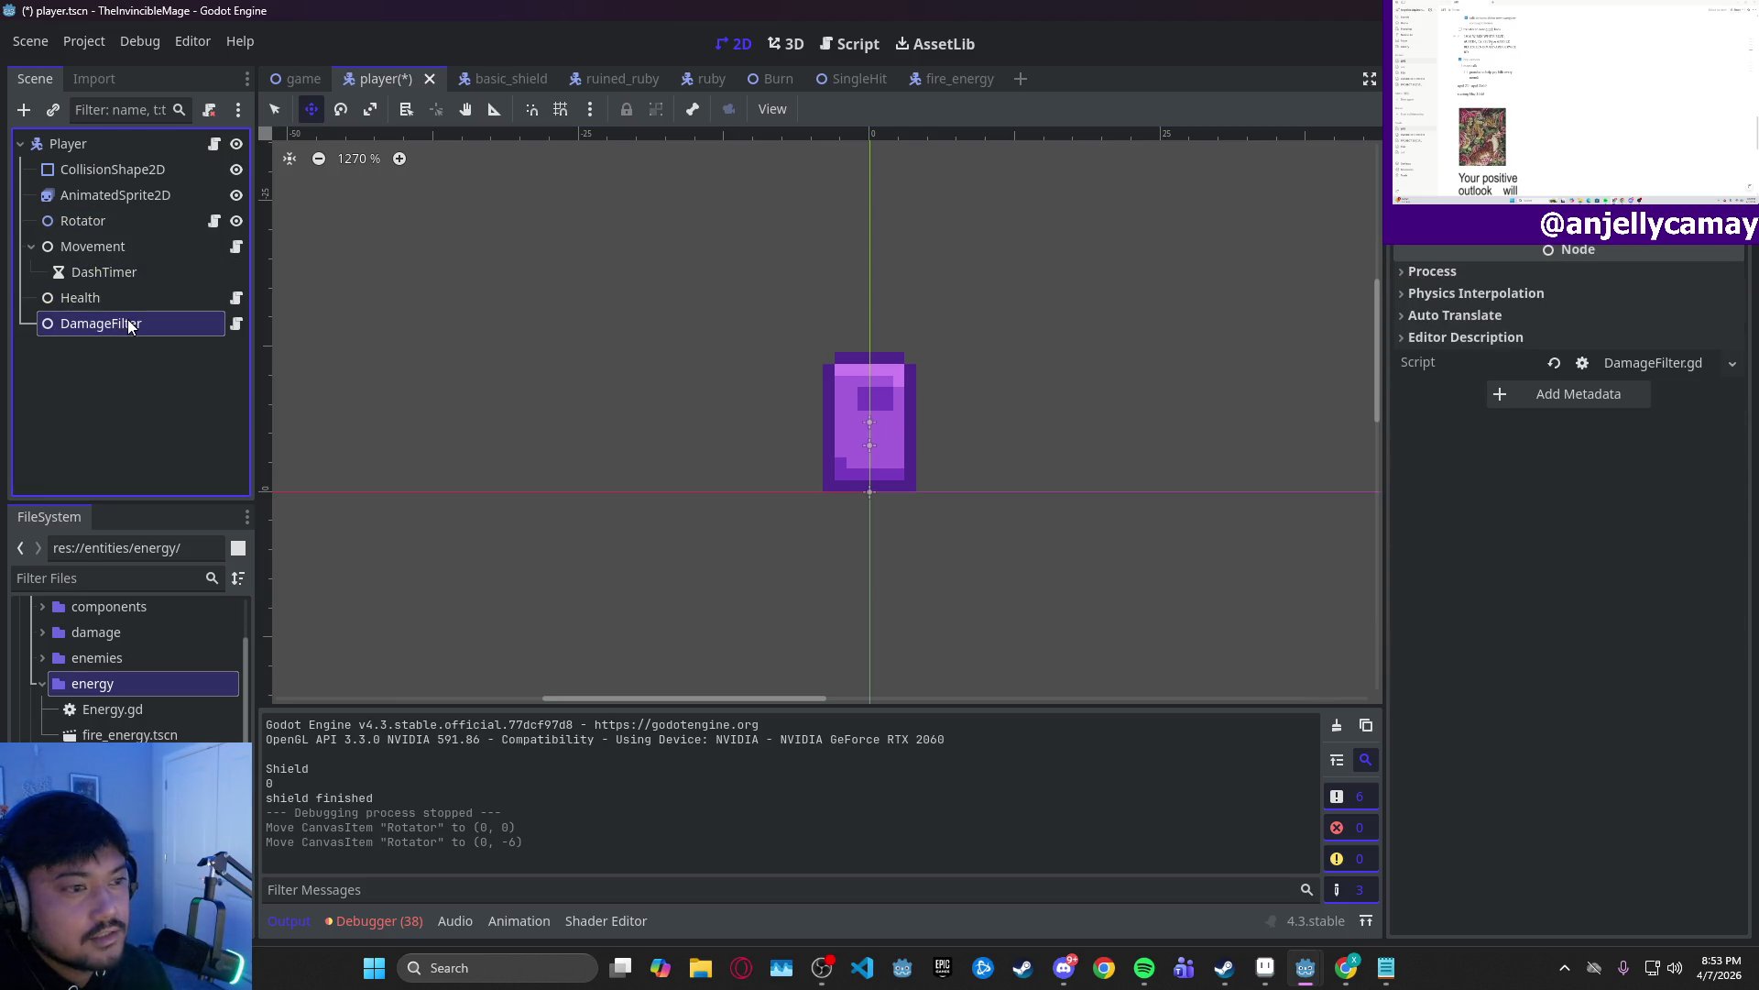
left_click(106, 194)
left_click(118, 169)
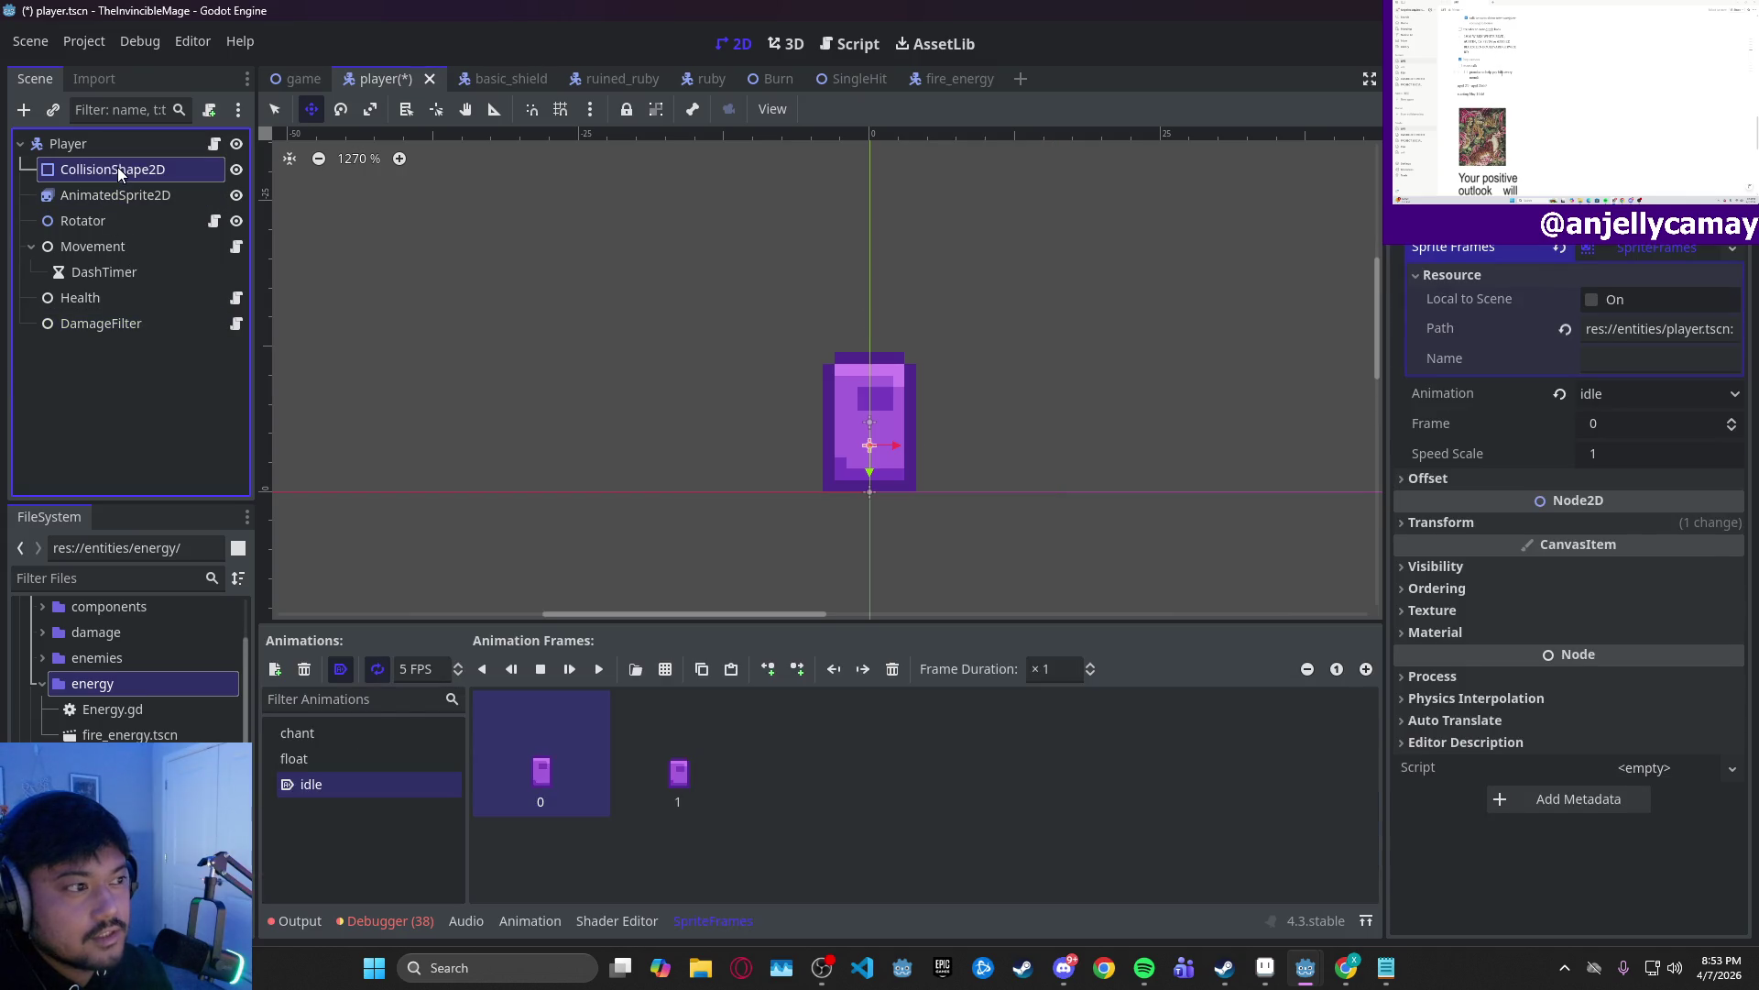
- Run the game with F5, move the player with A, W, D and S to test the orbs, then close it
key("F5")
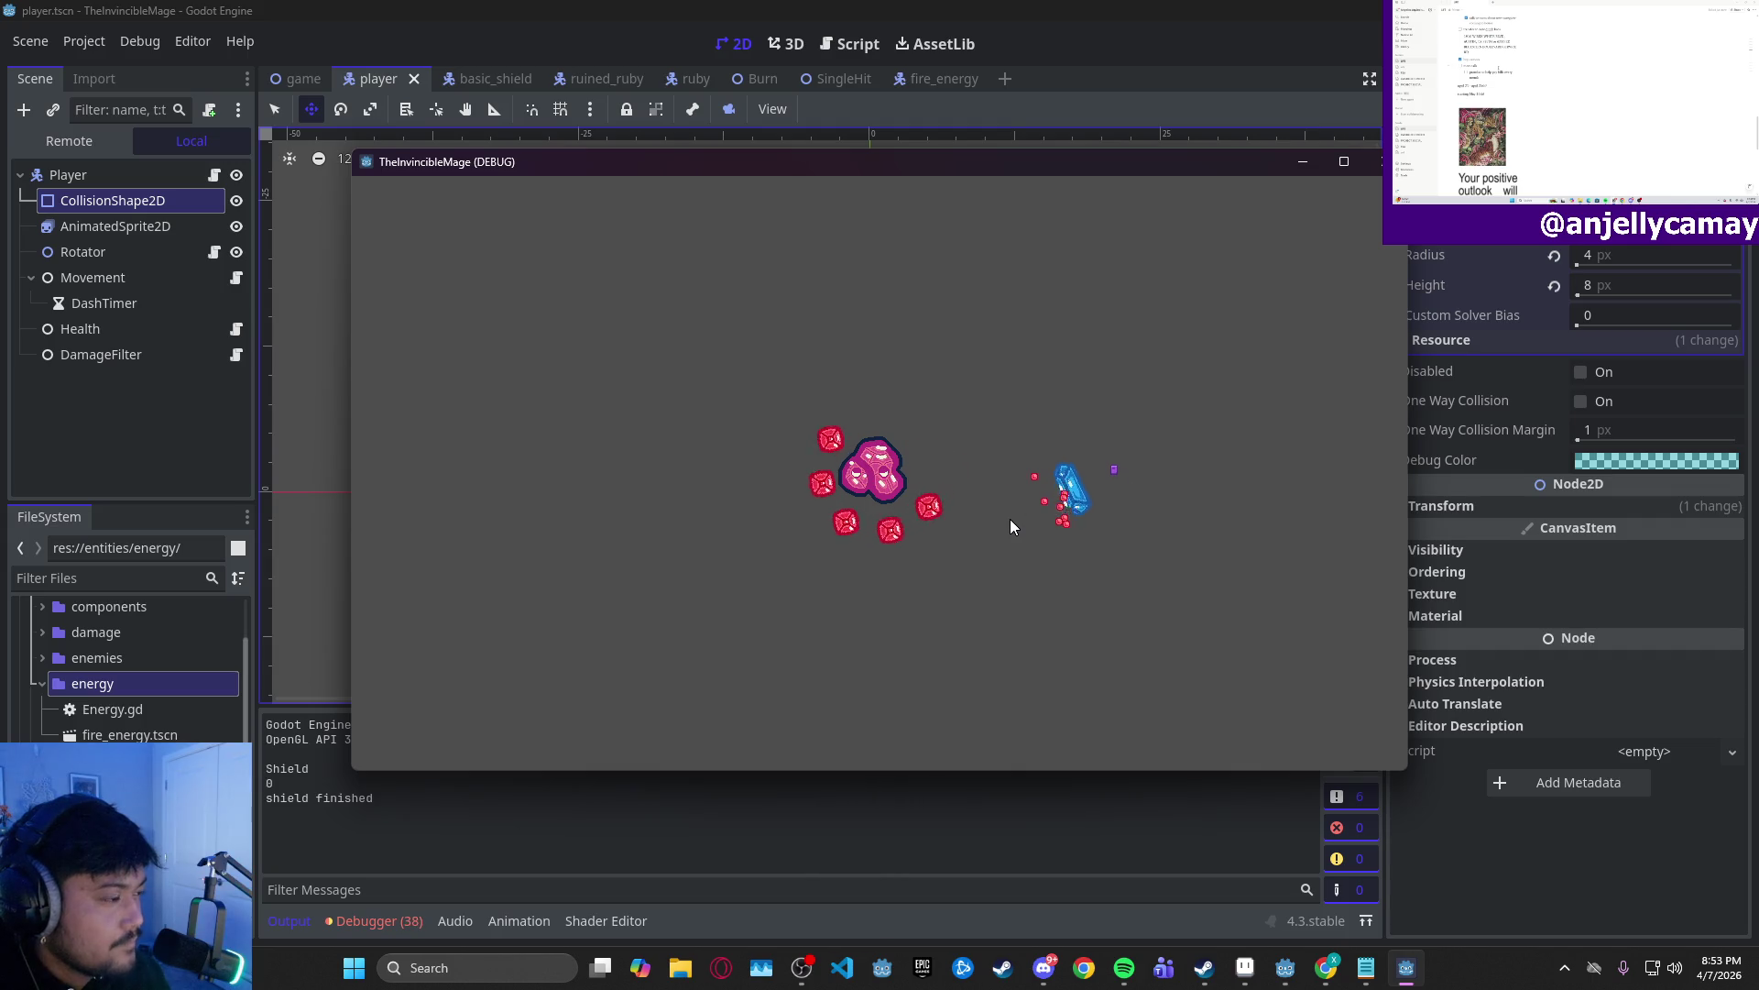
key("a")
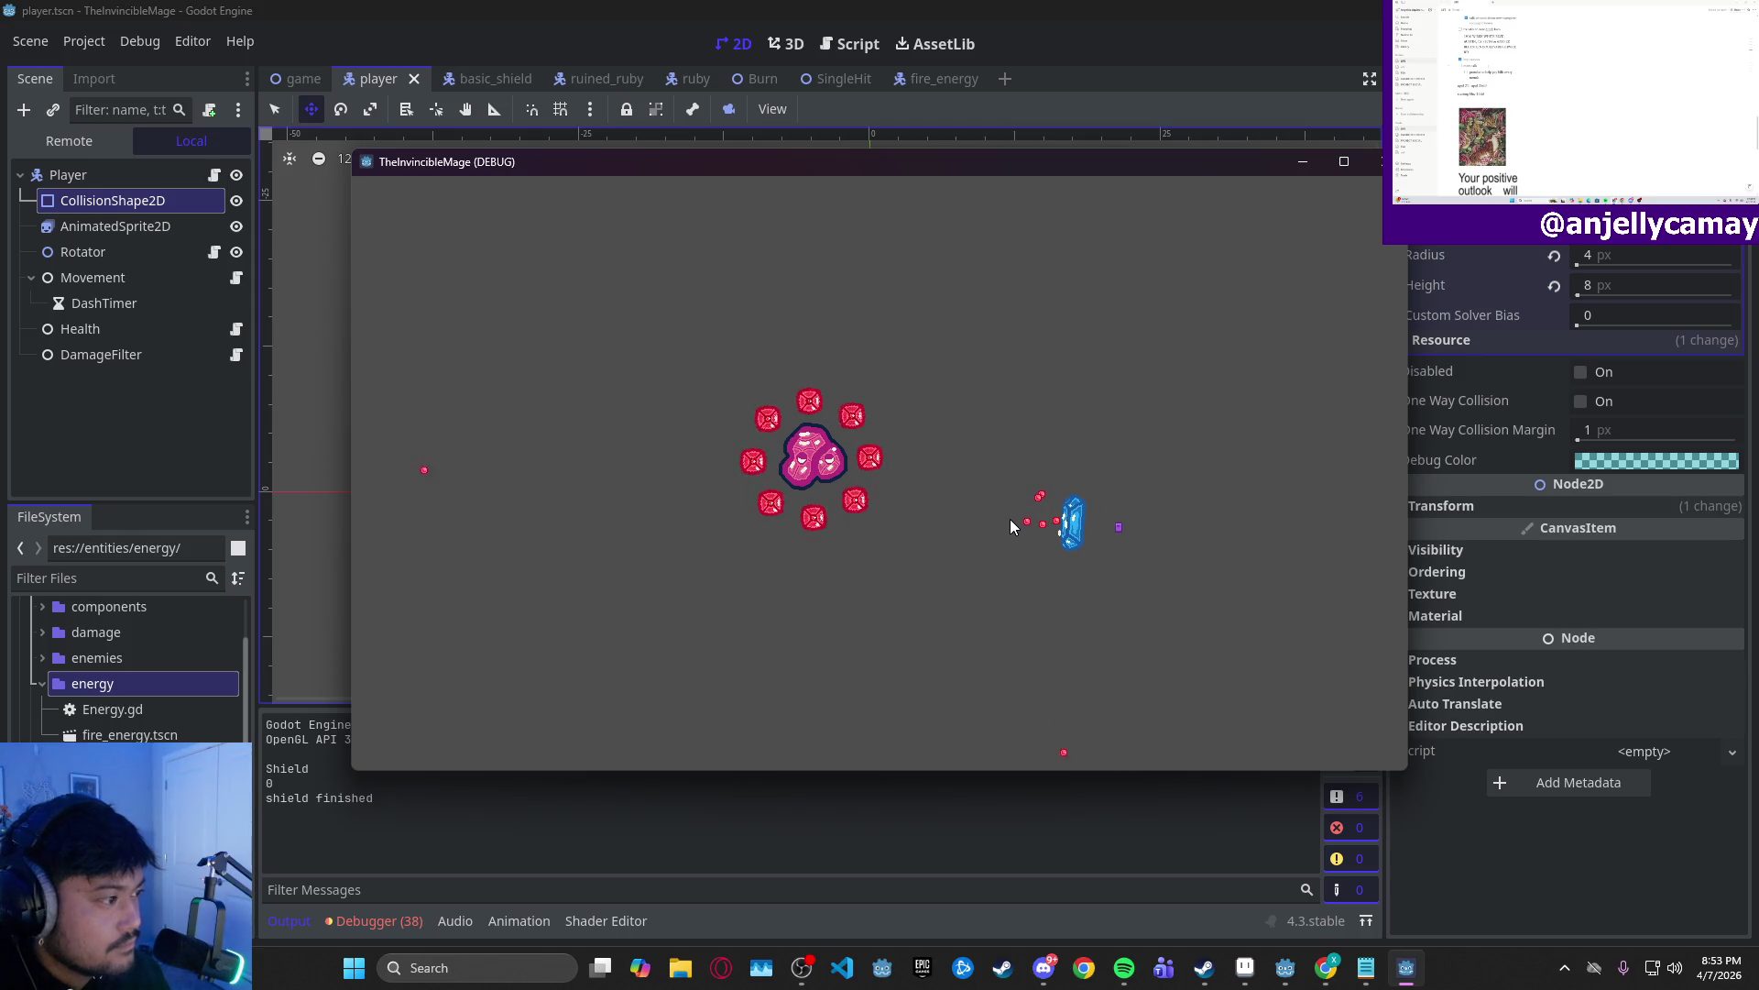
key("w")
key("d")
key("s")
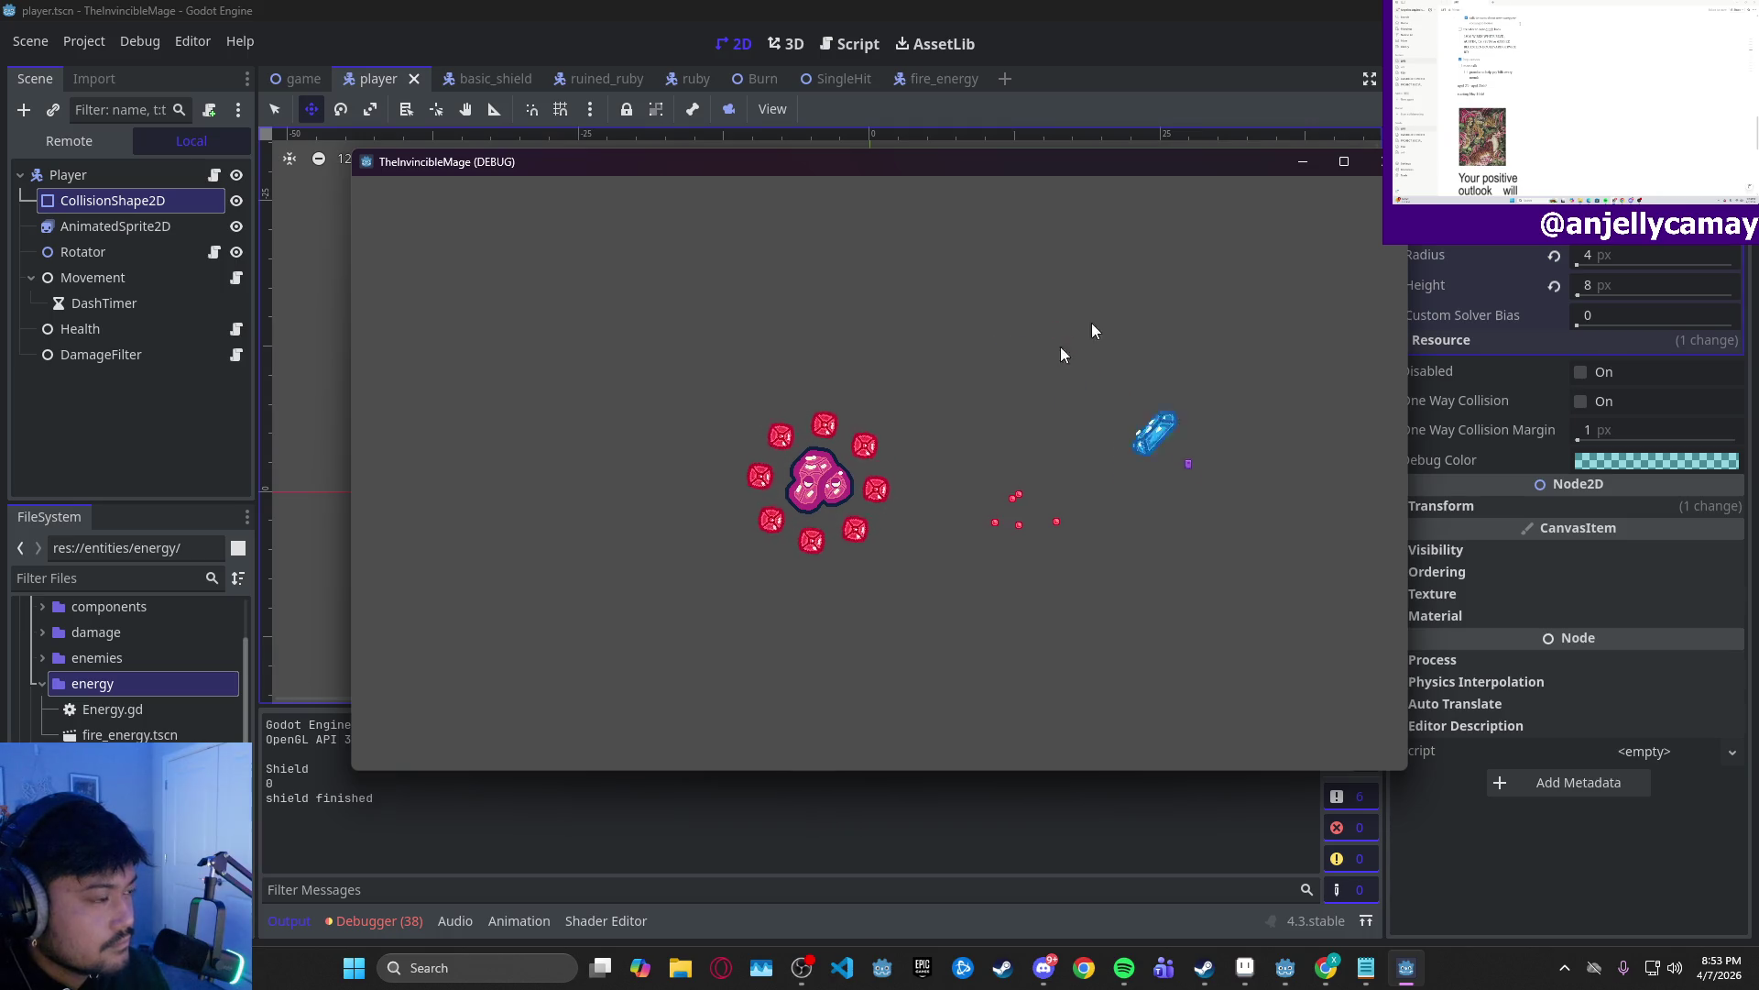
left_click(1379, 161)
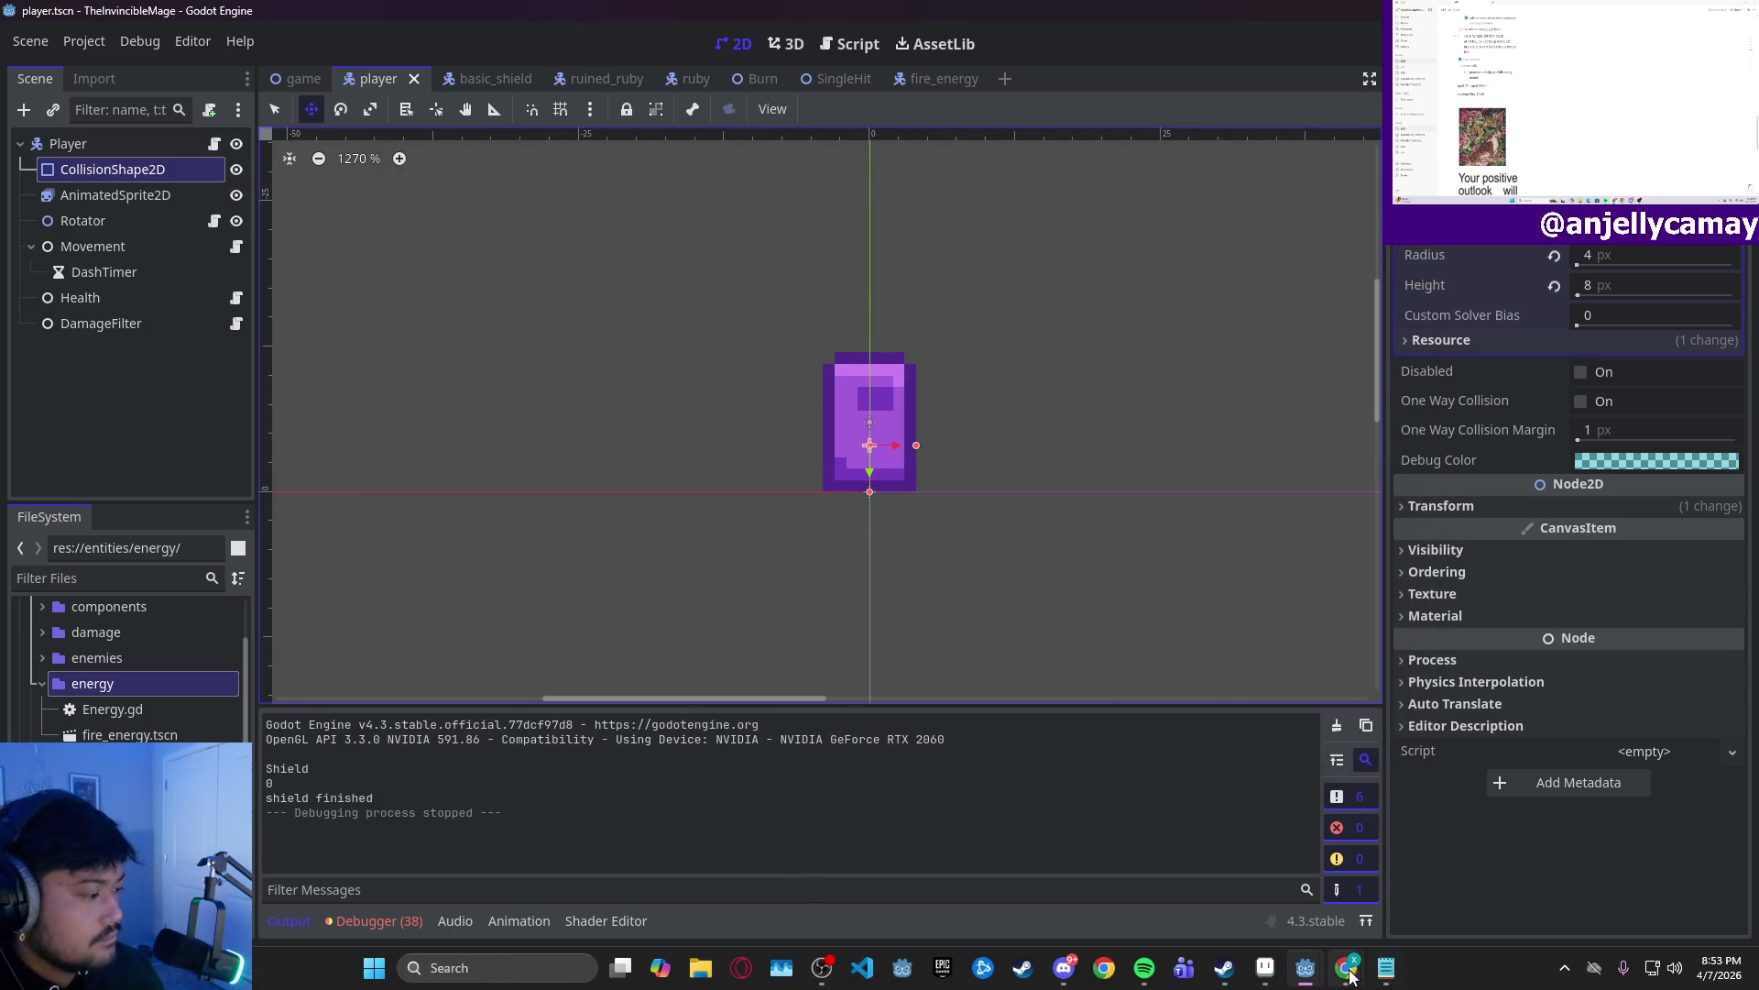
left_click(1267, 969)
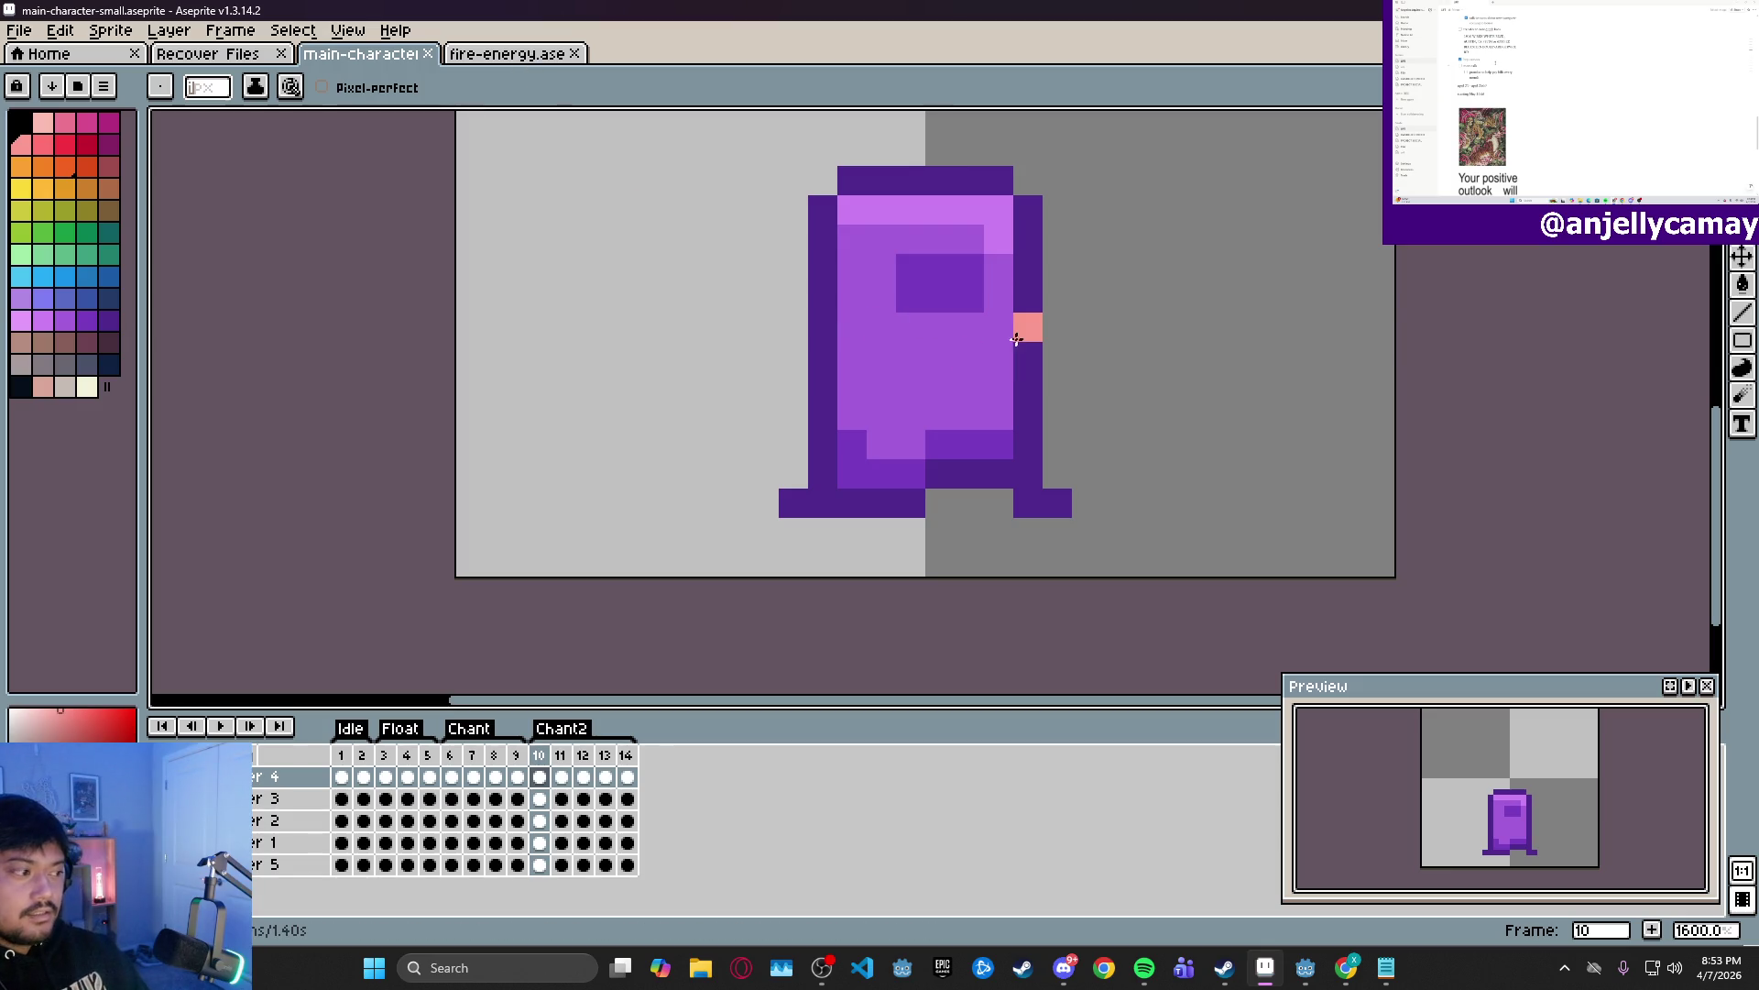
- Zoom and pan over the main-character sprite, then bring up the TheInvincibleMage to-do notes
scroll(1019, 335, "down", 2)
scroll(1019, 335, "right", 3)
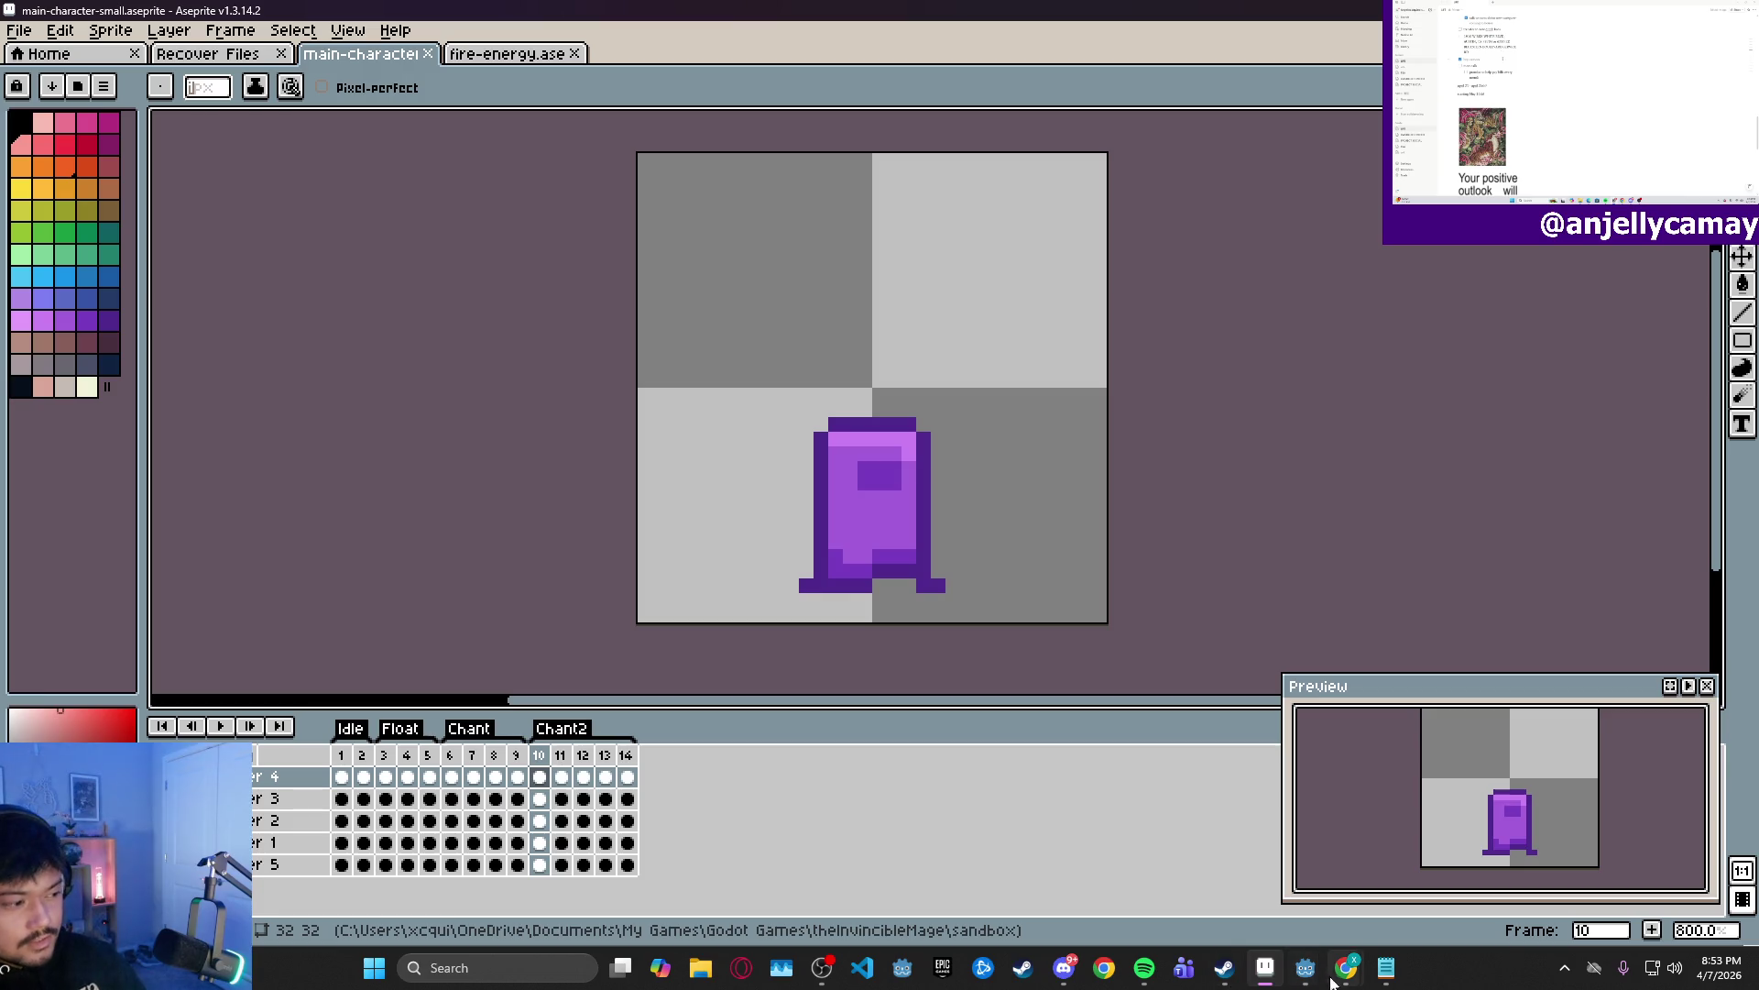
left_click(1387, 968)
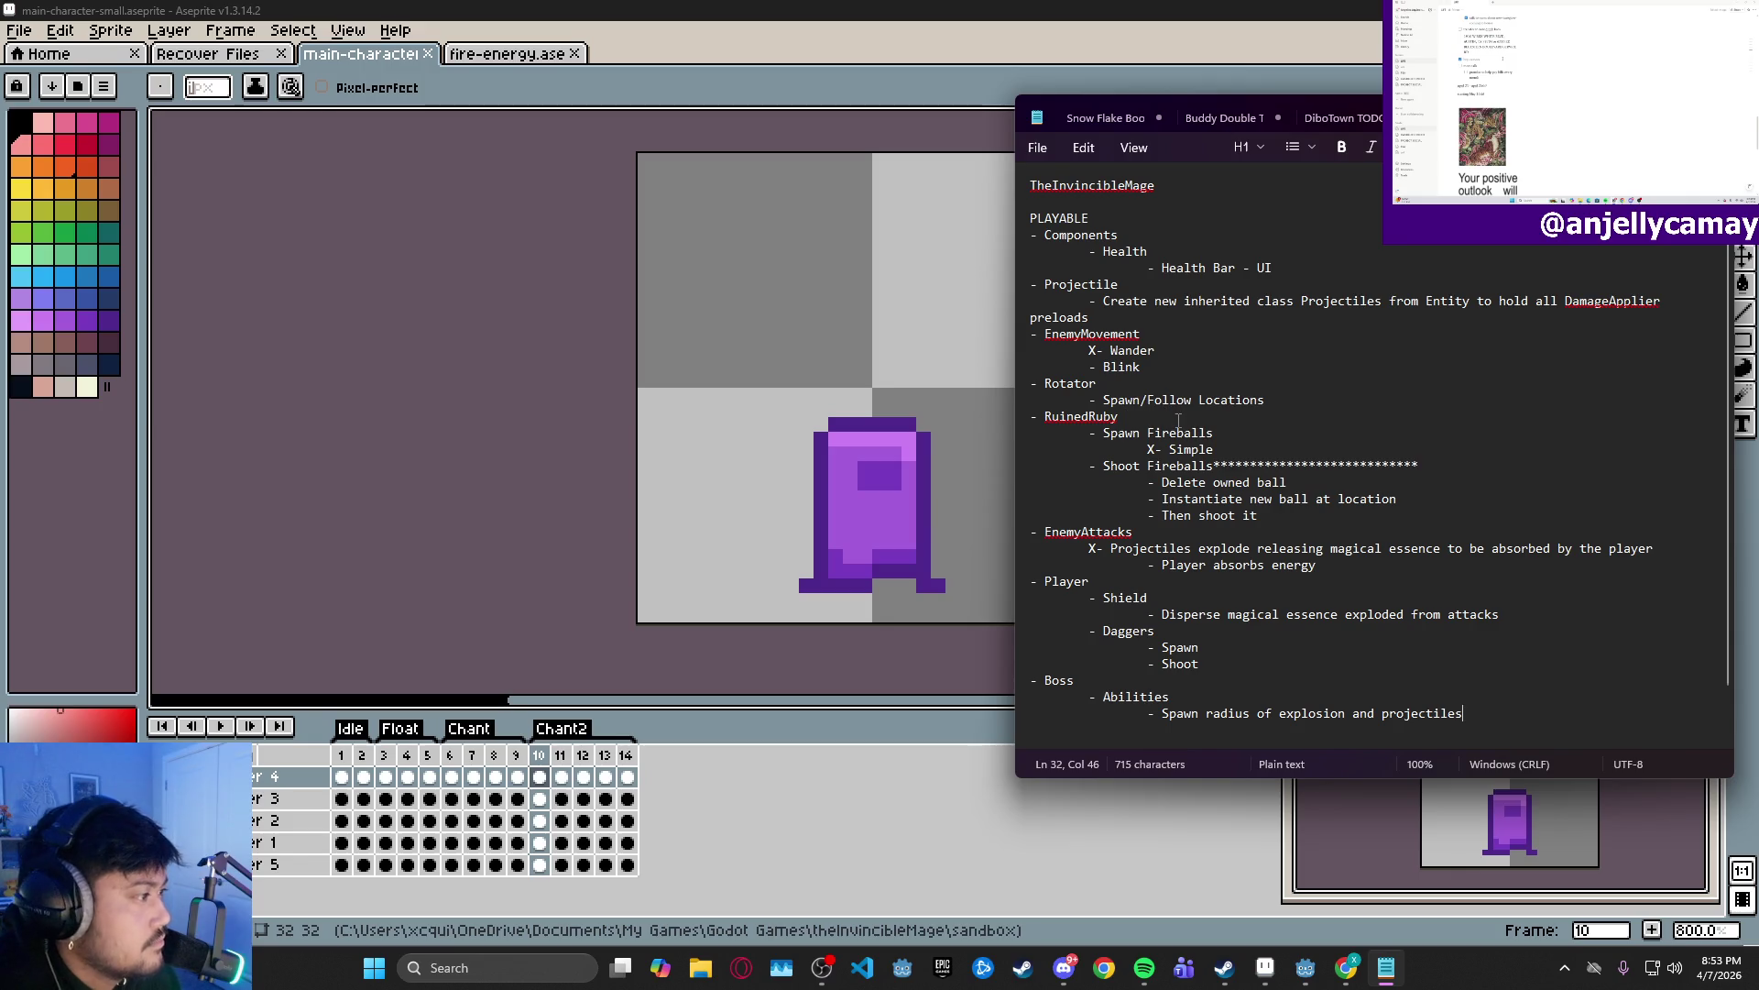
- Mark Spawn Fireballs with X, remove the asterisks after Shoot Fireballs, and keep Delete owned ball on its own line
left_click(1095, 435)
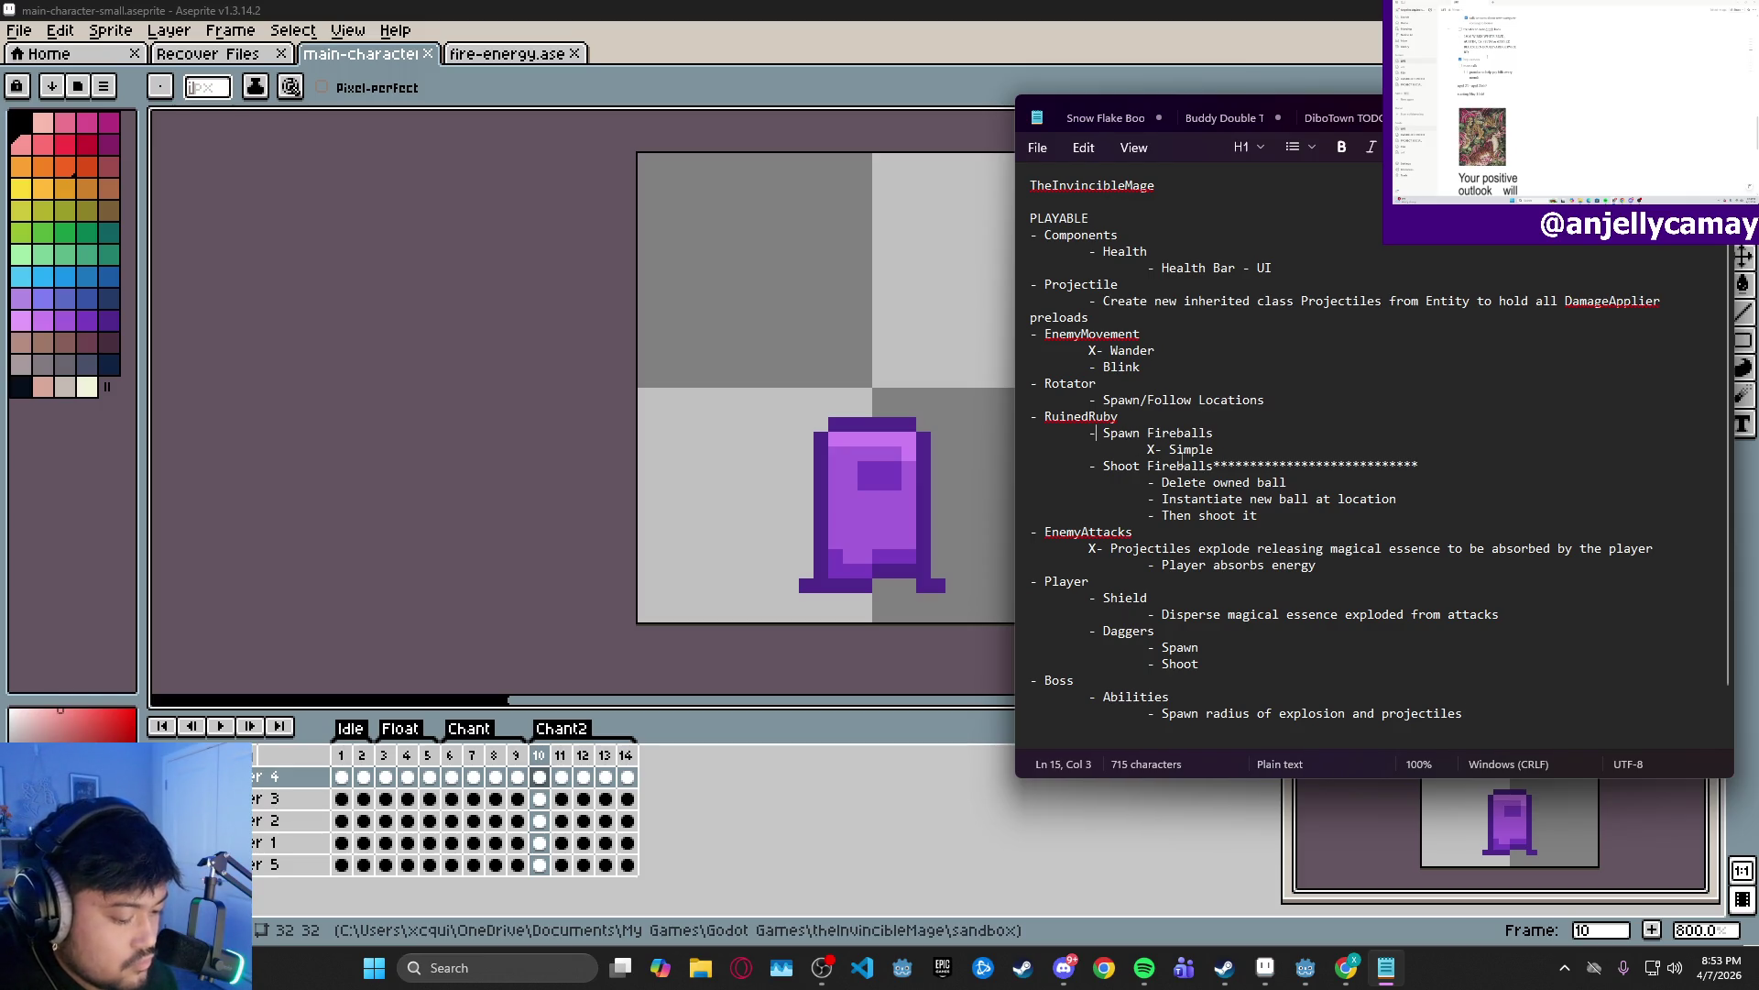
type("X")
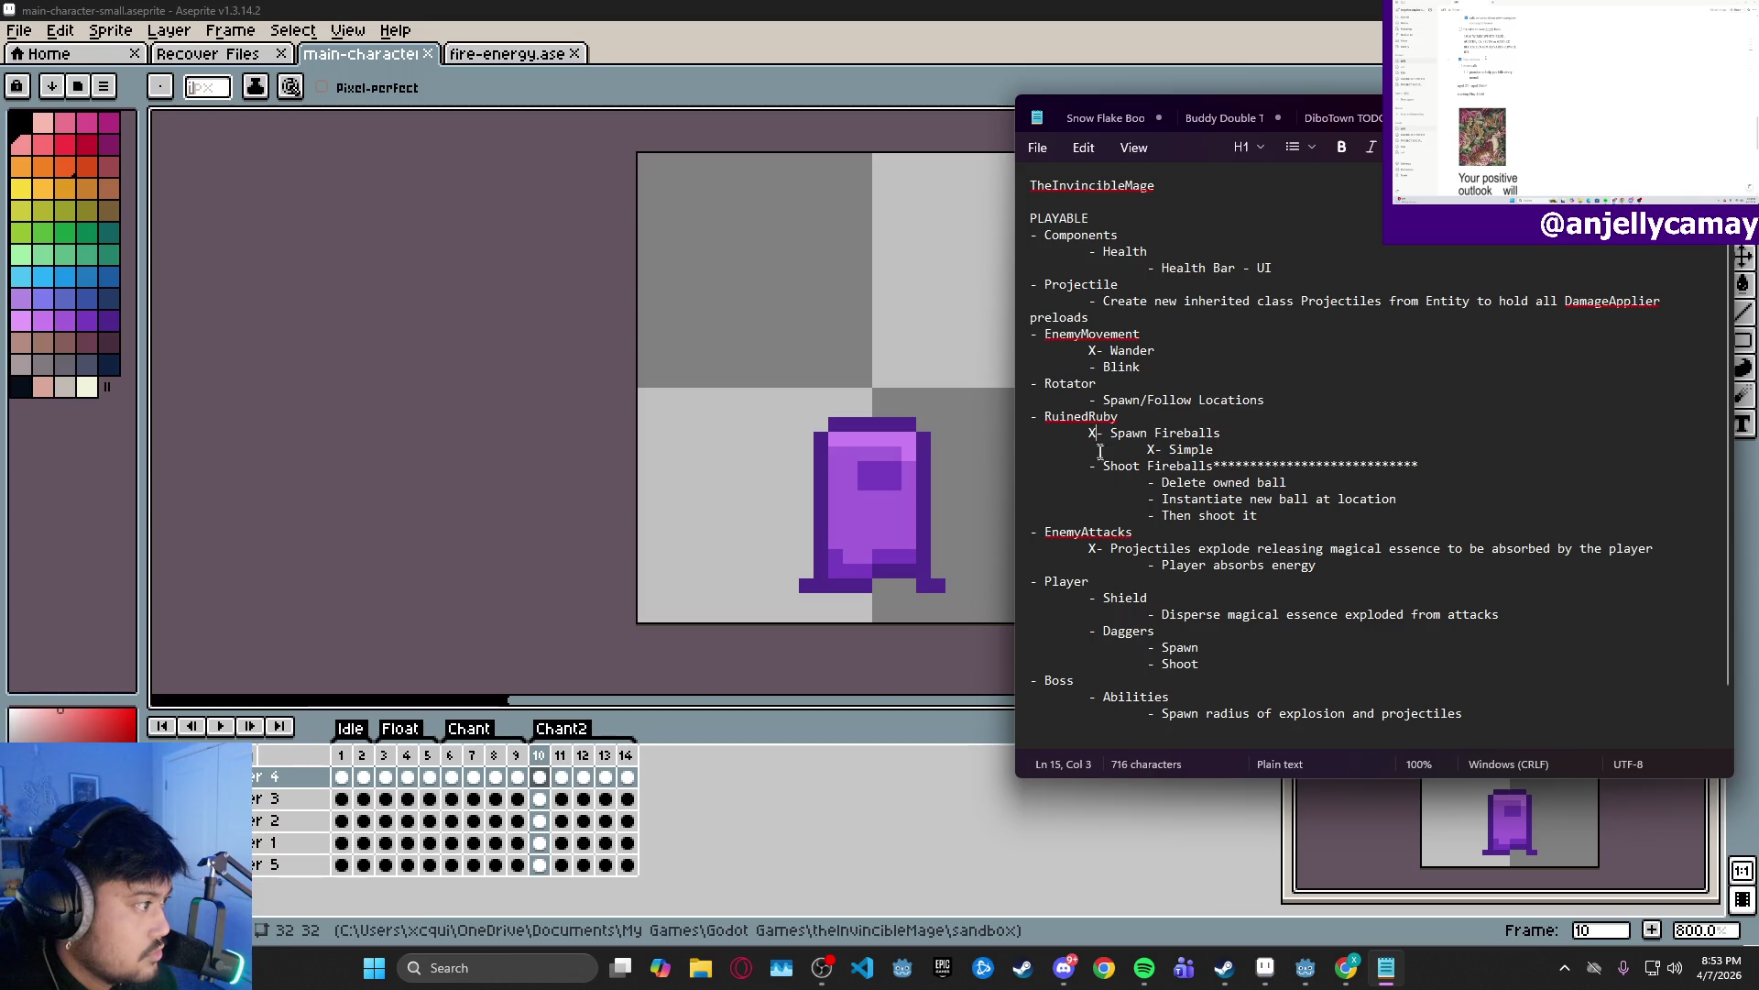
type("X")
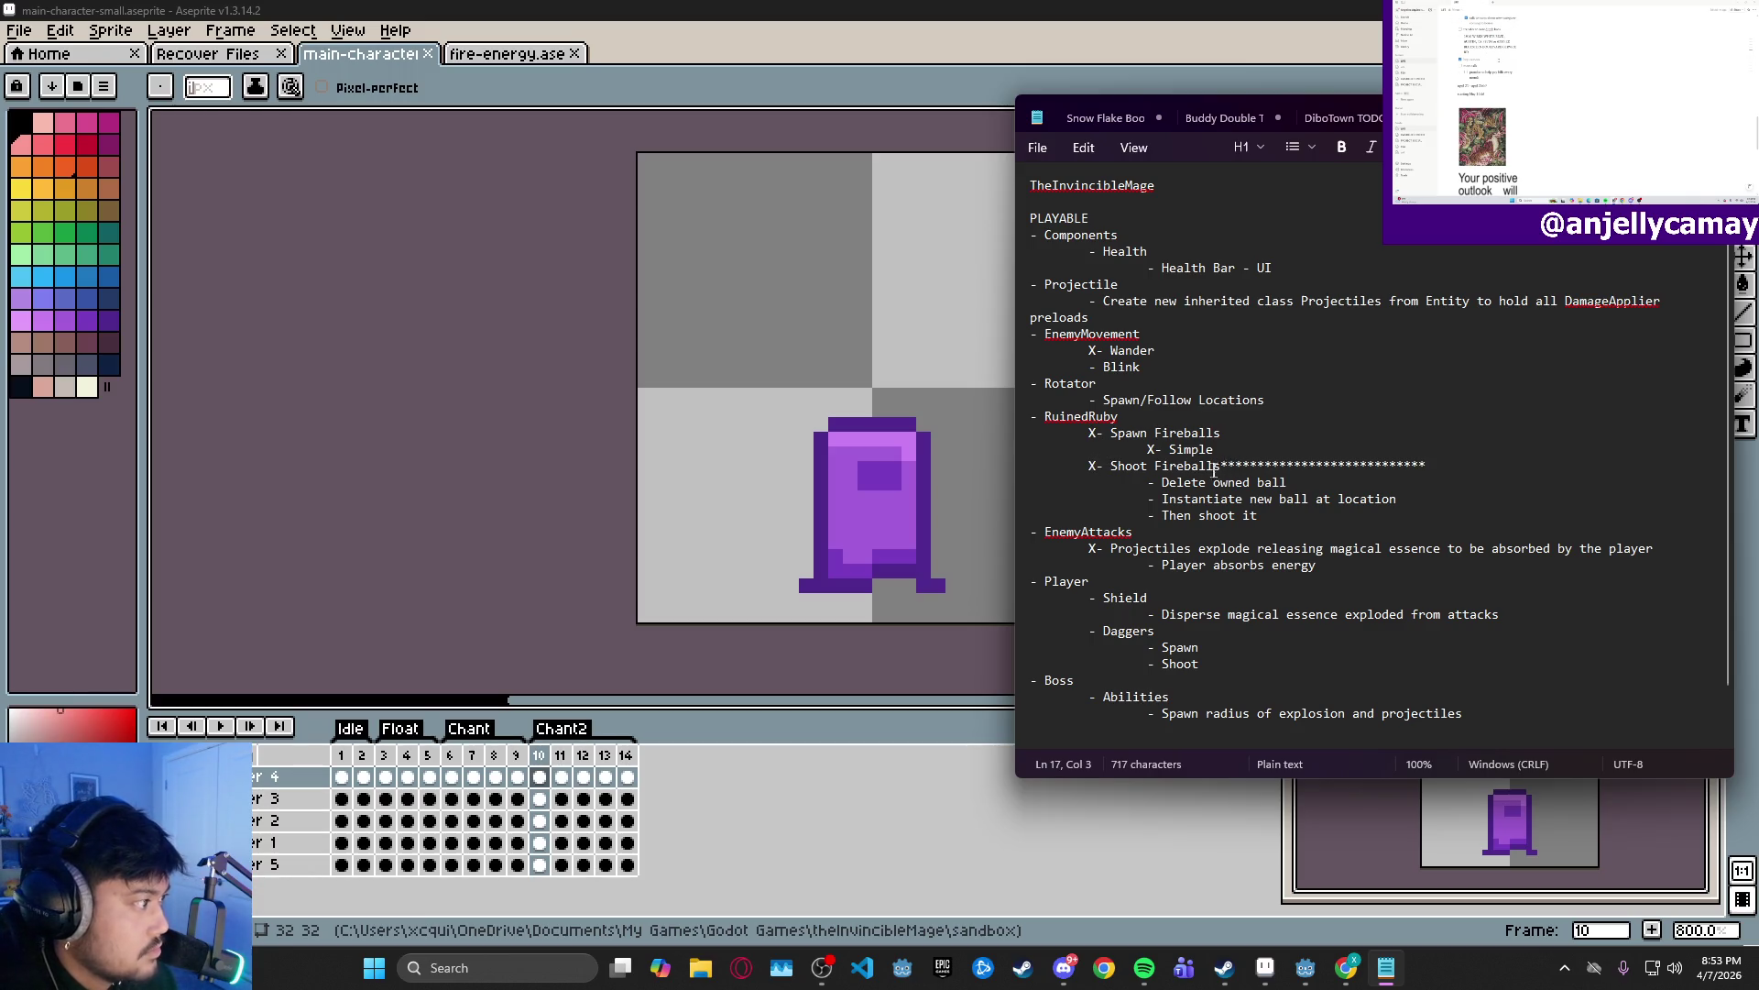
left_click_drag(1218, 467, 1461, 470)
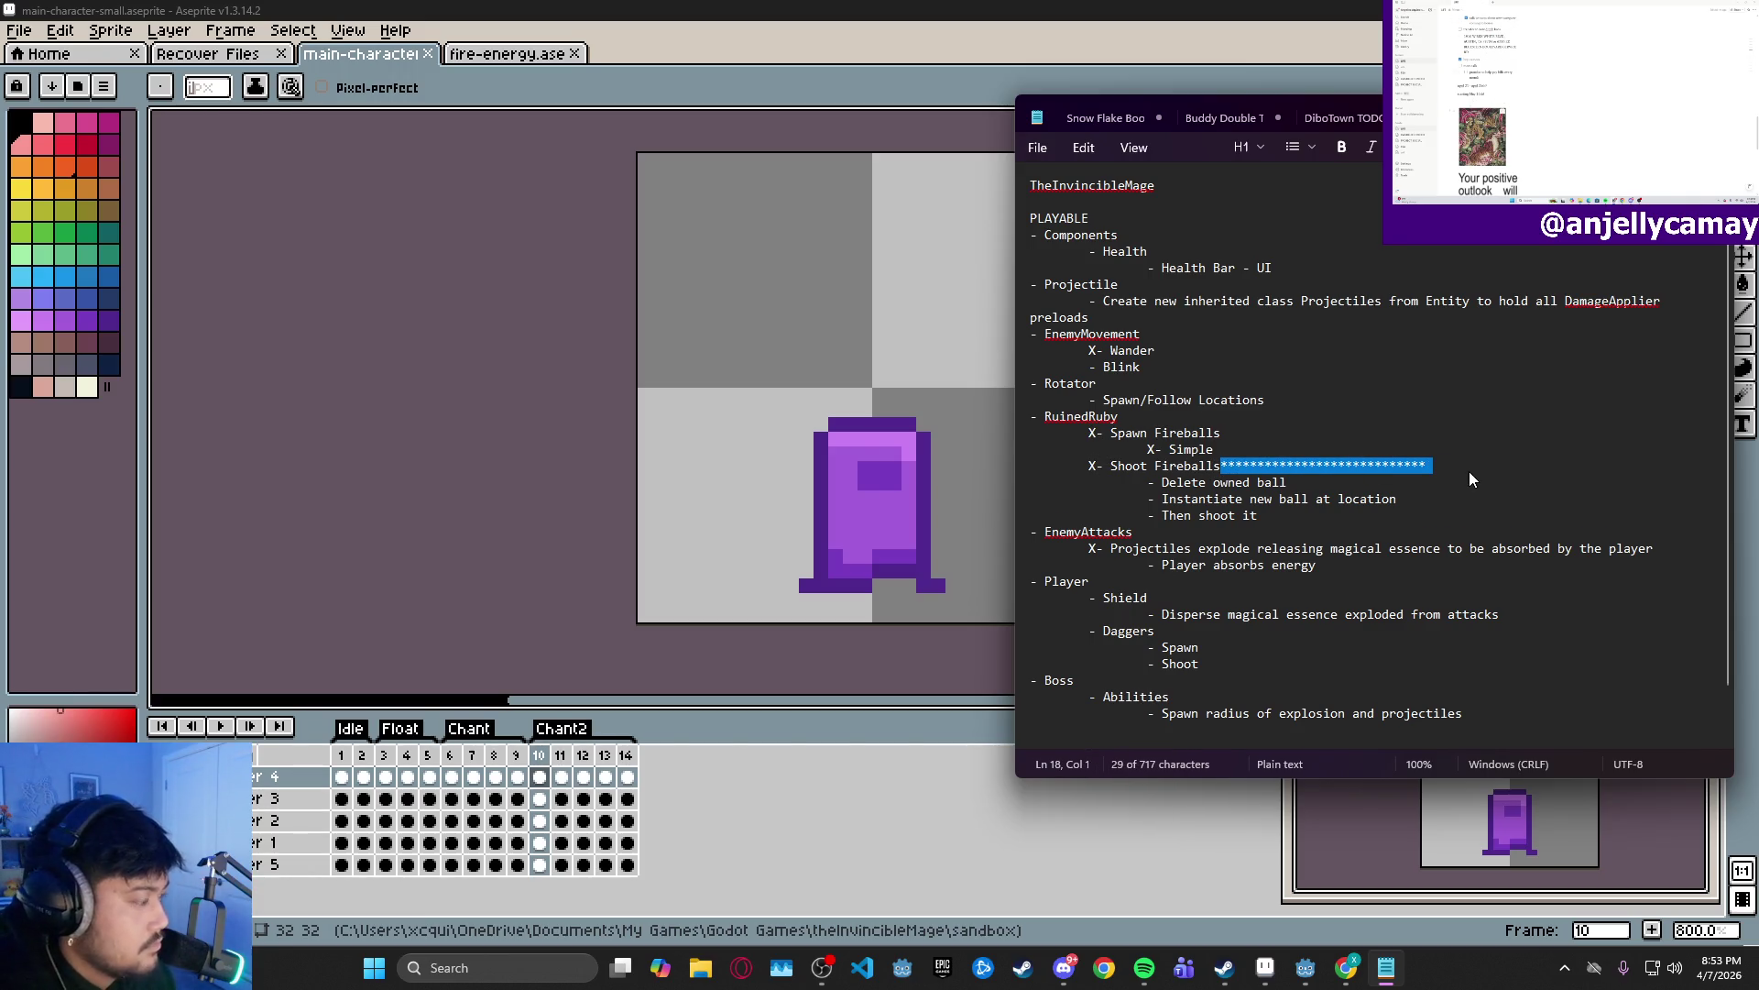
key("BackSpace")
type("4")
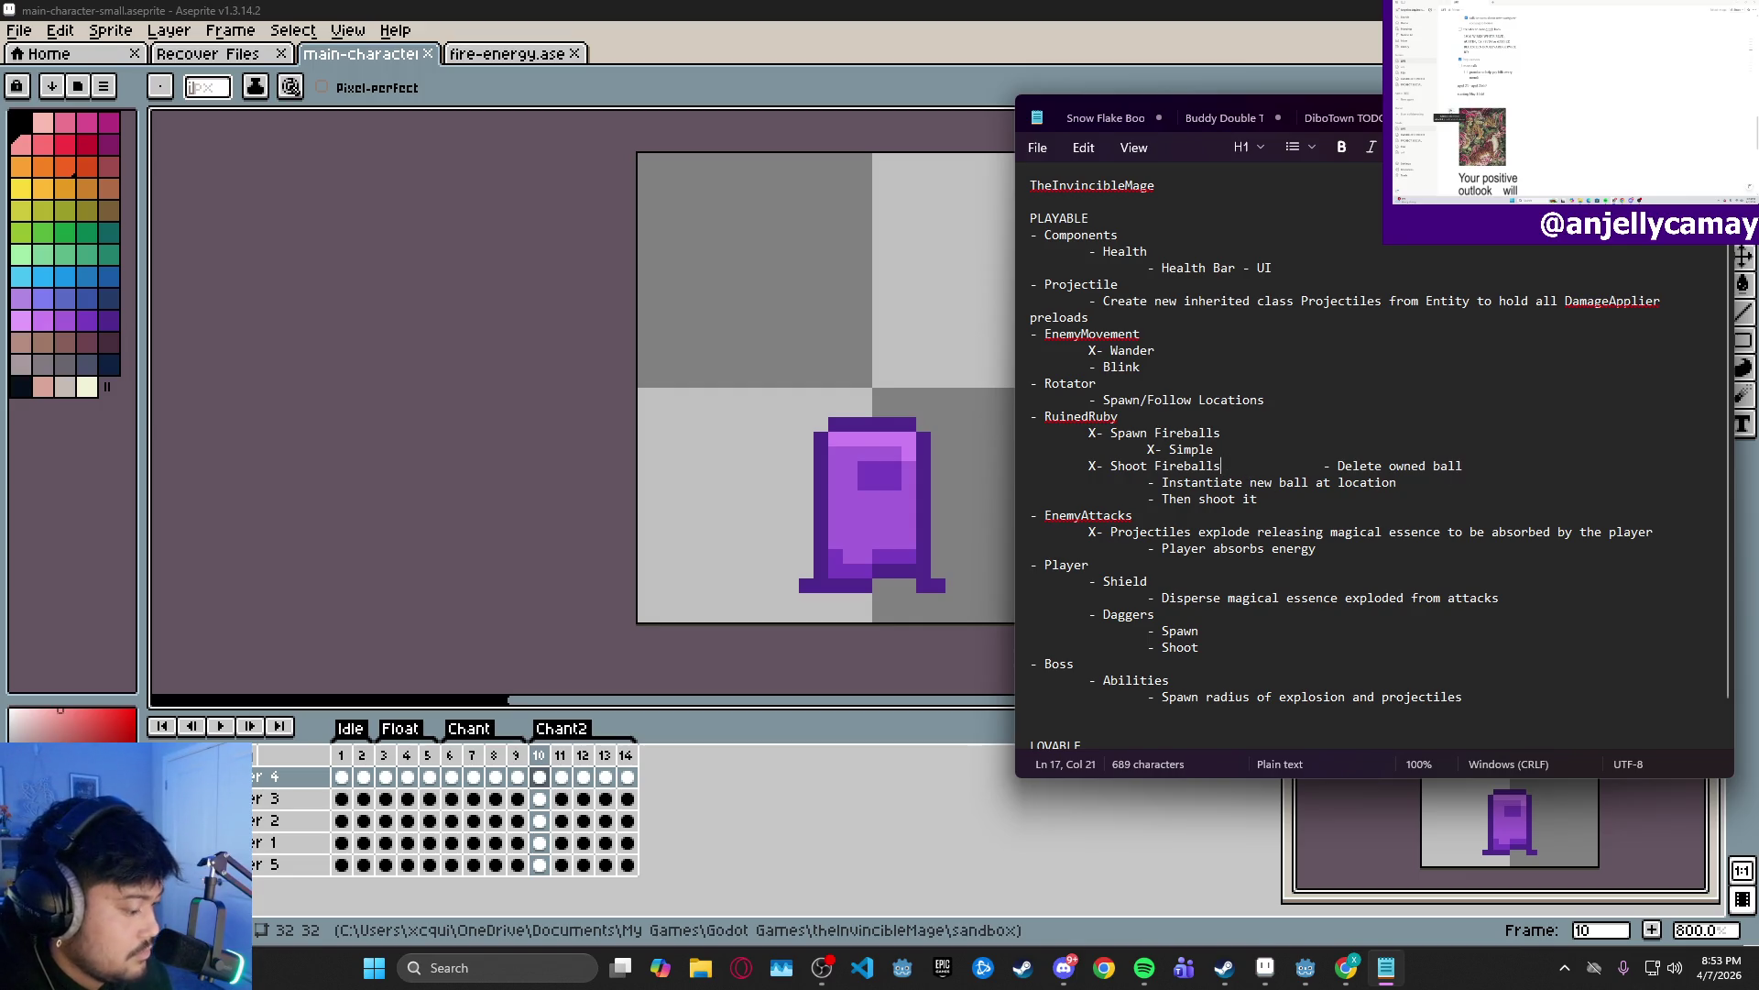
key("Delete")
key("Return")
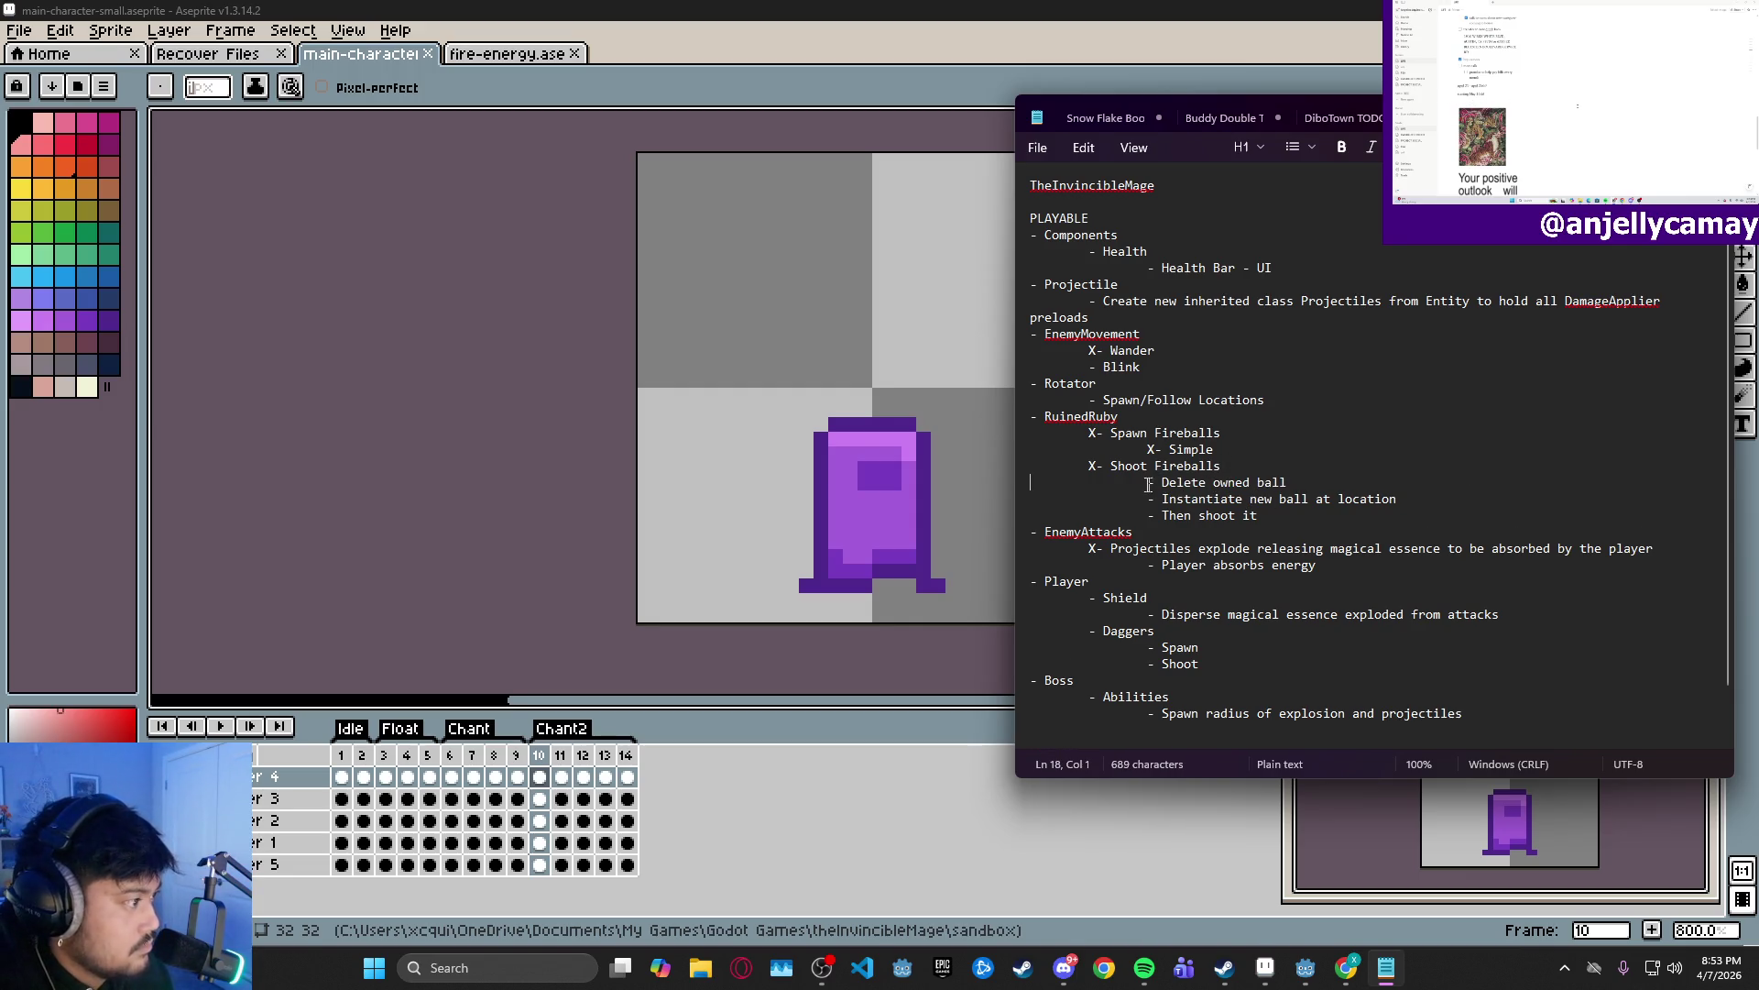
- Mark Delete owned ball and Instantiate new ball with X
left_click(1147, 483)
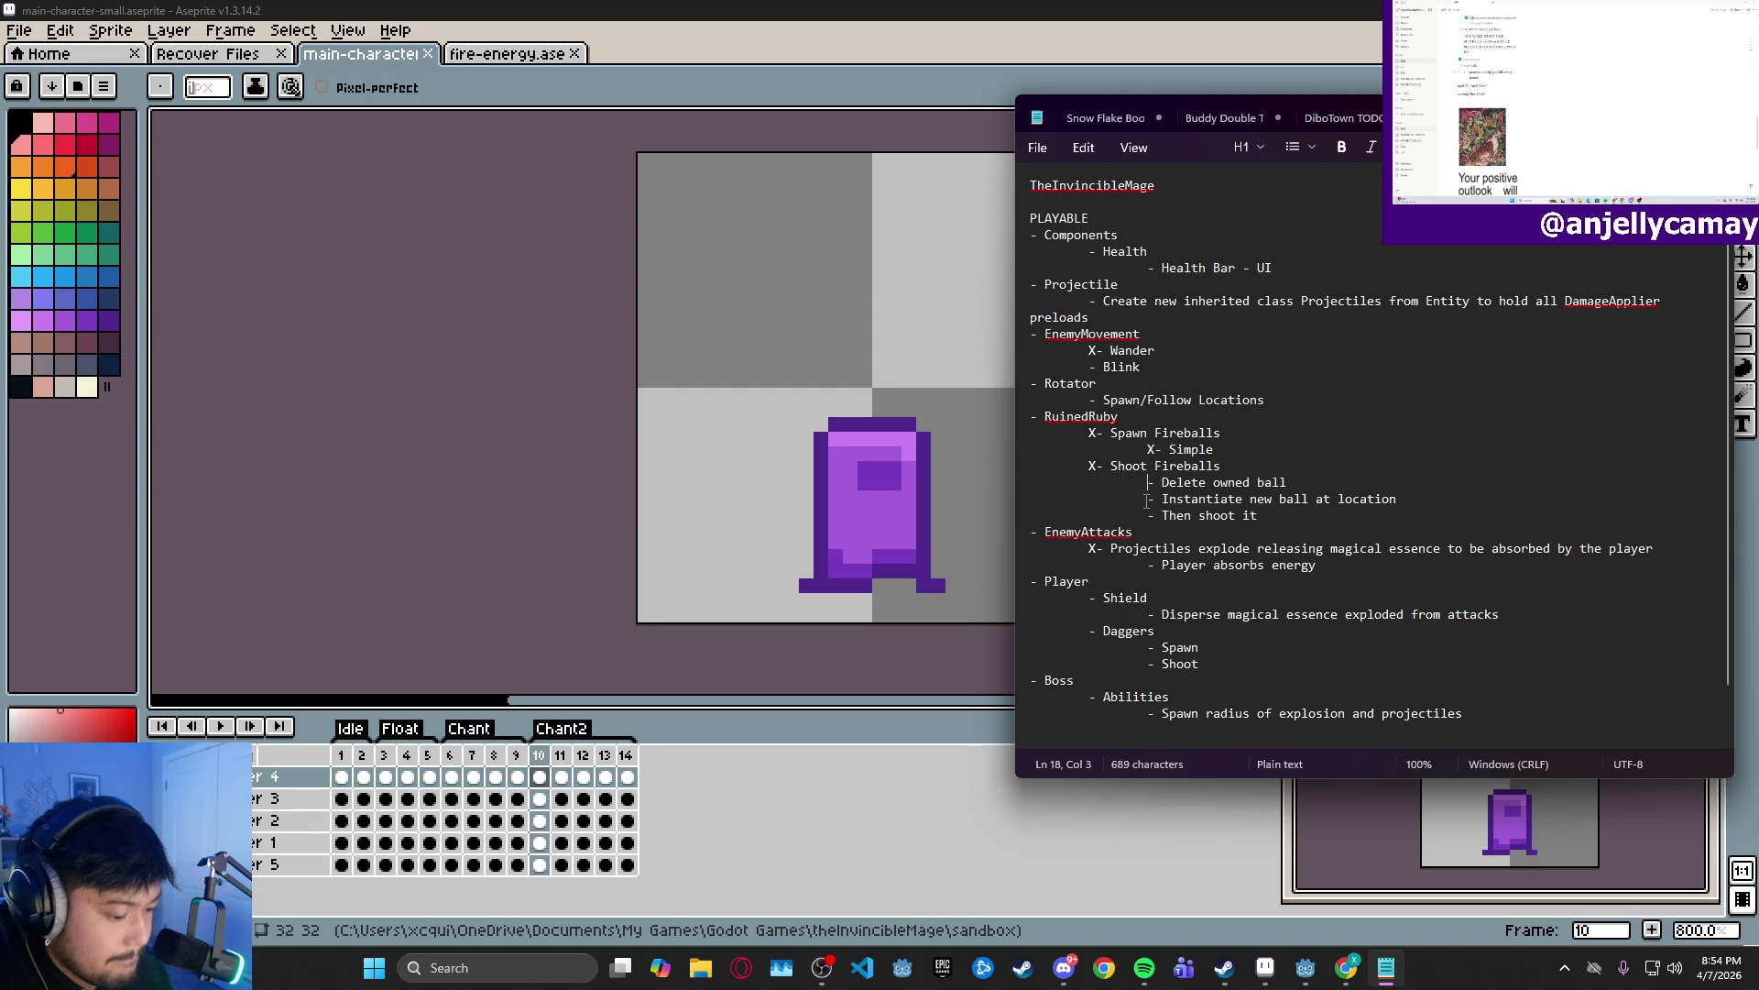
type("X")
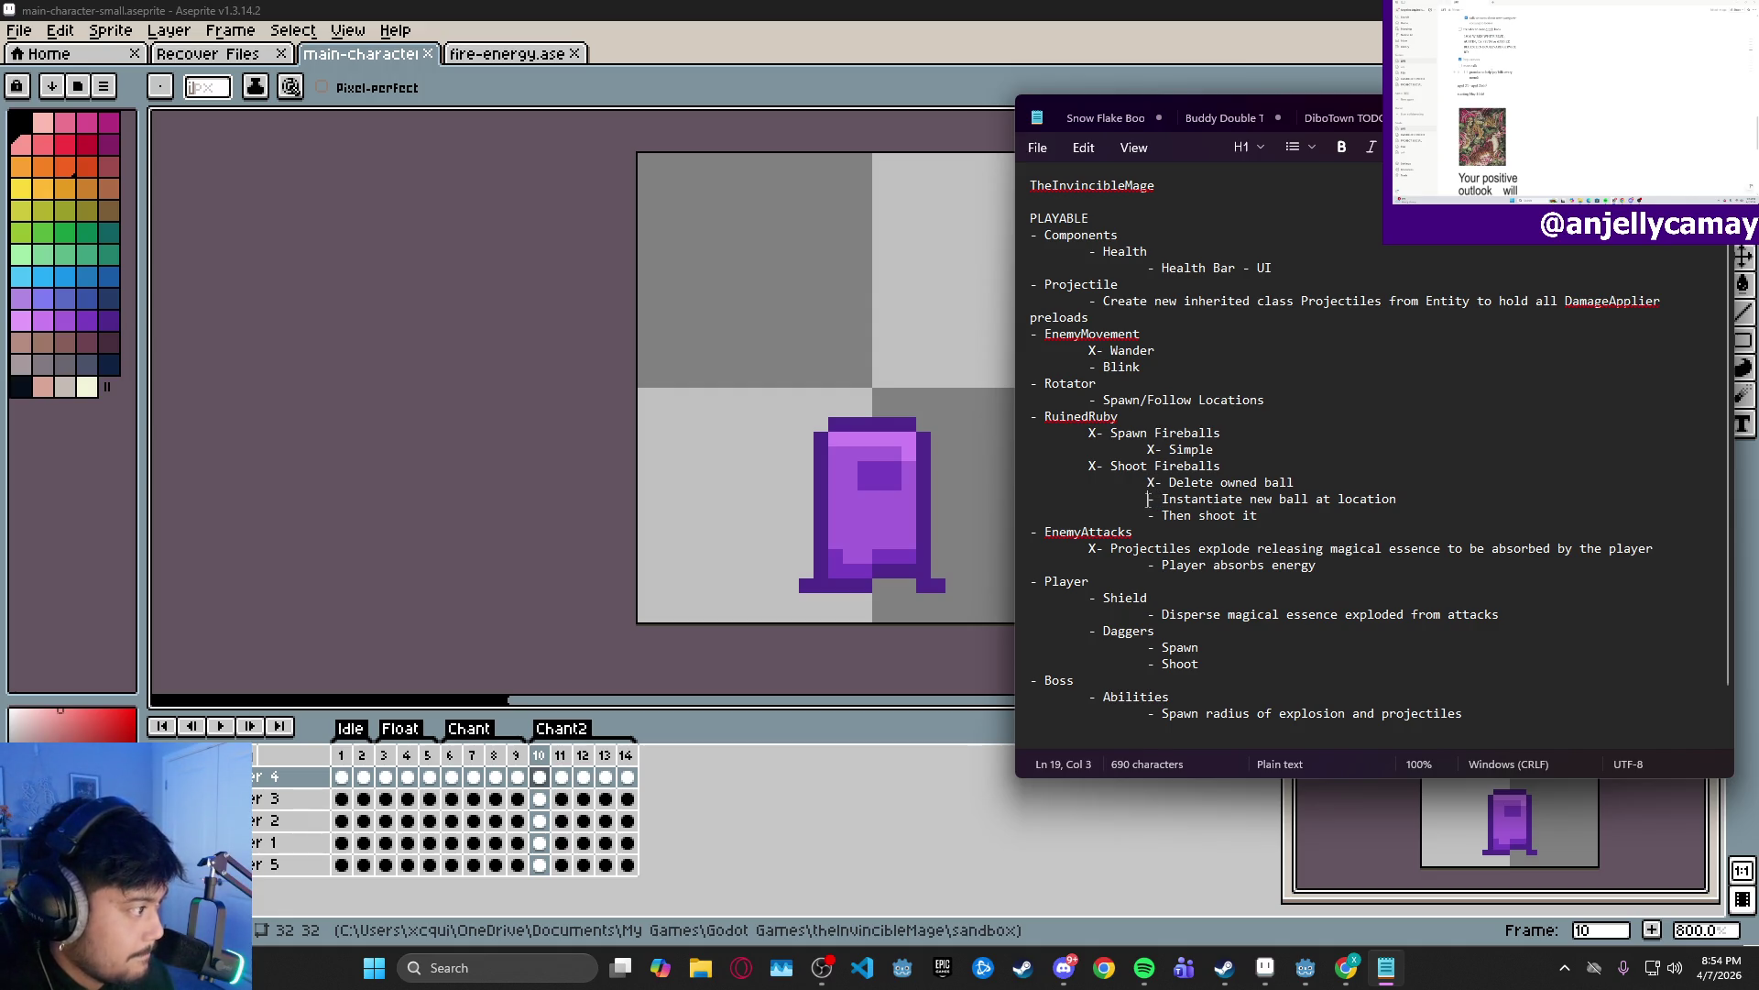
type("X")
left_click(1148, 515)
type("X")
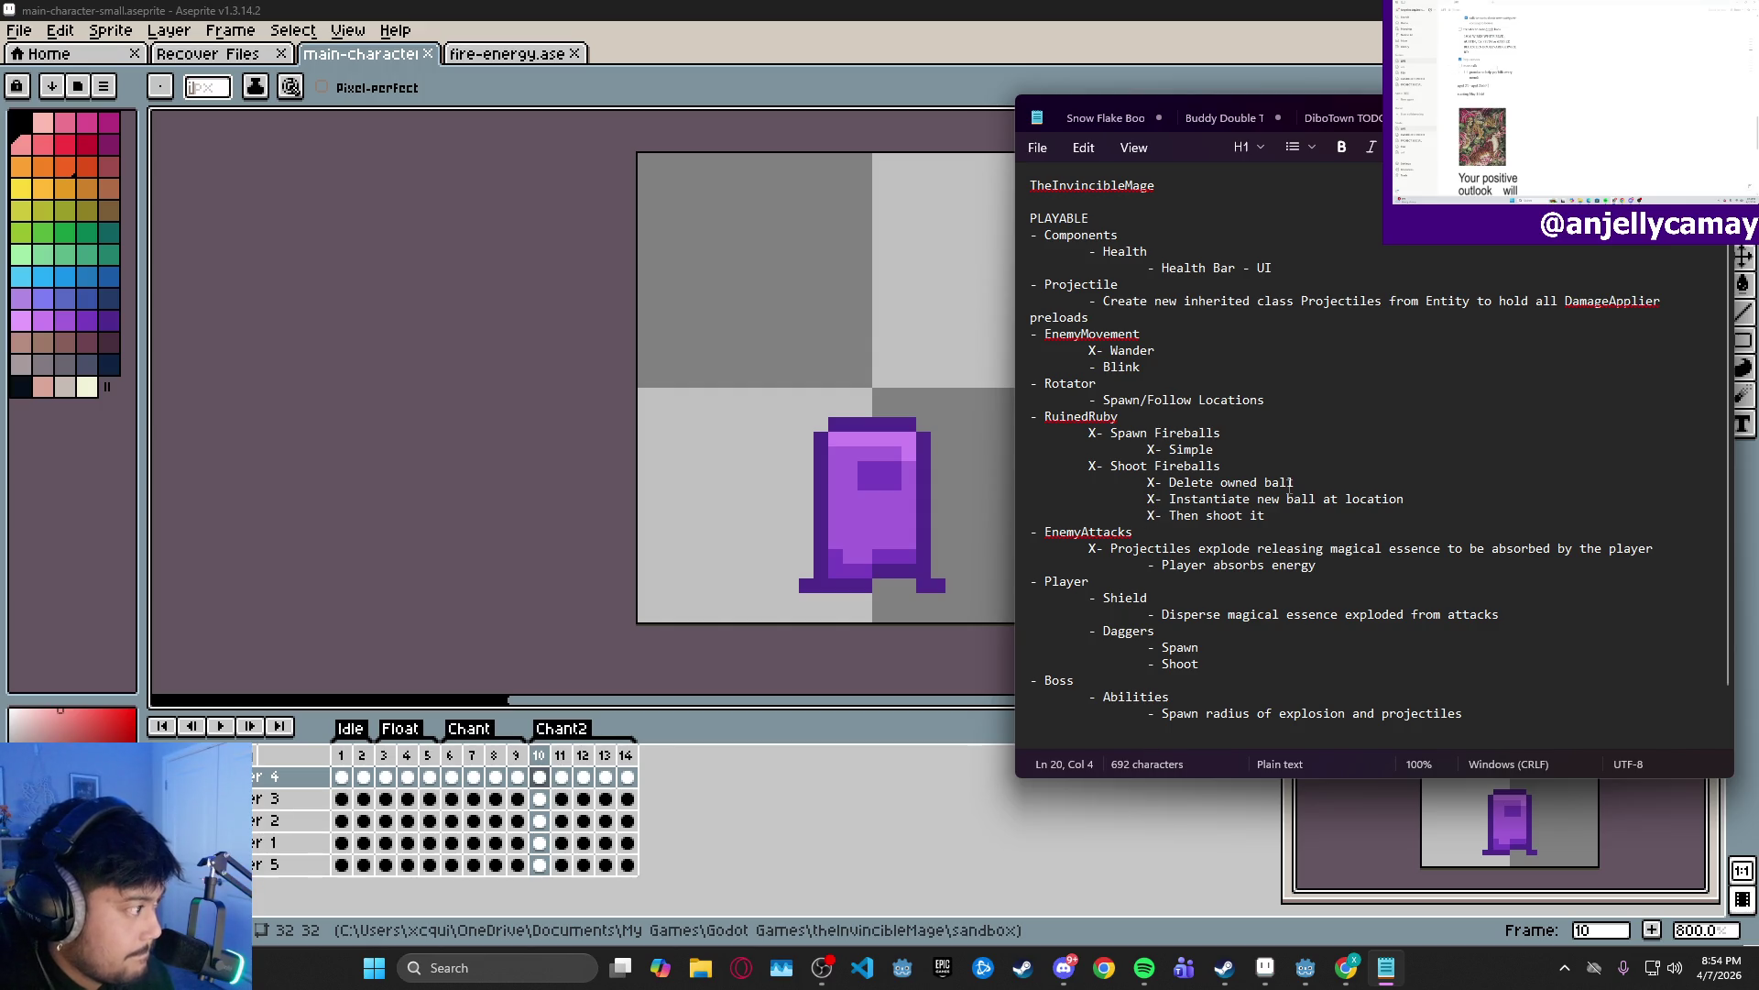
left_click(1292, 484)
double_click(1212, 484)
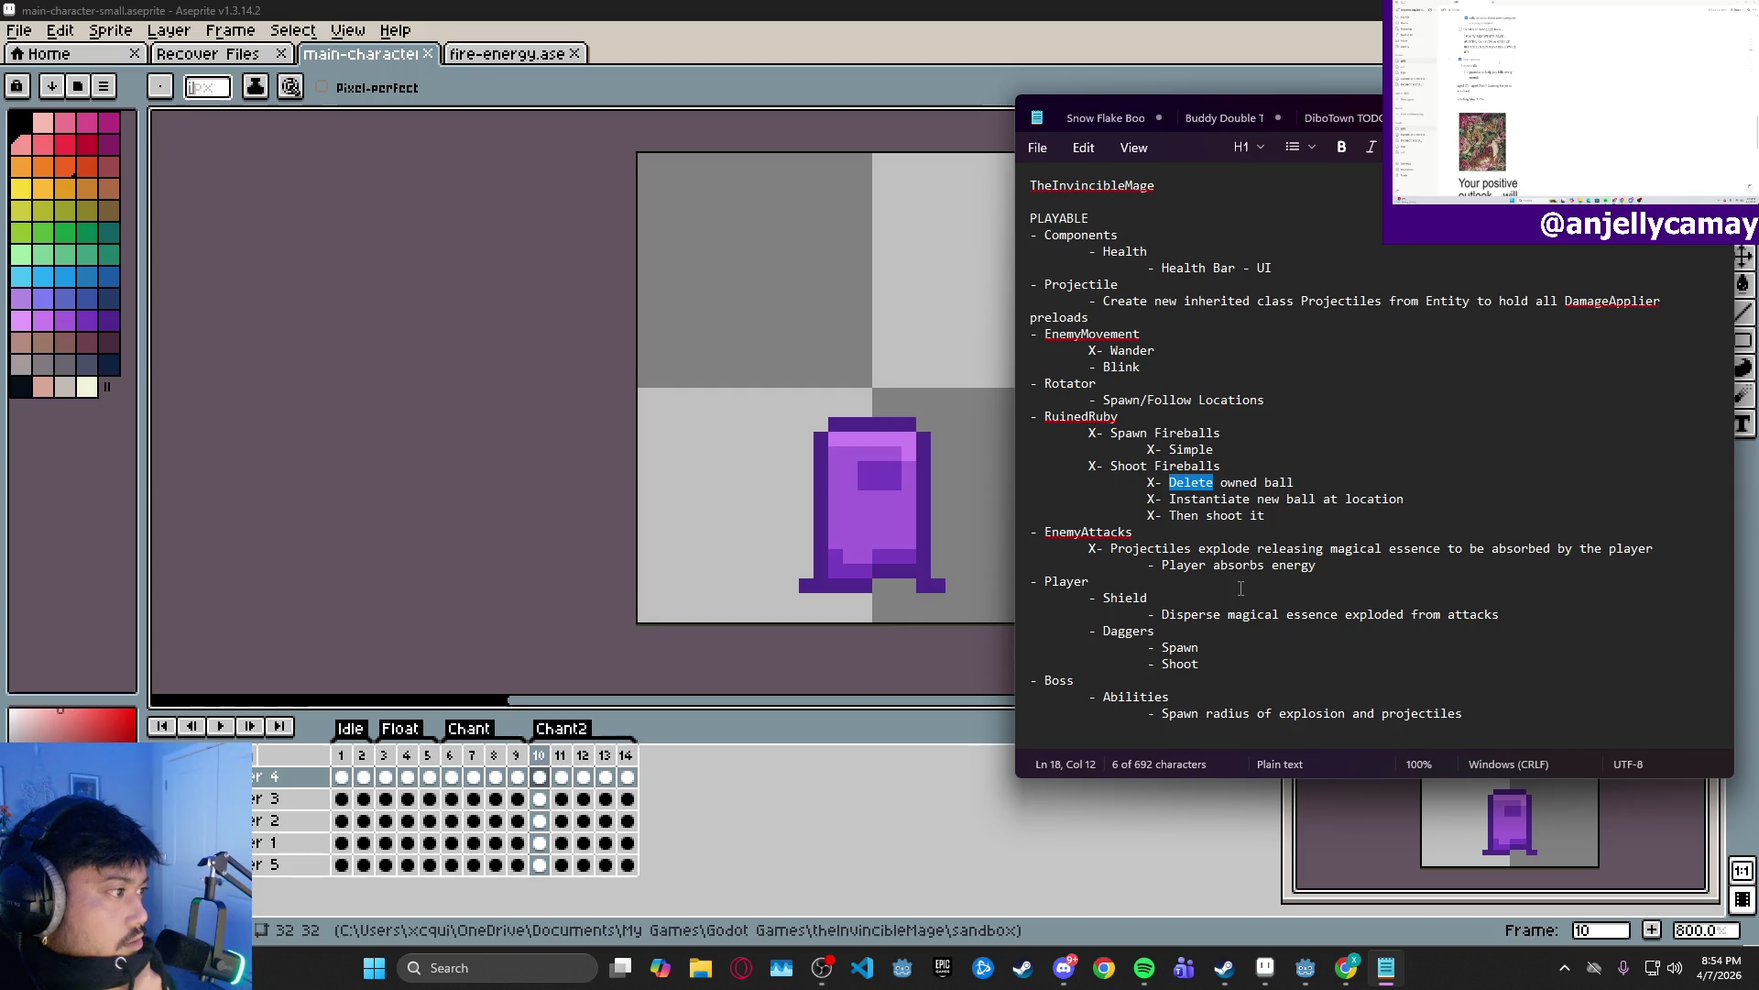
- Insert the line '- New smaller sprites' directly under RuinedRuby
left_click(1164, 418)
key("Return")
type("-")
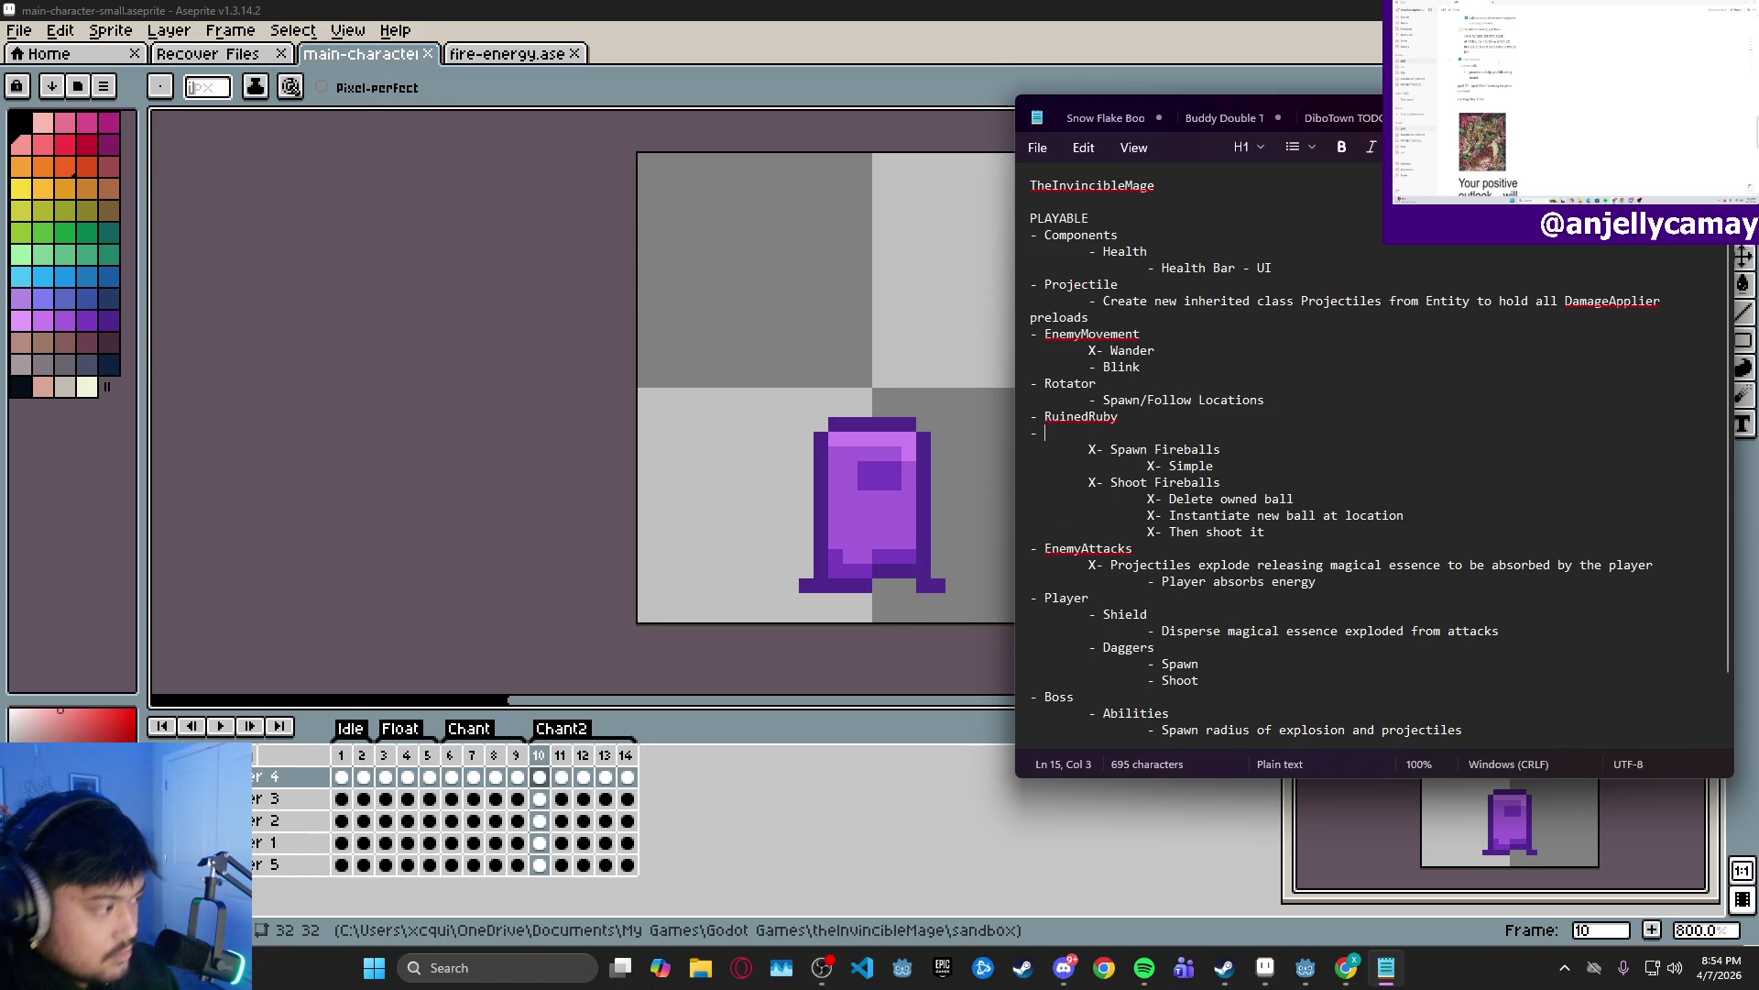
key("BackSpace")
key("BackSpace")
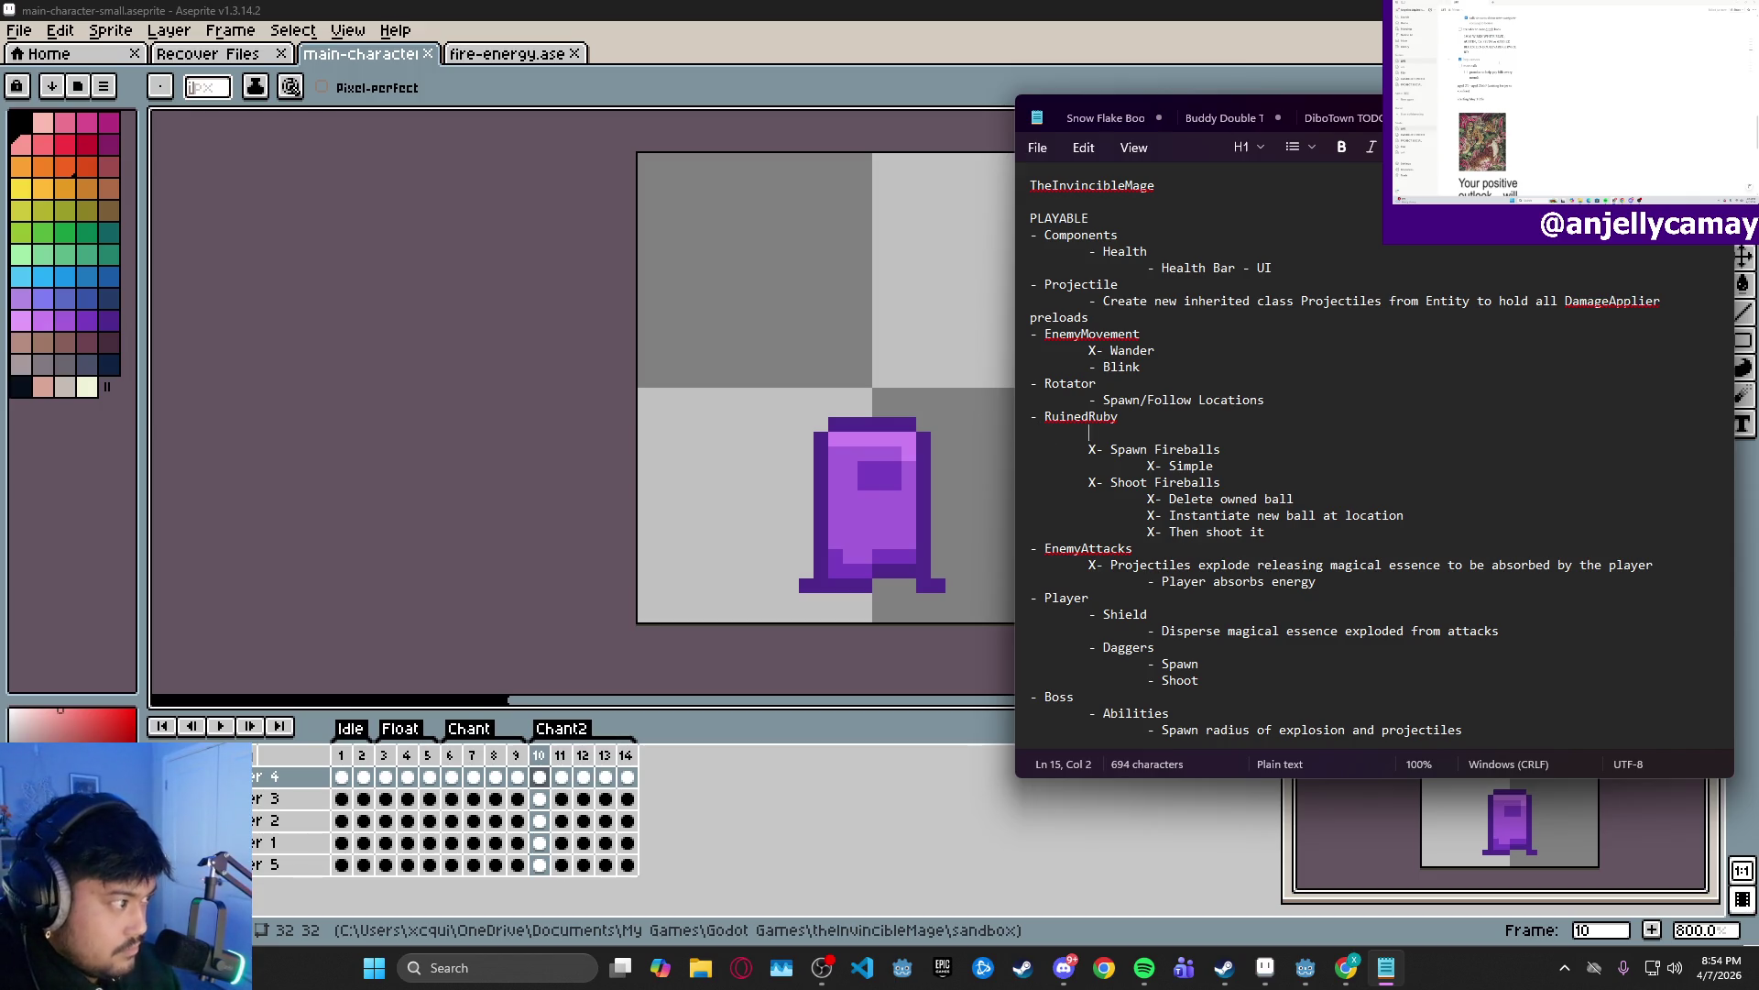
type("- New sma")
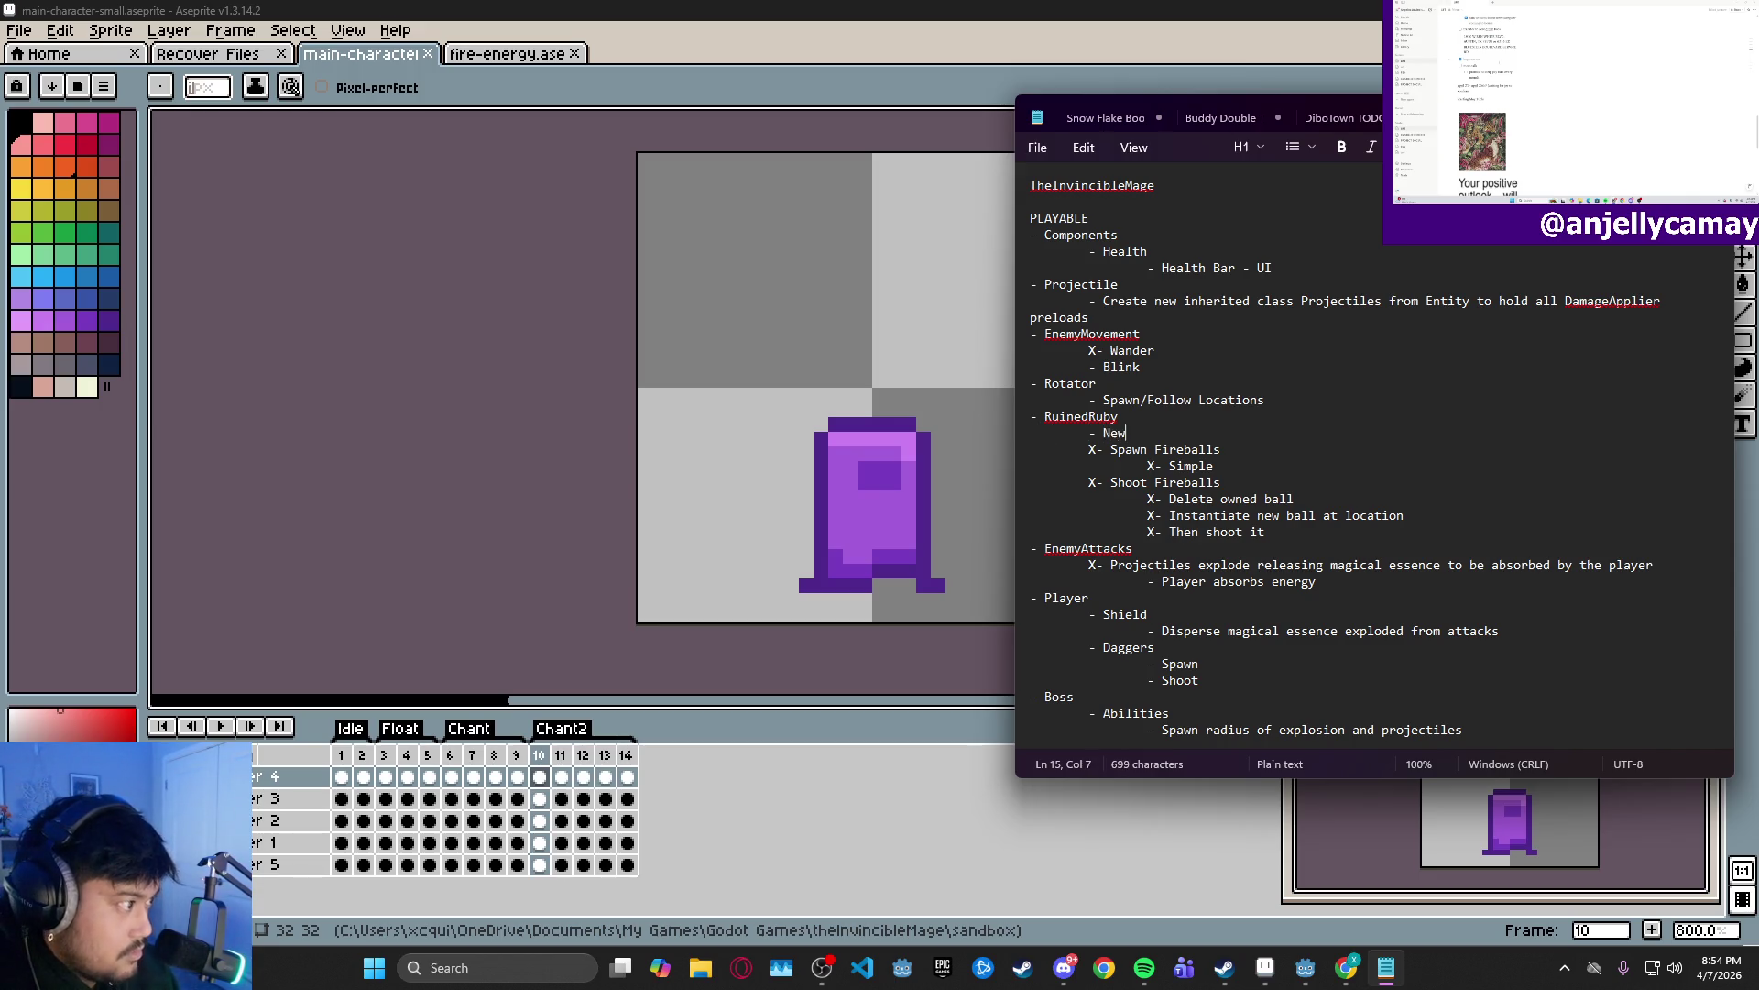
type("ller ")
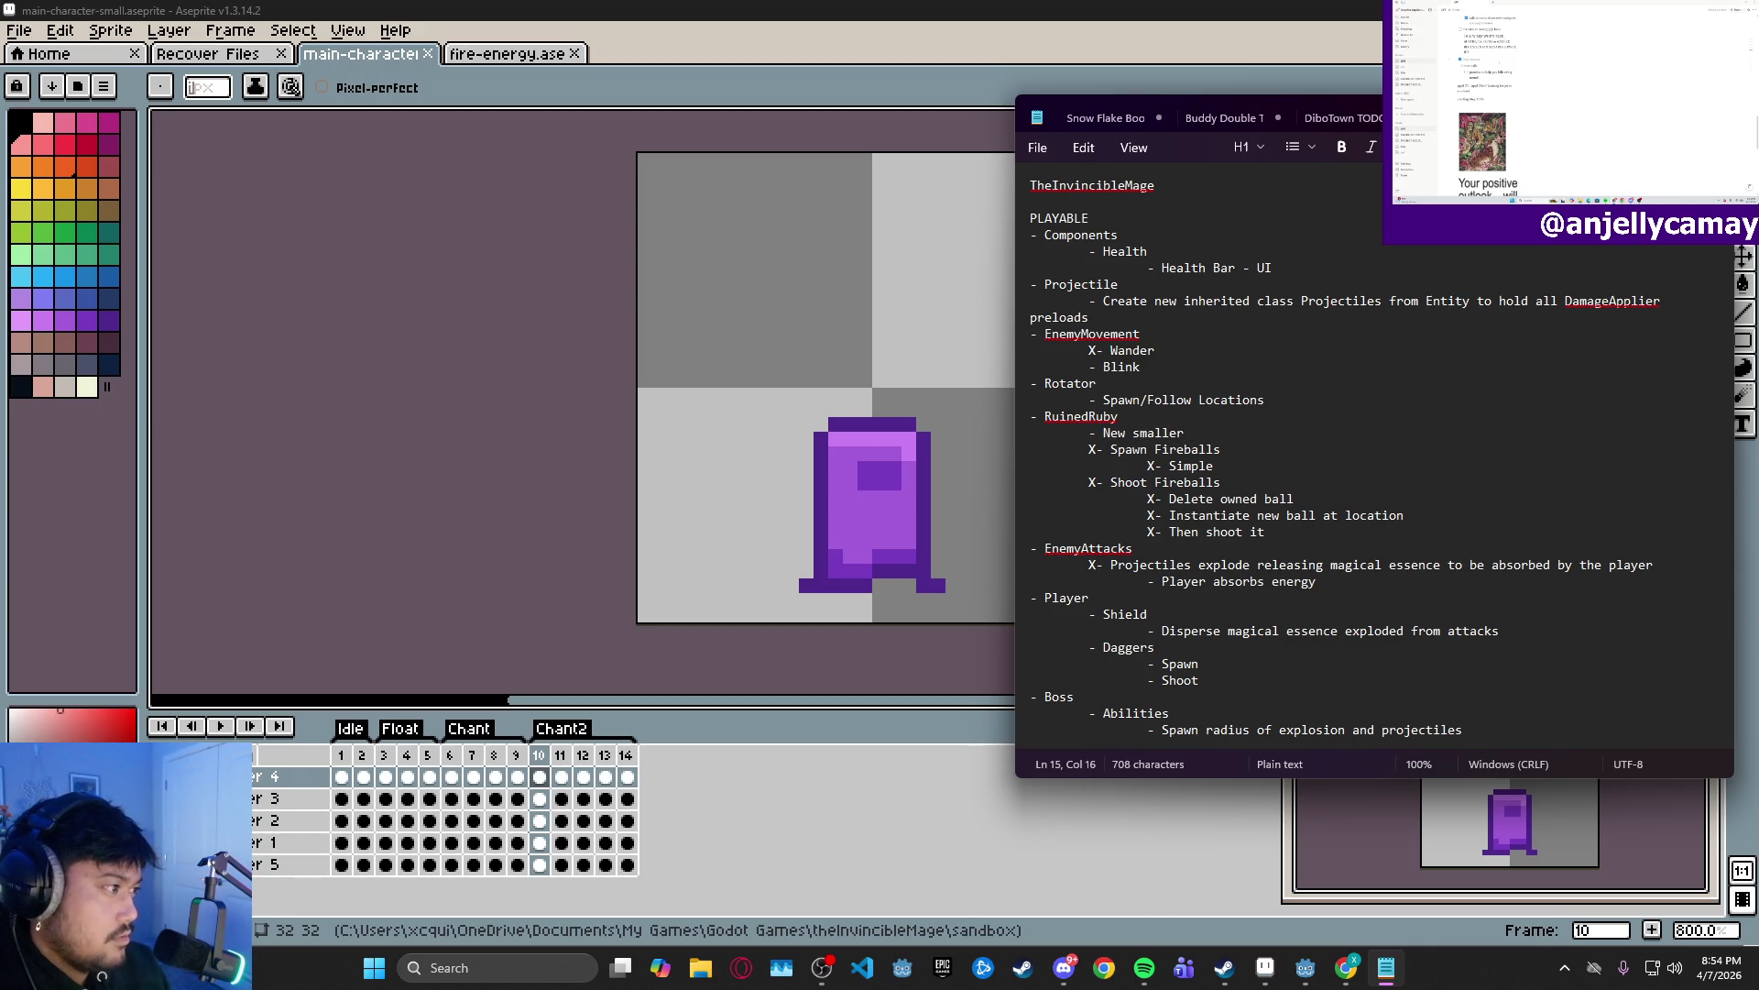
type("sprites")
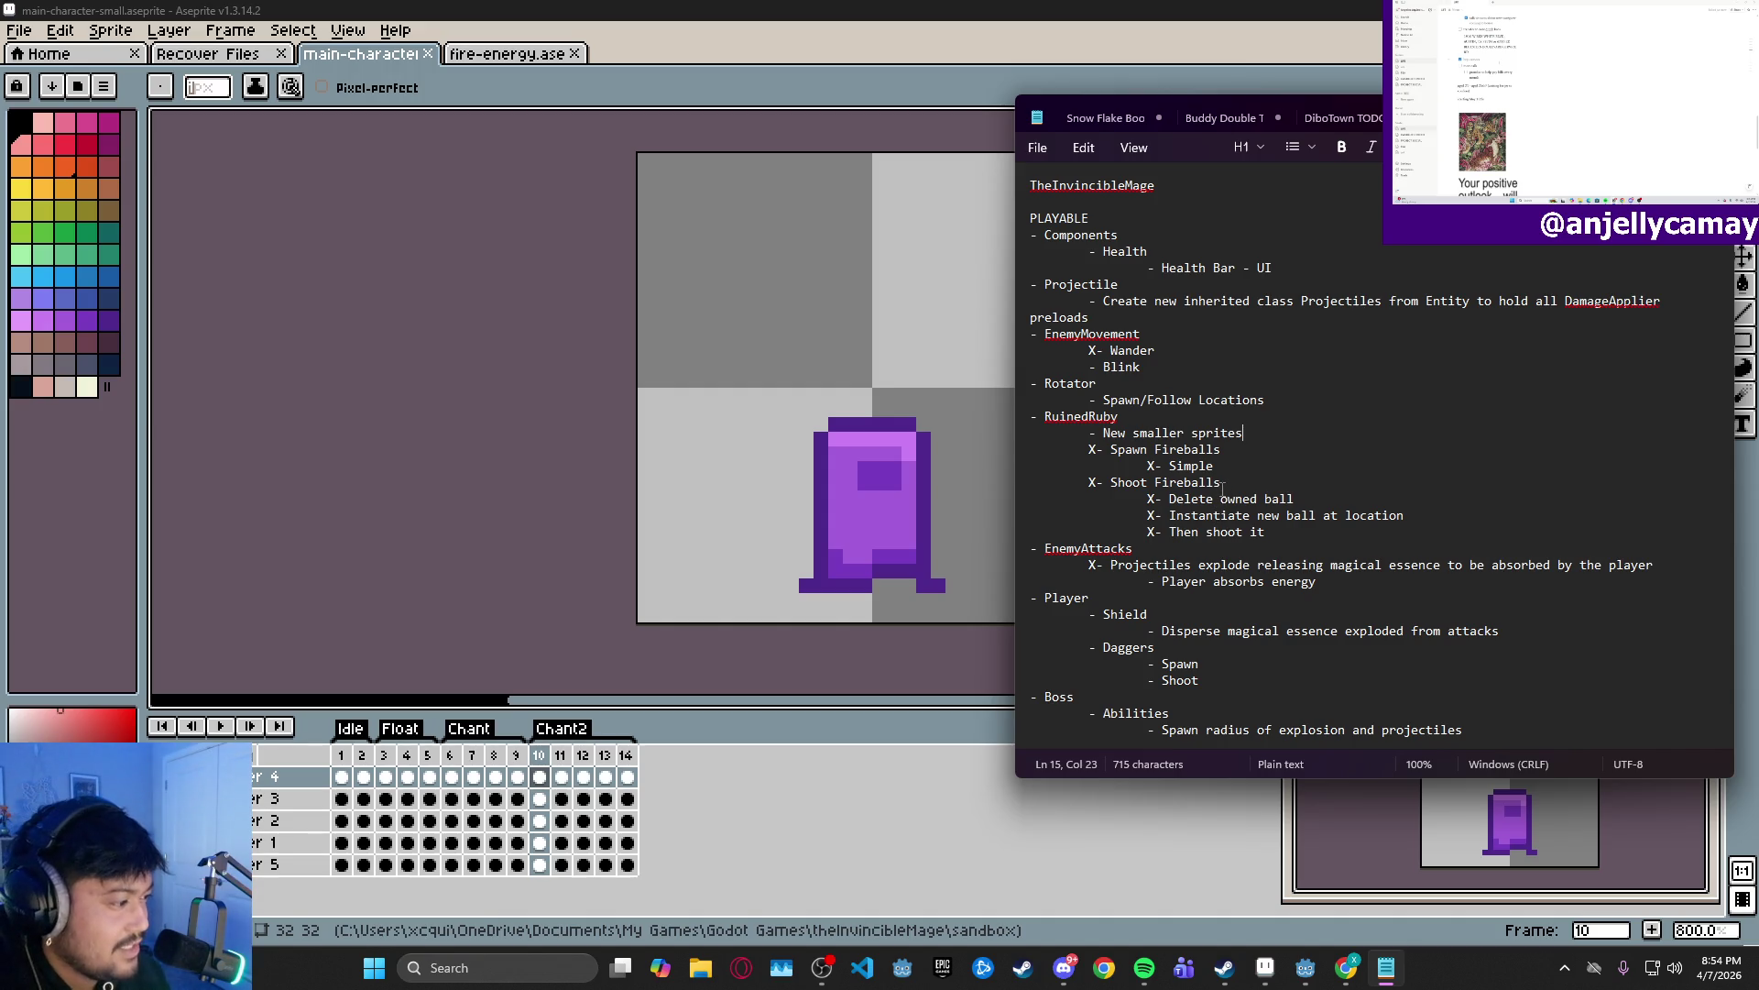
scroll(1223, 488, "down", 2)
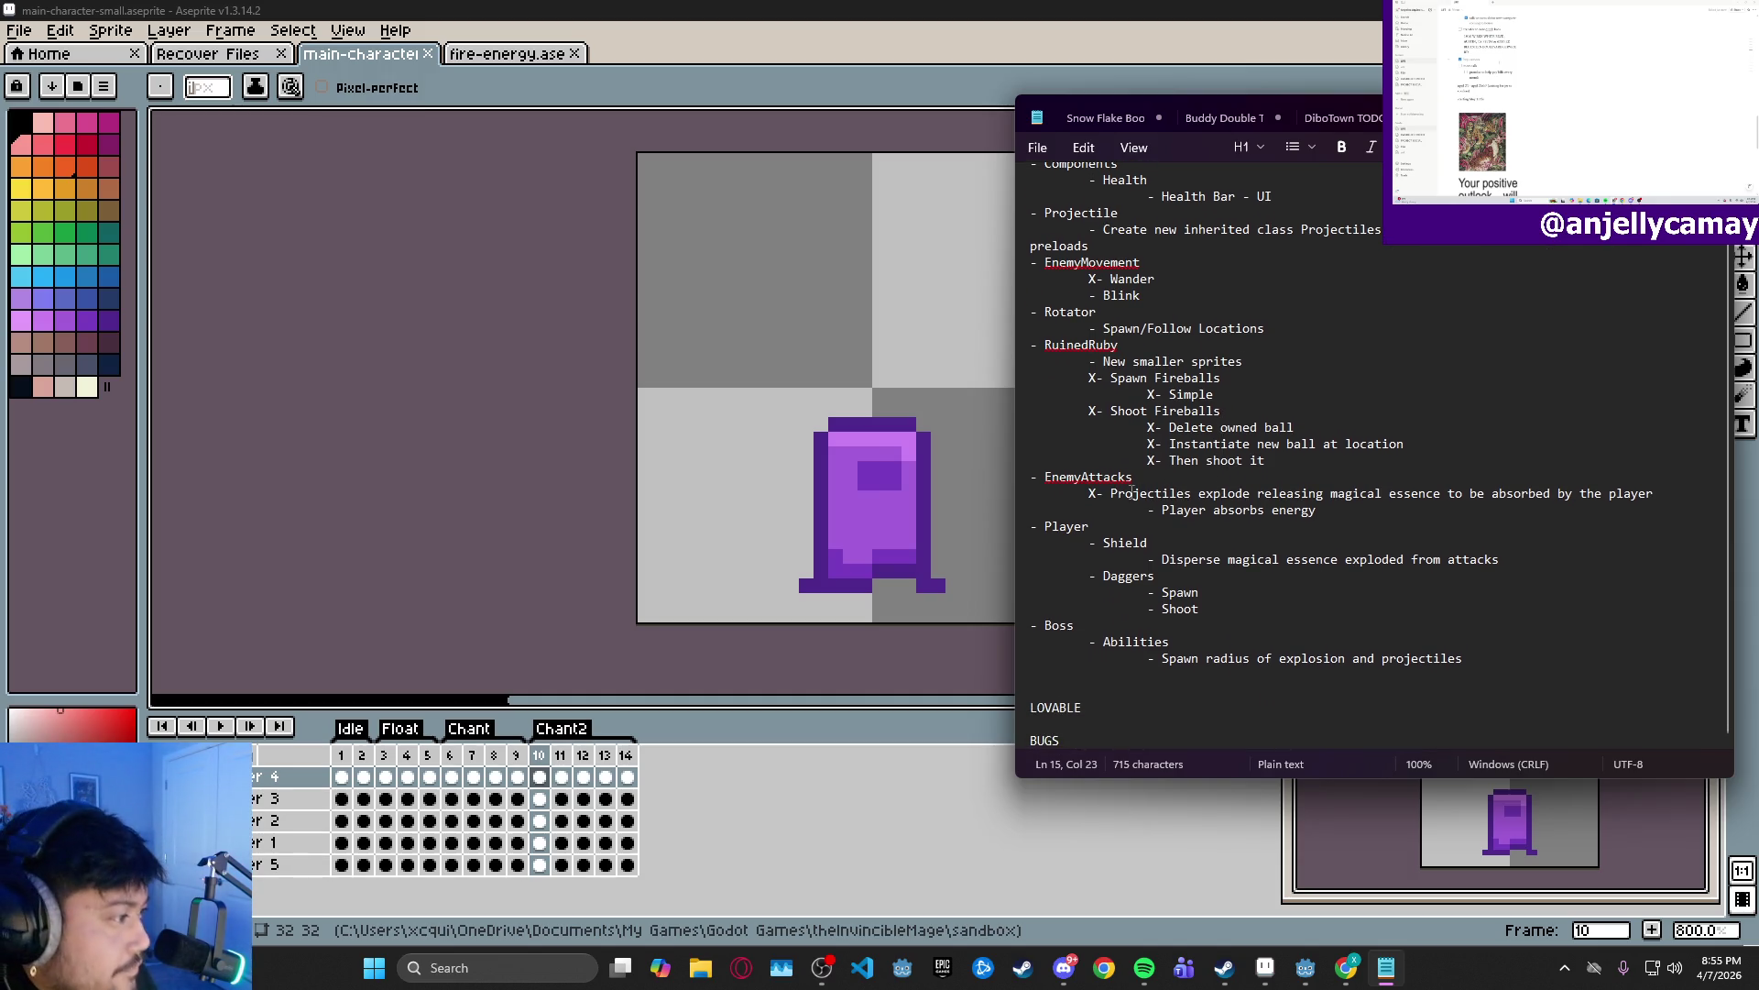
- Review the notes around Shield and New smaller sprites, then return to Aseprite
left_click(1166, 547)
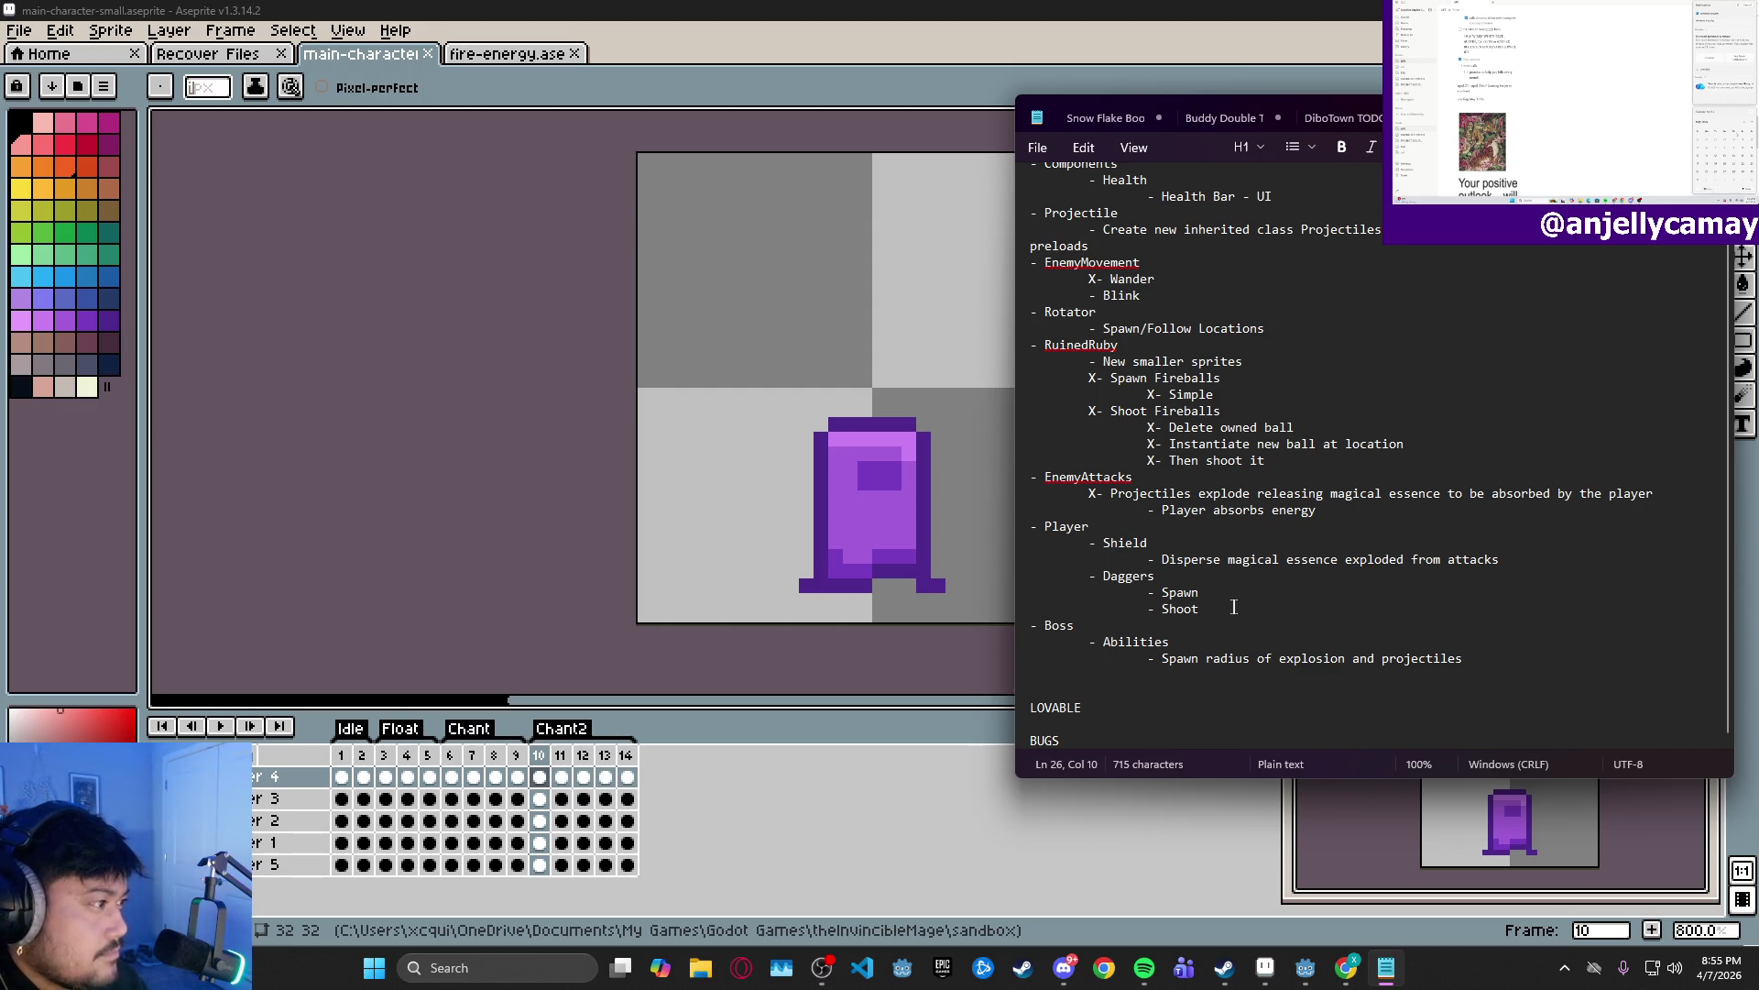
left_click(1264, 359)
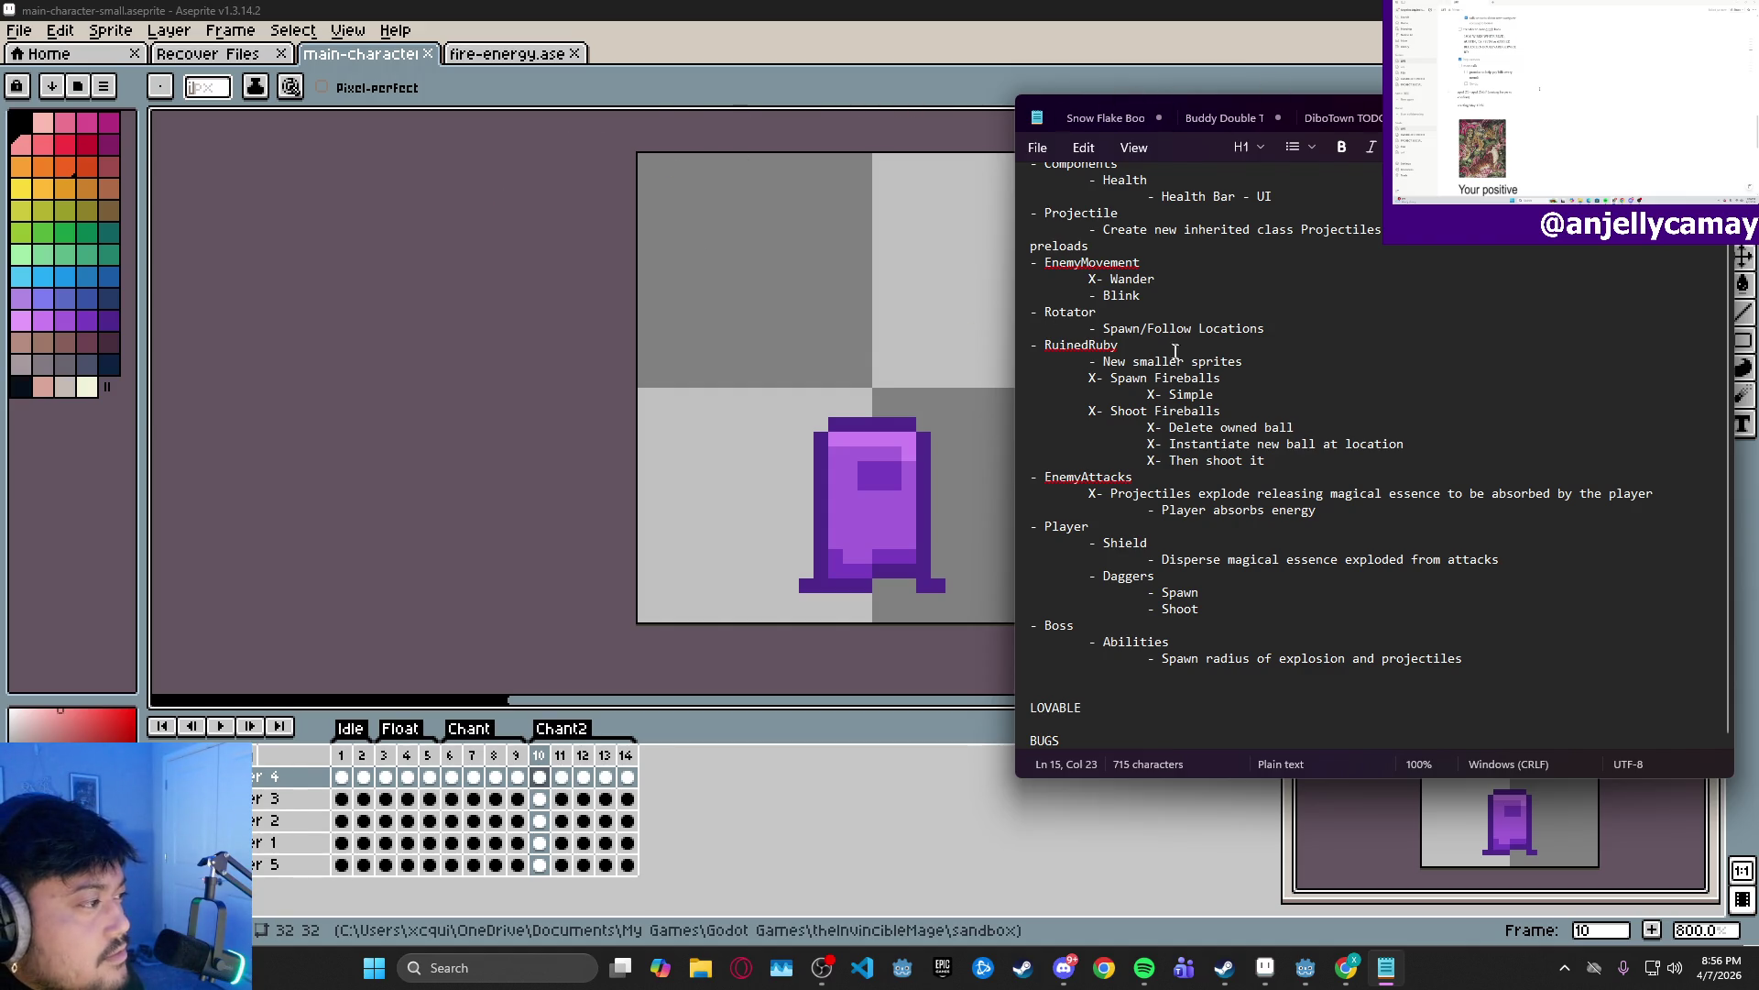
left_click(20, 31)
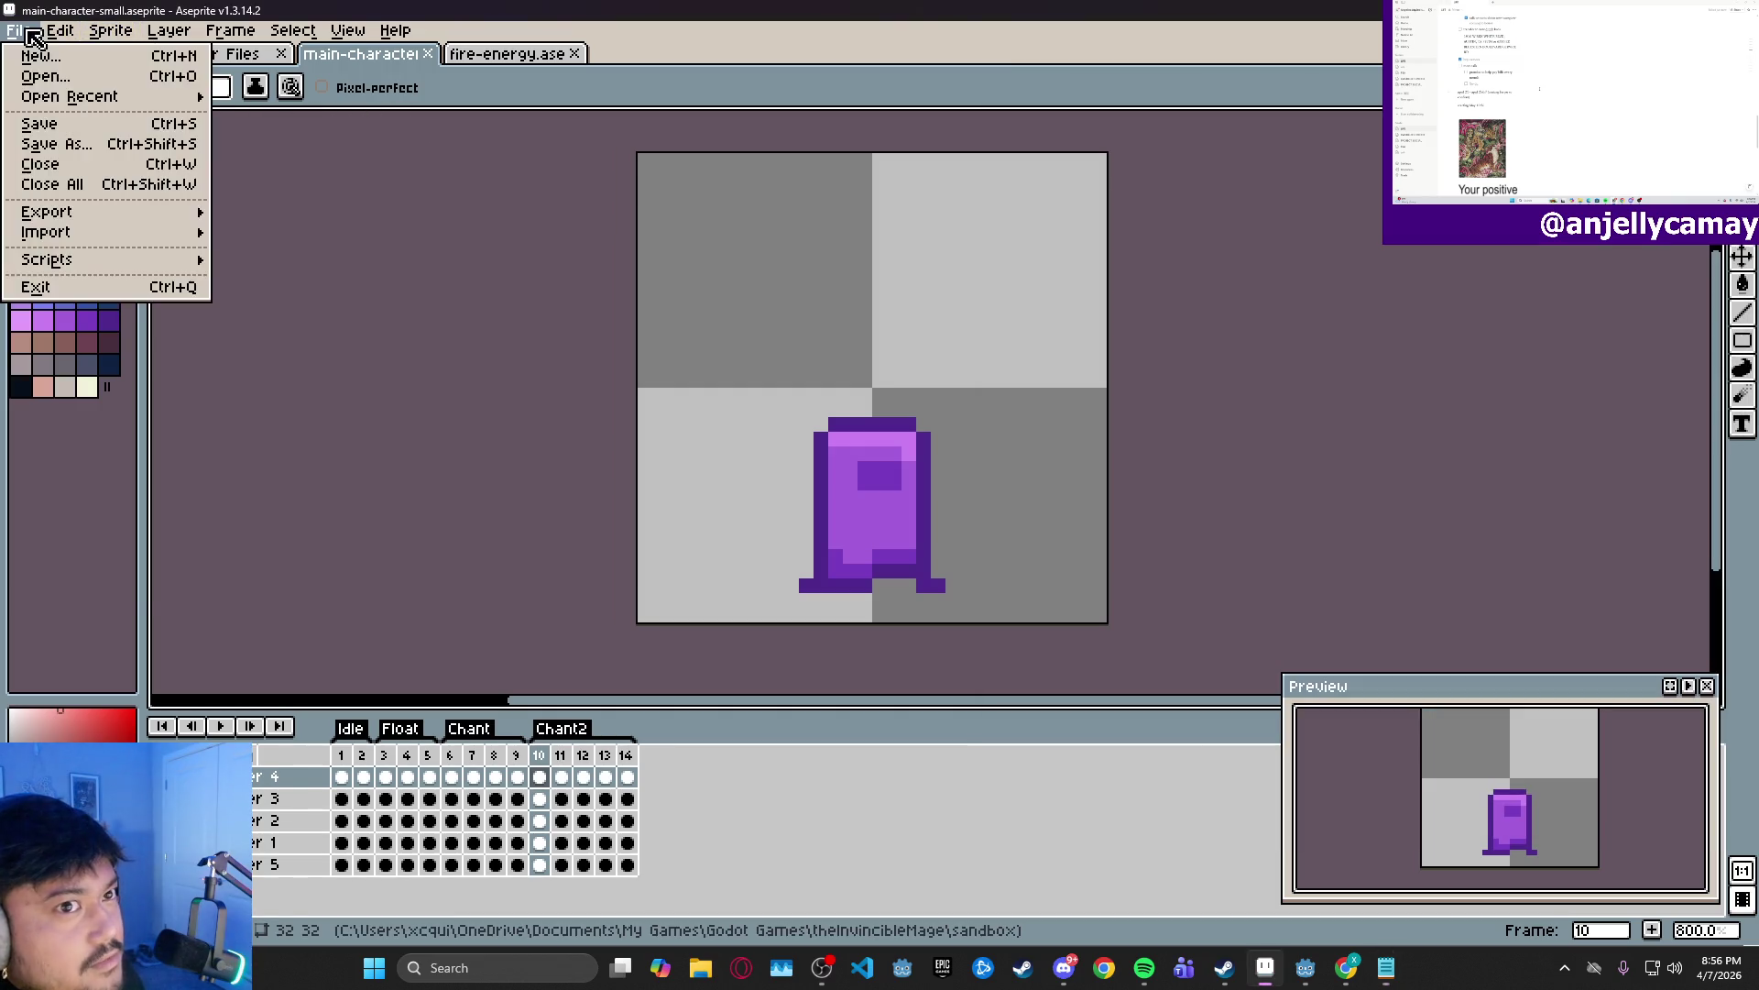
- Create a new 32x32 transparent sprite and add a second layer
left_click(42, 60)
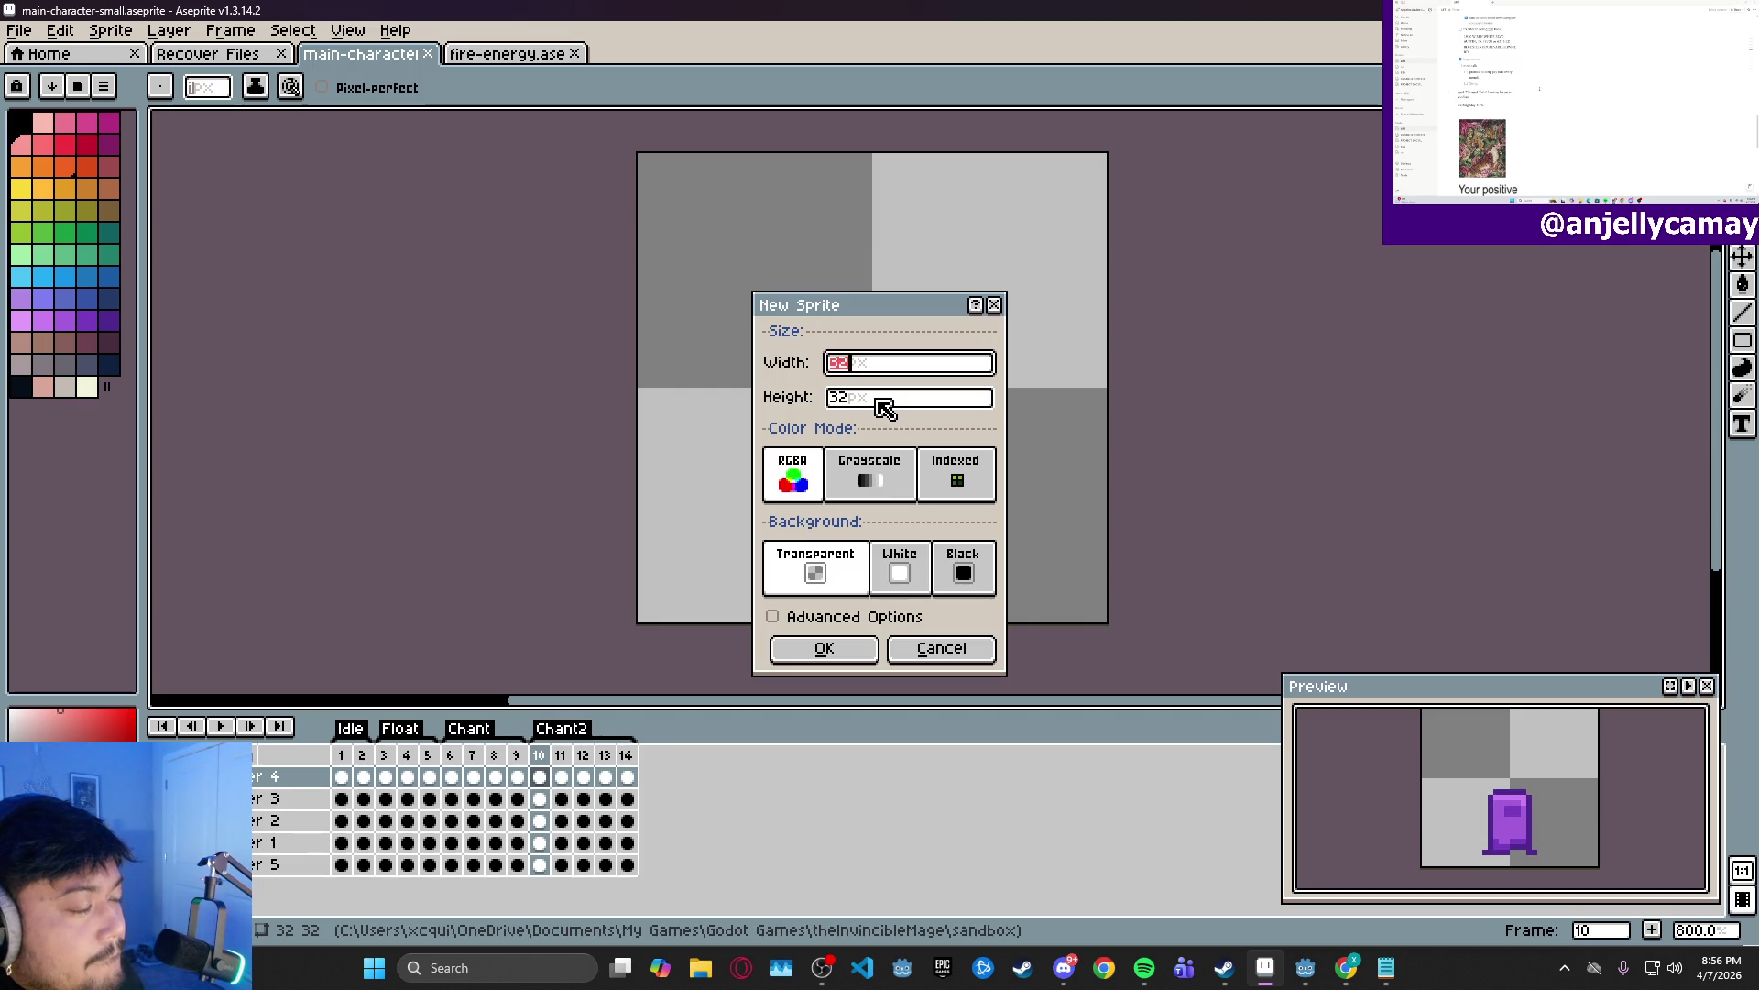
left_click(817, 649)
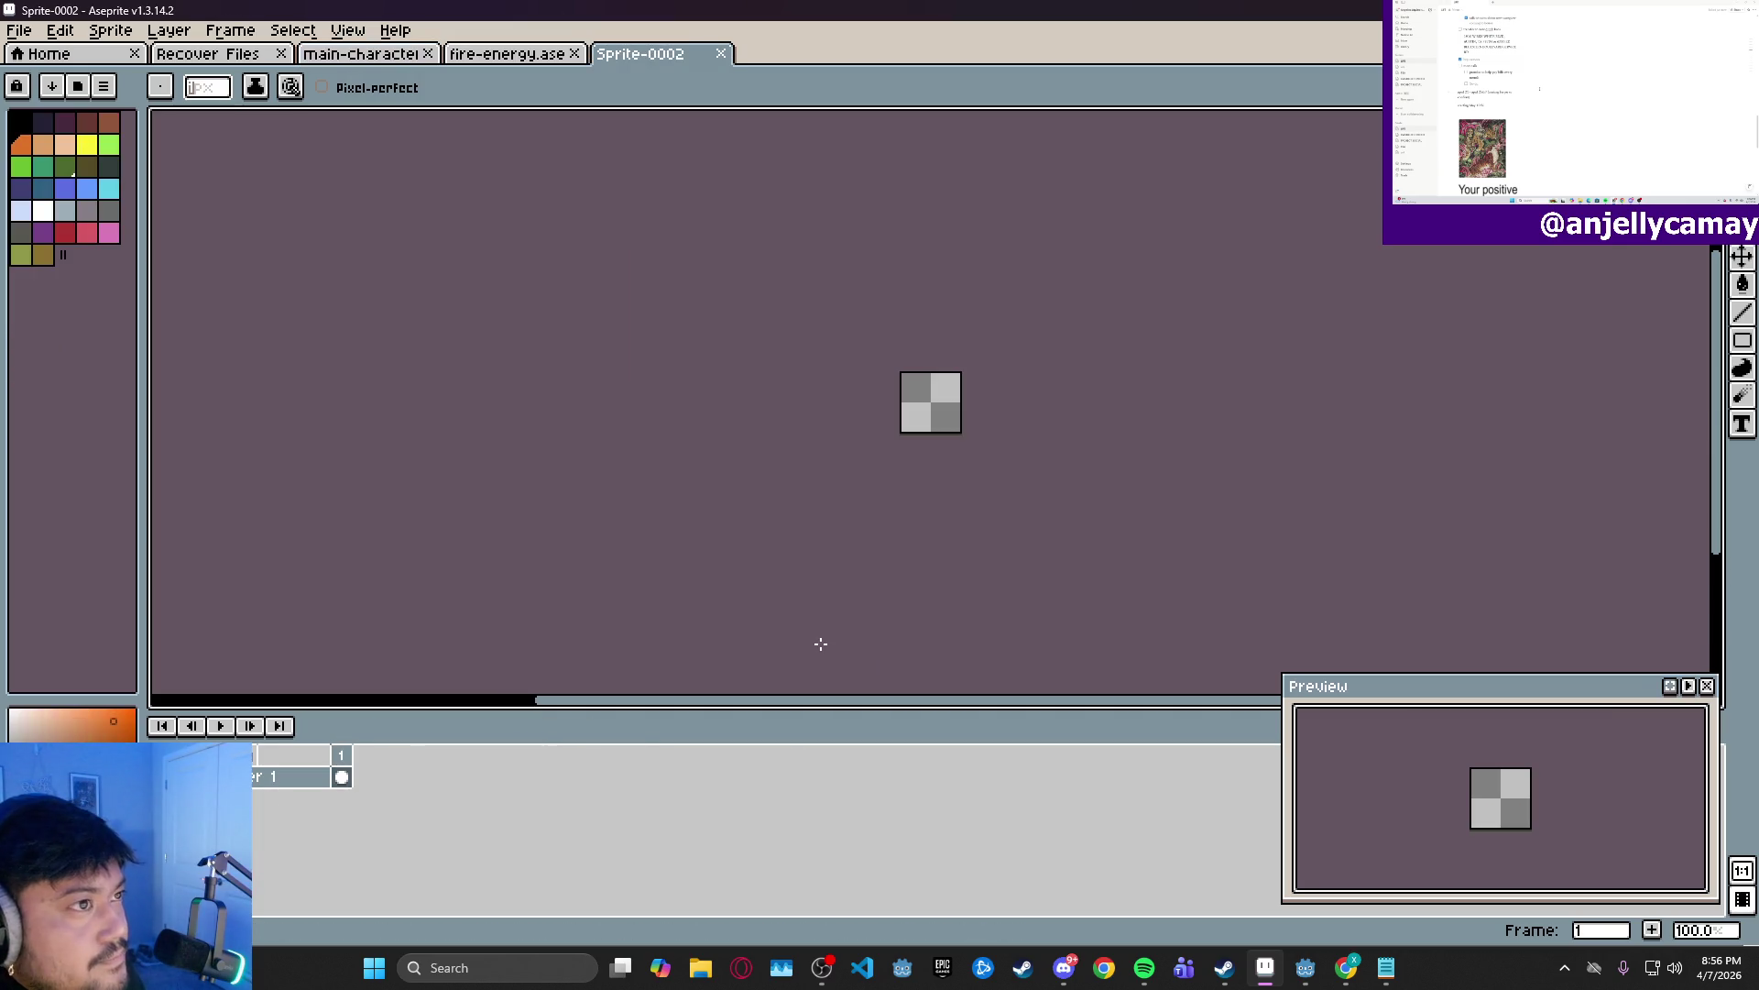
right_click(311, 777)
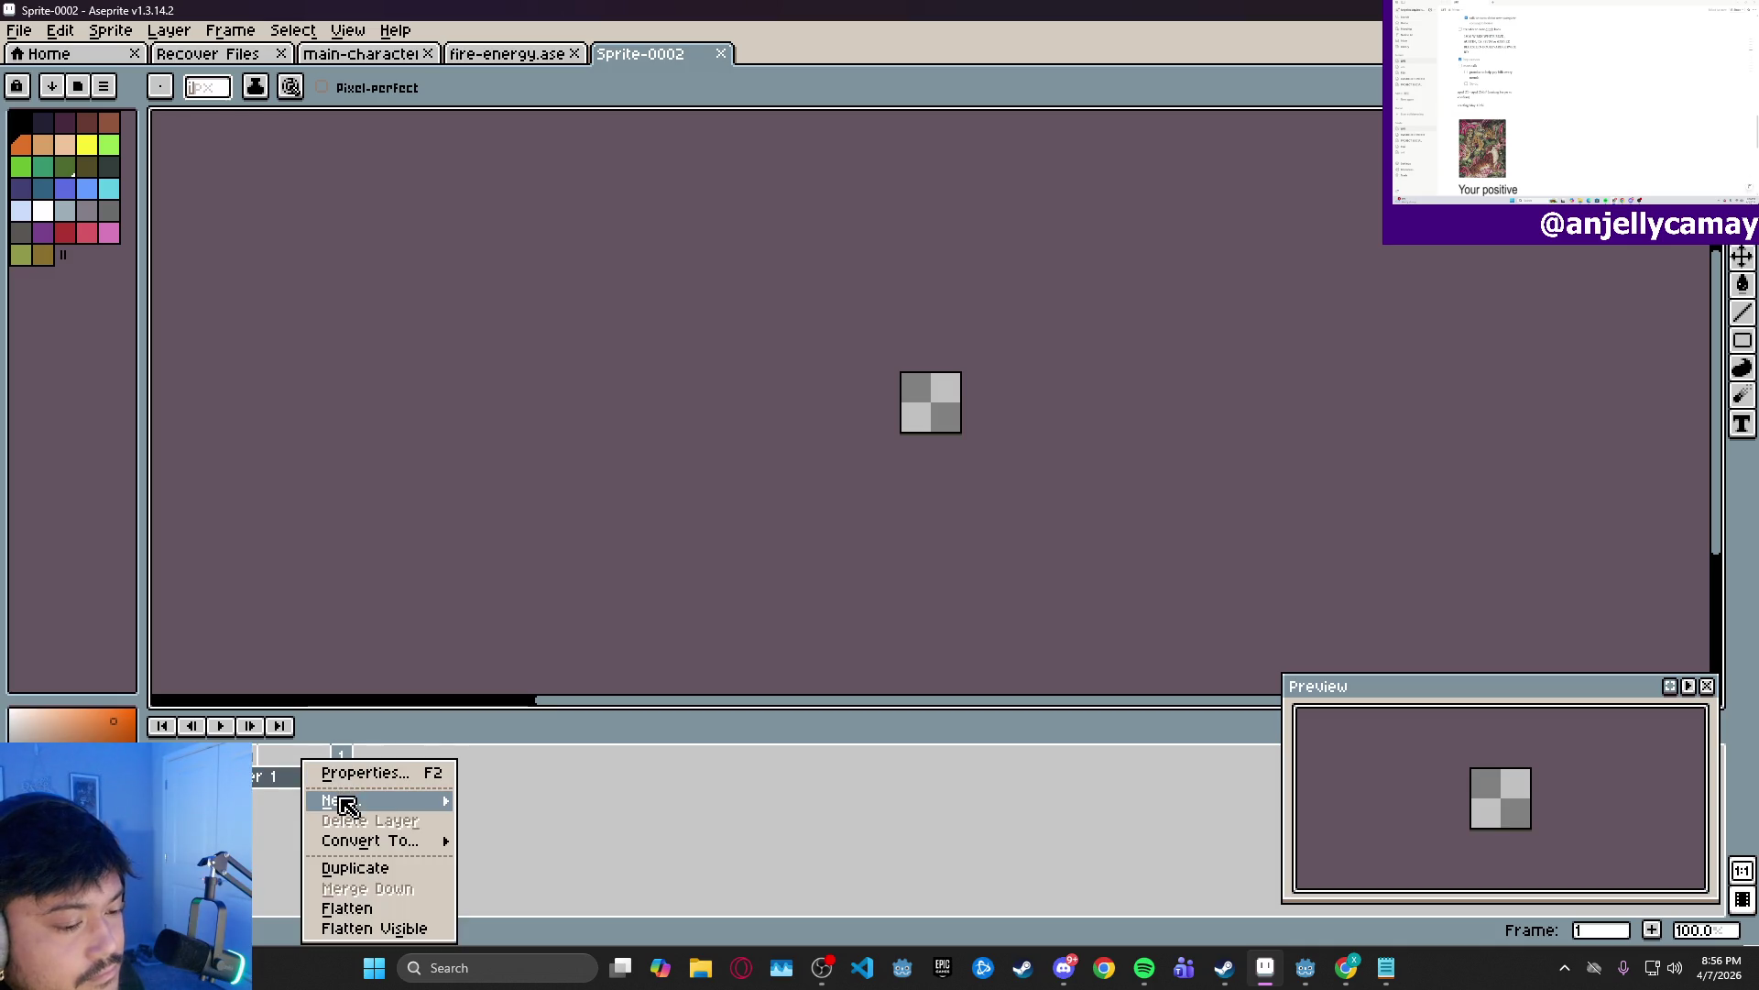
mouse_move(348, 800)
left_click(537, 803)
- Add third, fourth and fifth layers so the sprite has five layers
right_click(307, 777)
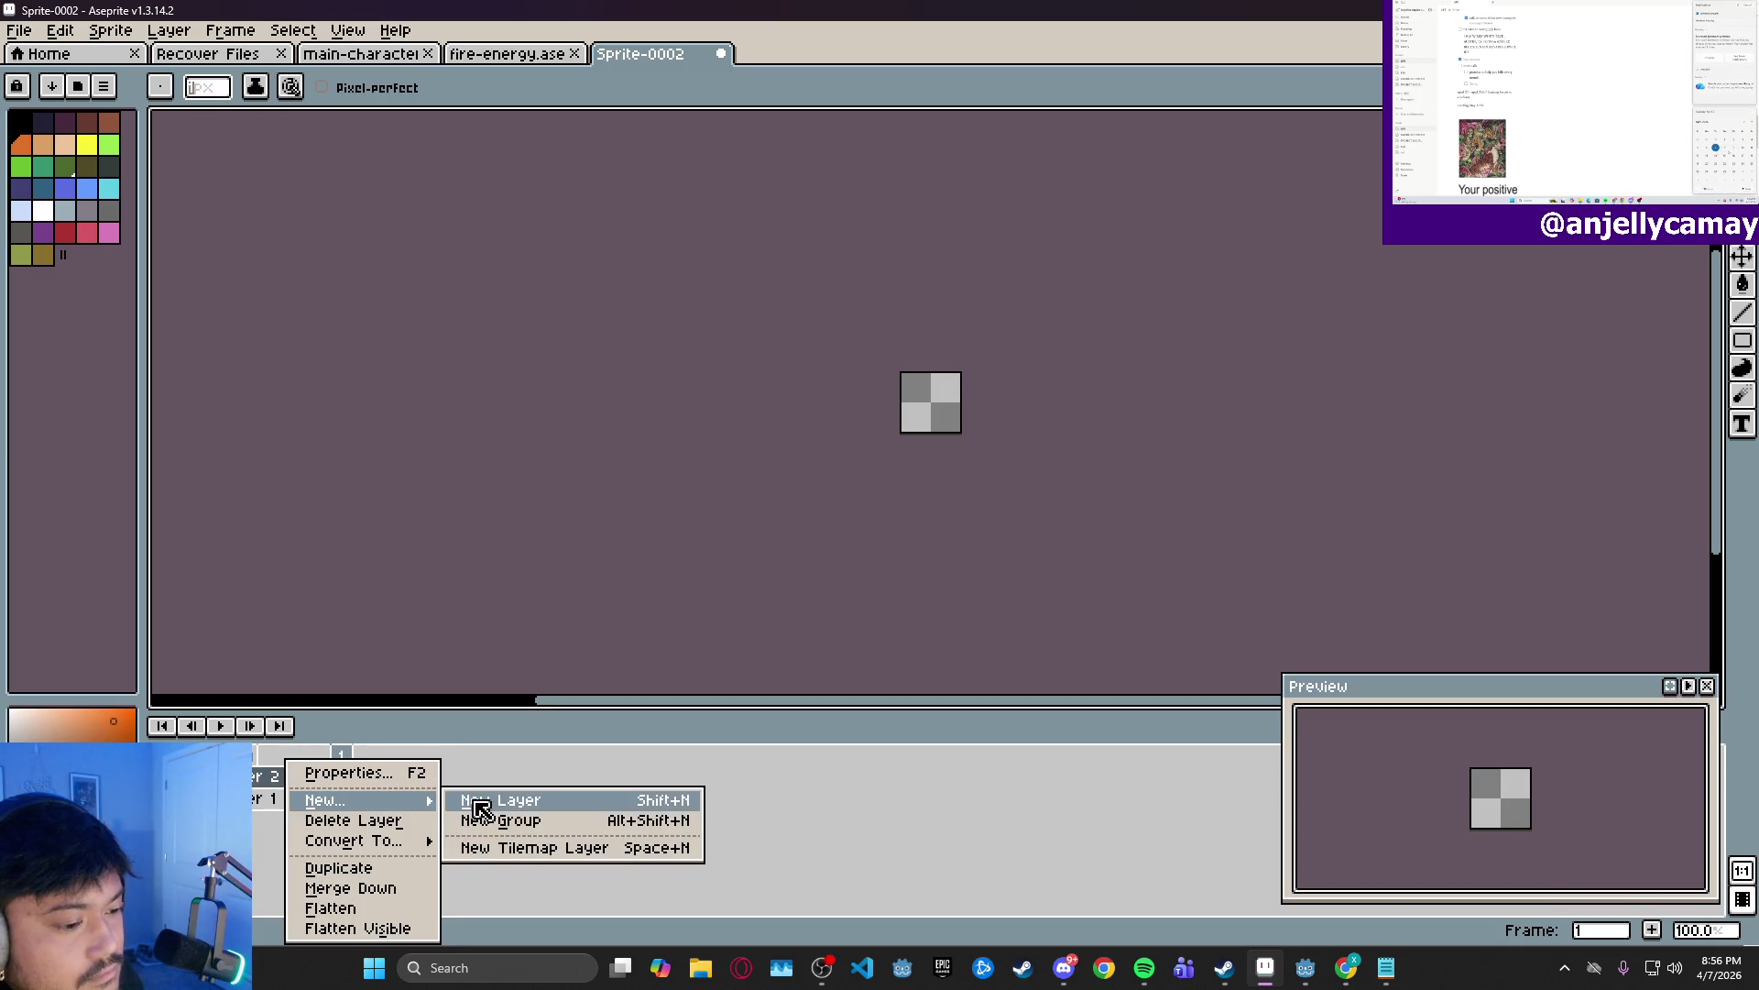
left_click(479, 800)
right_click(305, 781)
left_click(476, 800)
right_click(310, 777)
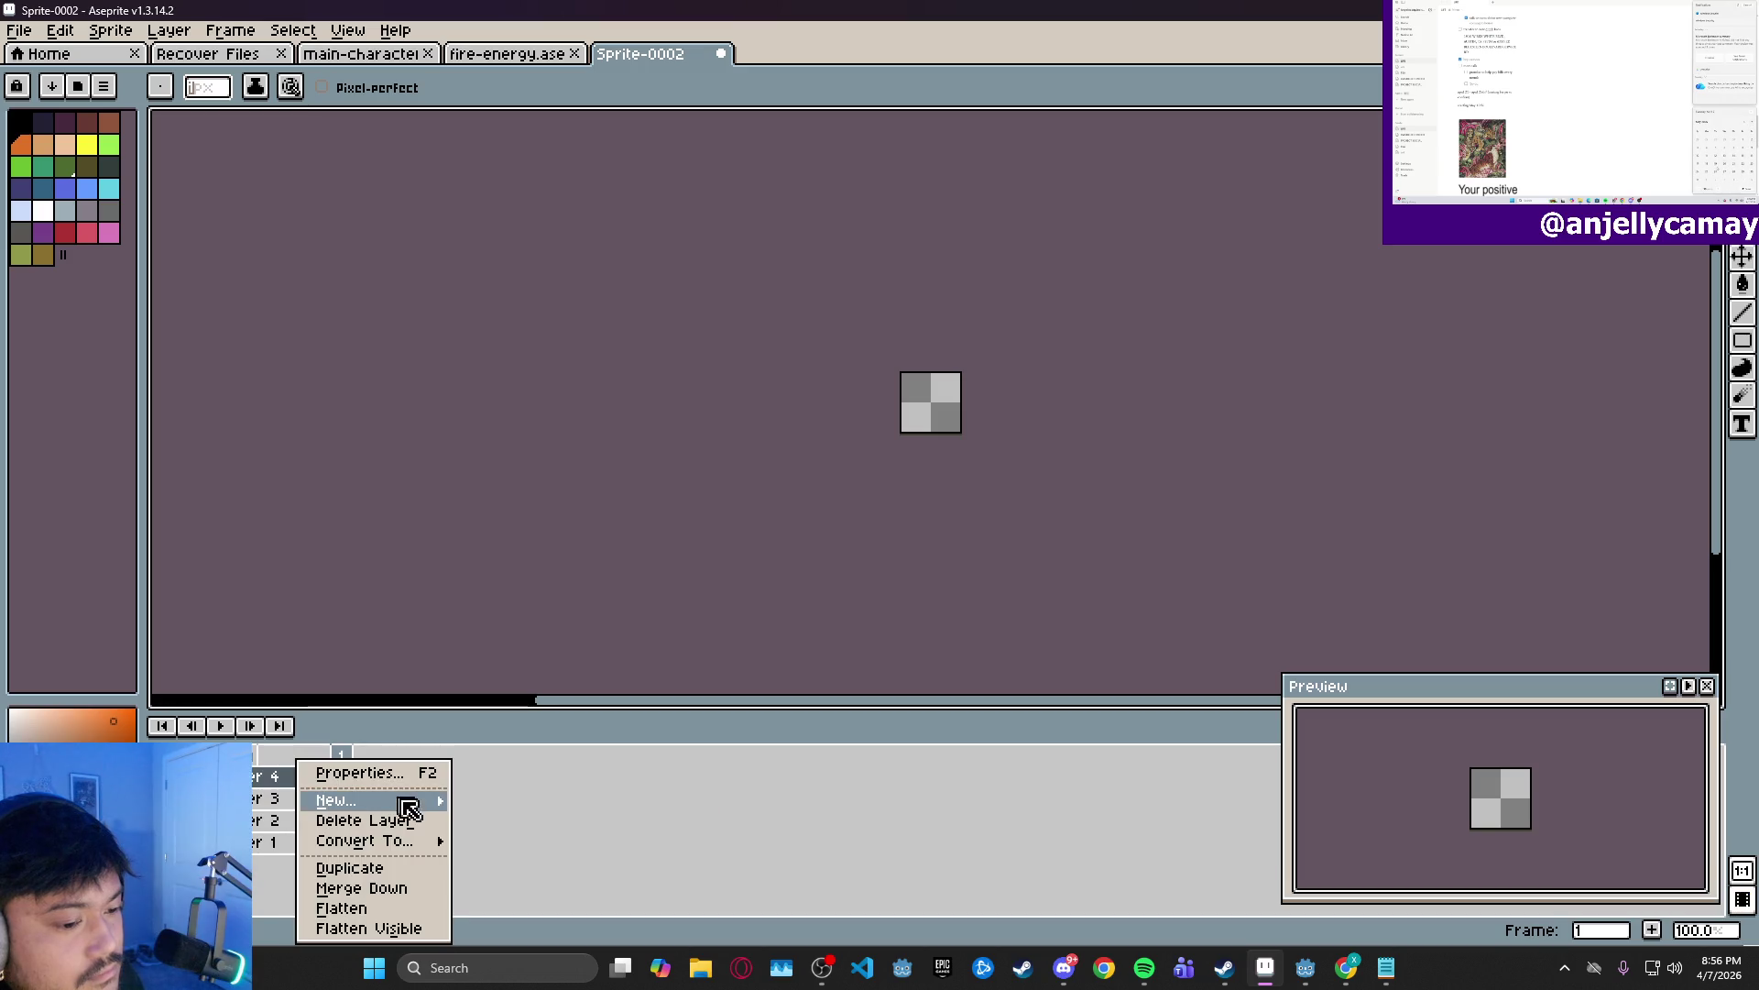
left_click(474, 802)
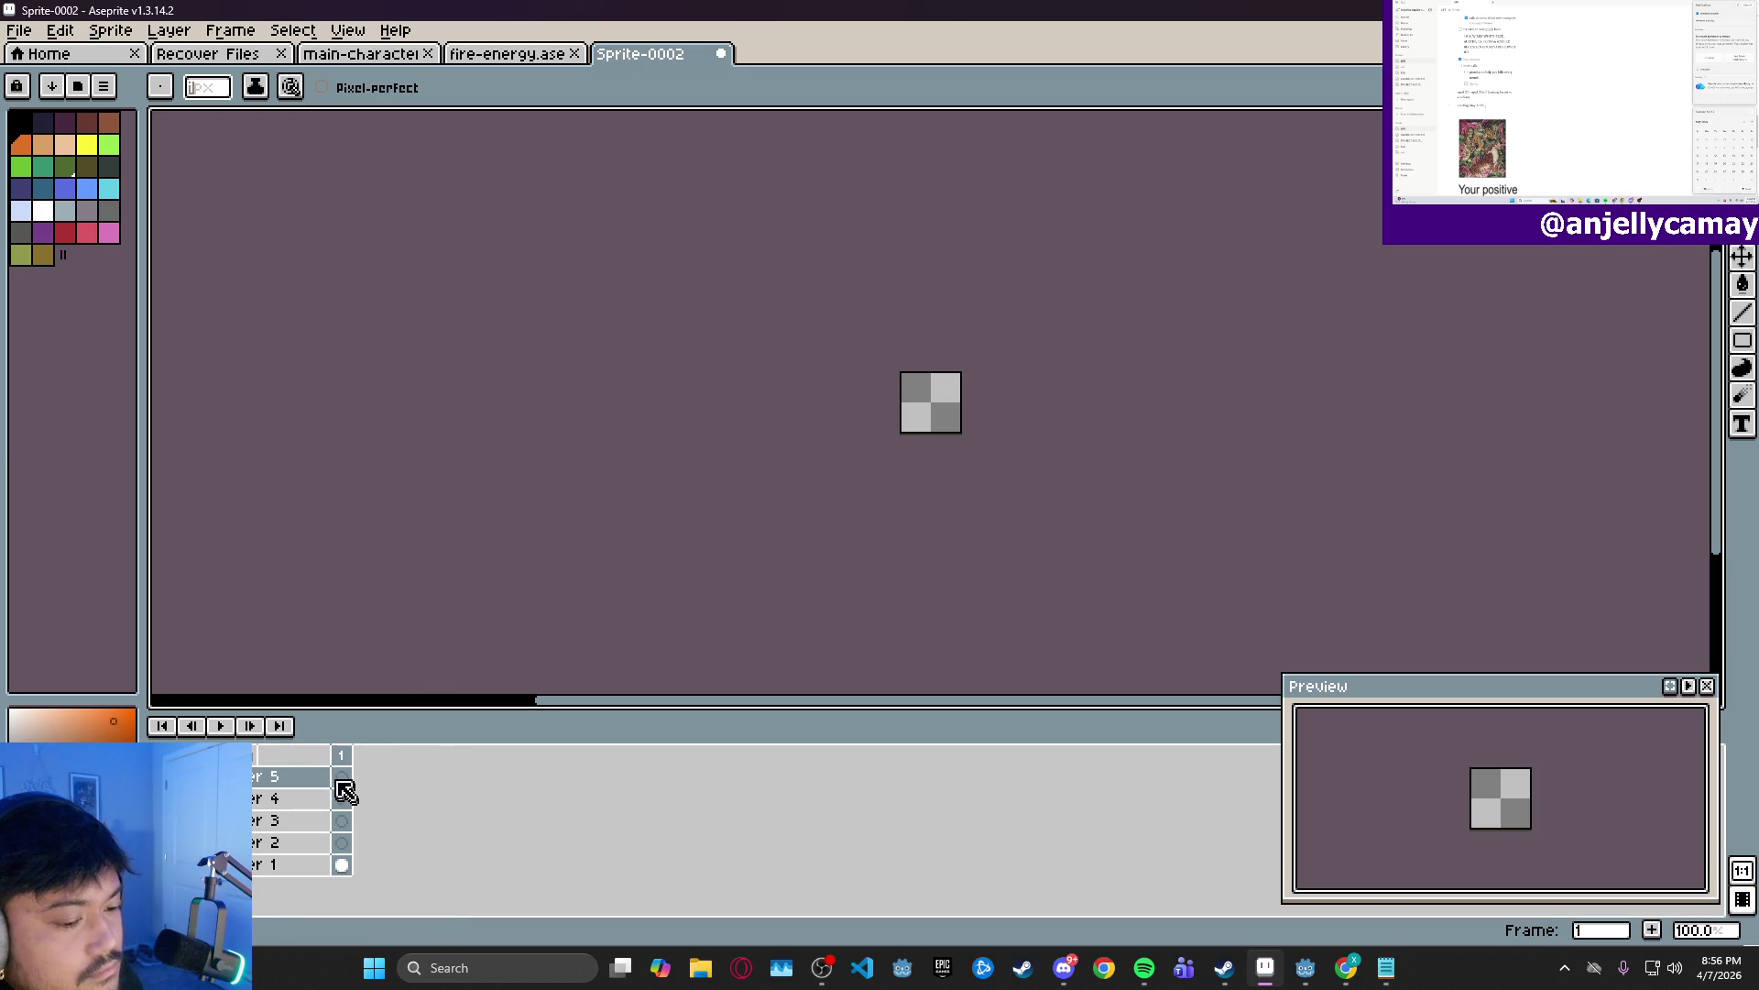
left_click(78, 85)
scroll(512, 576, "down", 10)
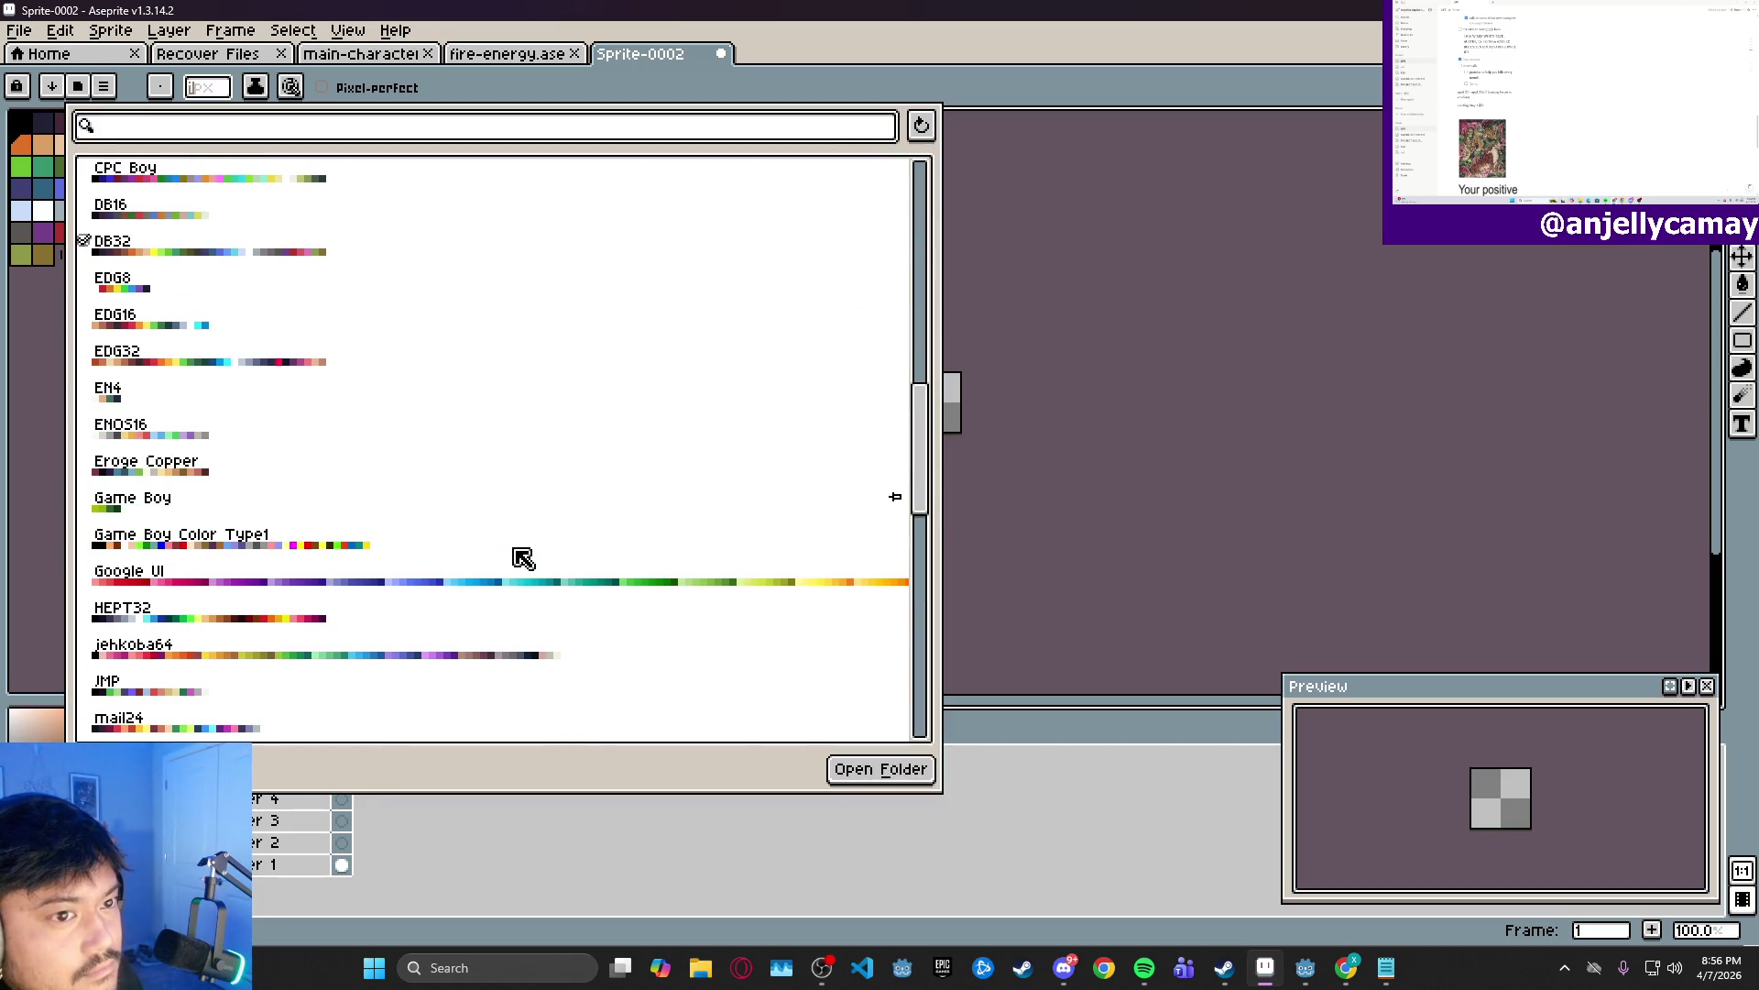
- Replace the DB32 colours with the jehkoba64 palette preset and close the presets list
scroll(523, 557, "down", 7)
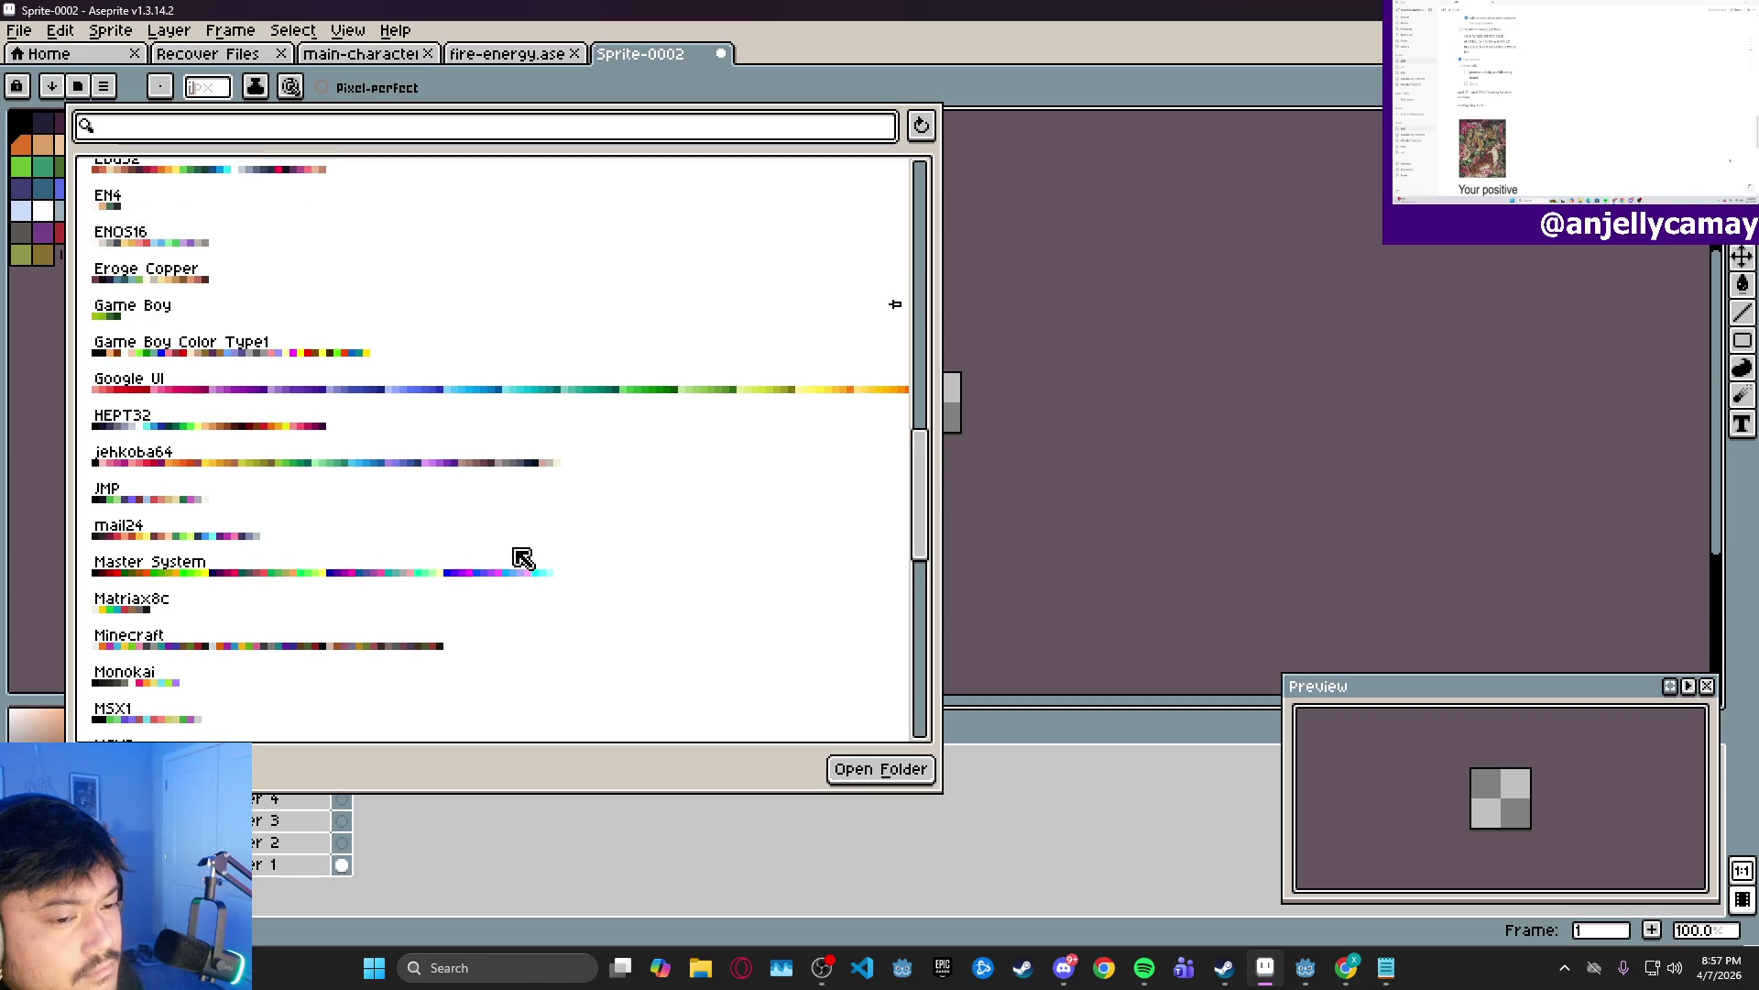
scroll(523, 557, "down", 2)
scroll(381, 552, "down", 2)
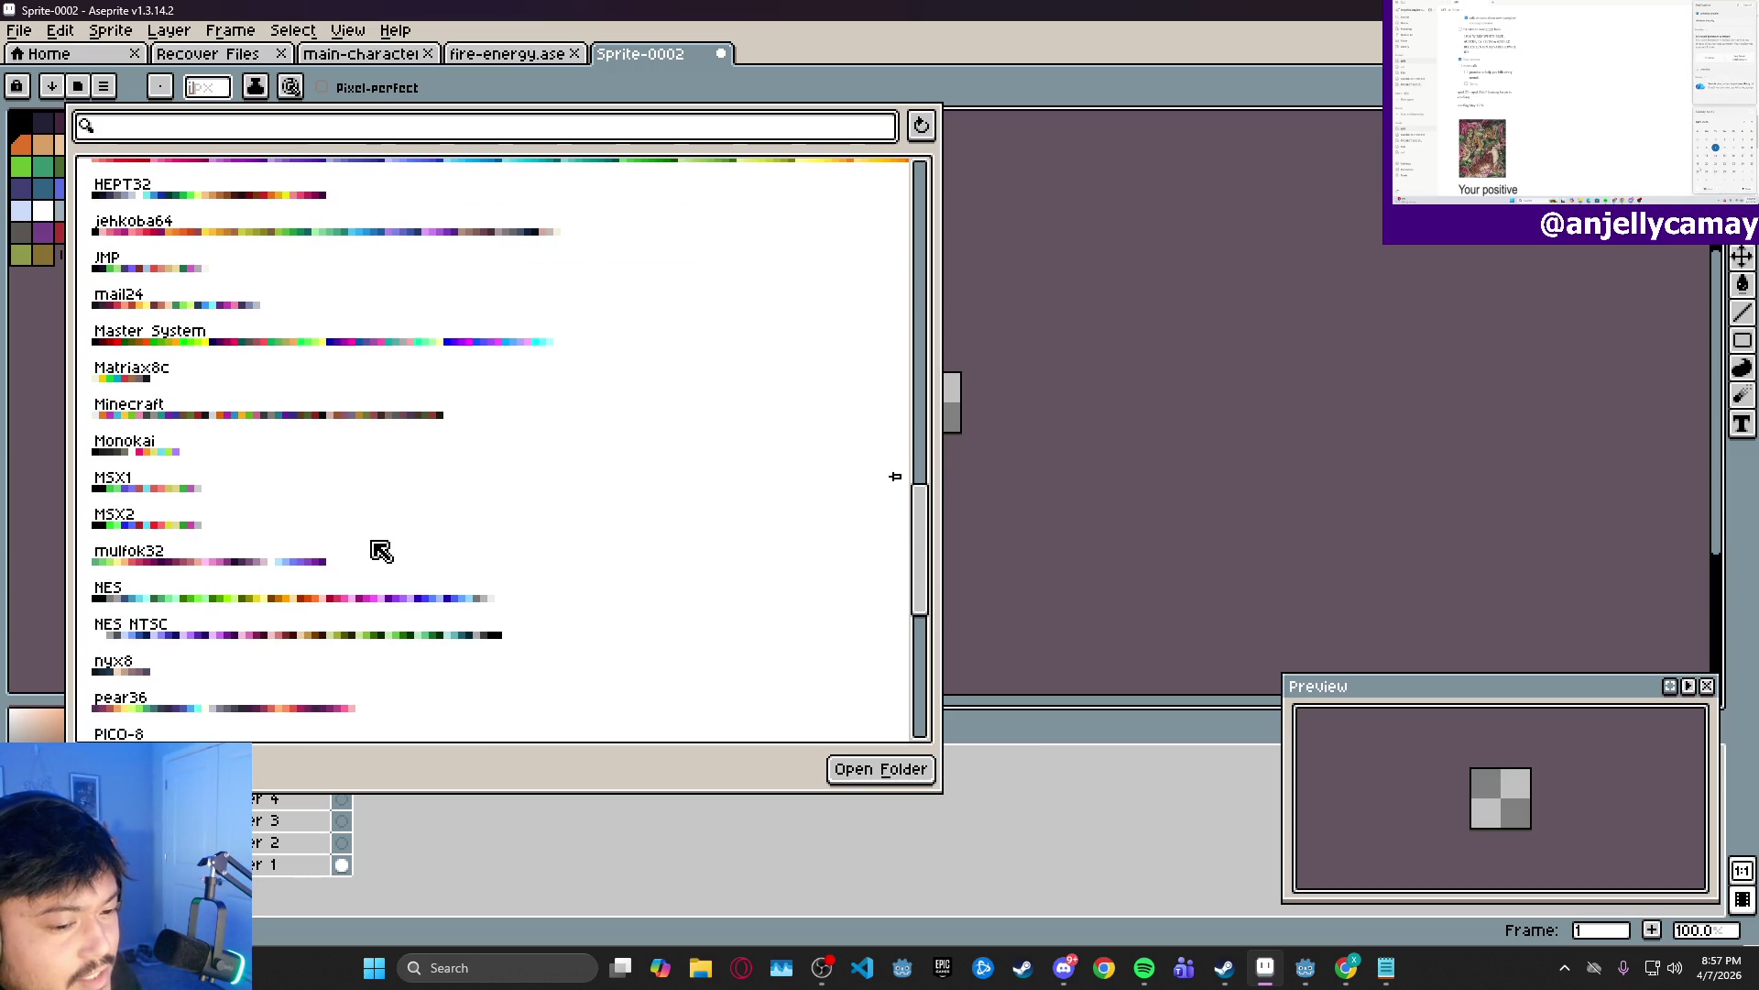
scroll(381, 548, "down", 5)
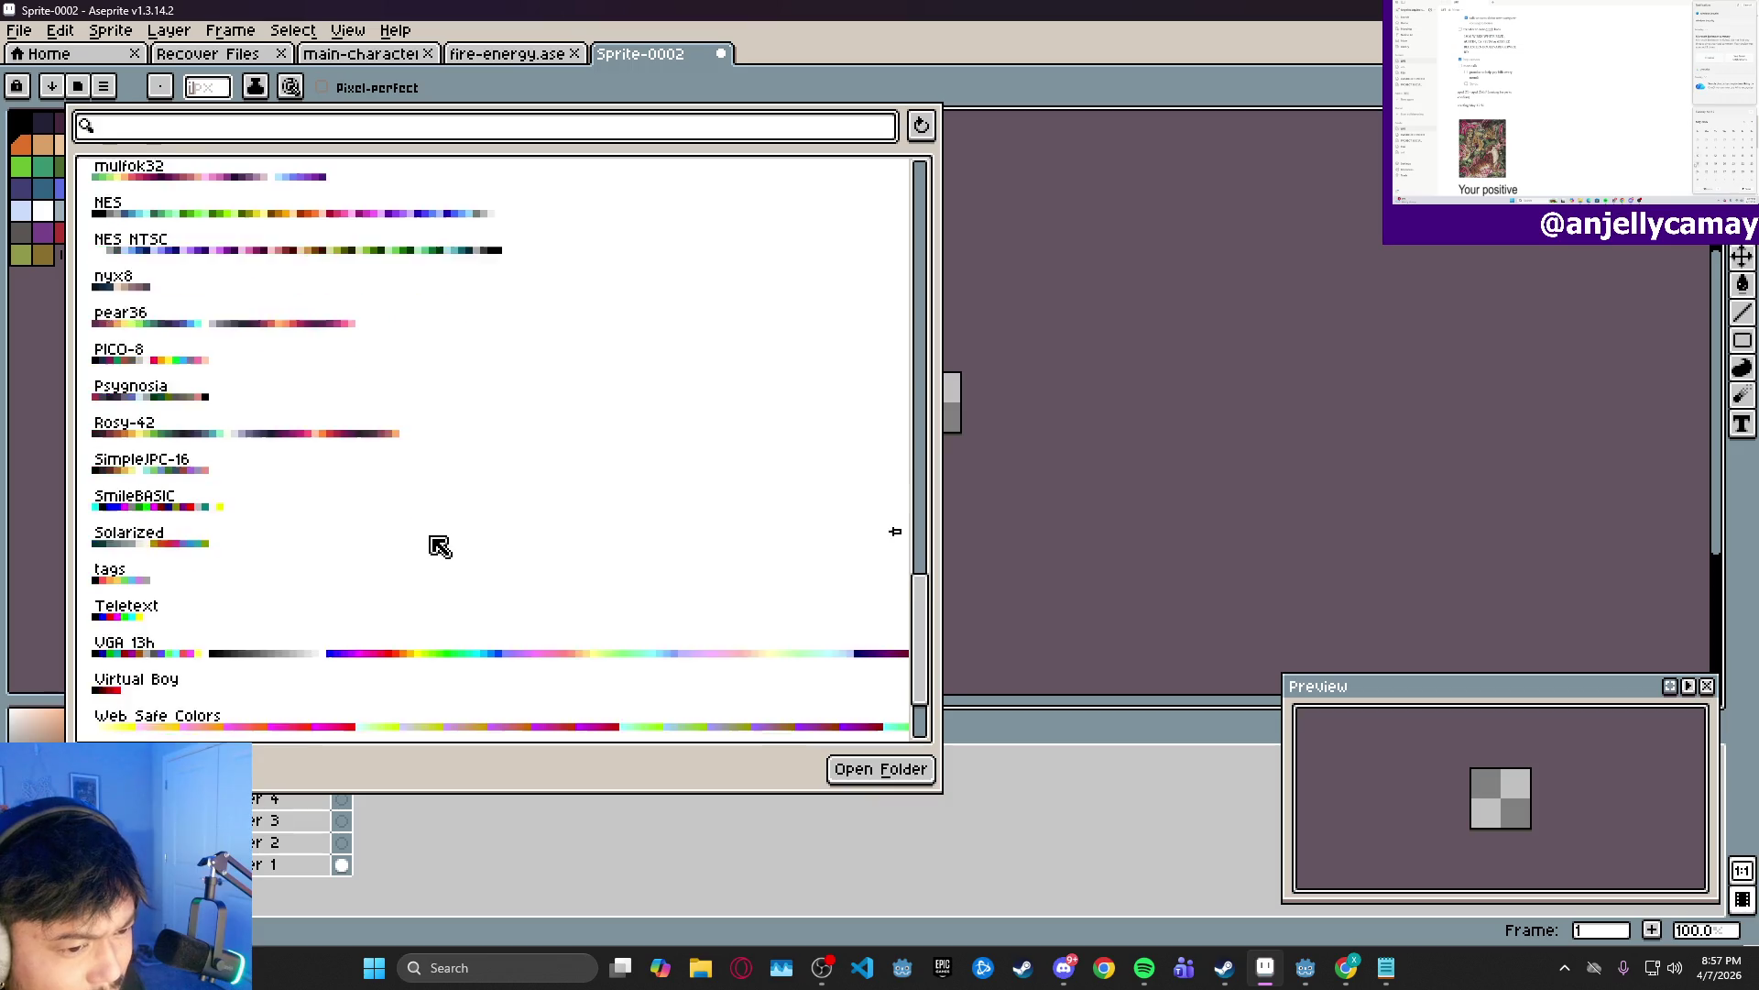
scroll(444, 541, "up", 2)
scroll(447, 537, "up", 8)
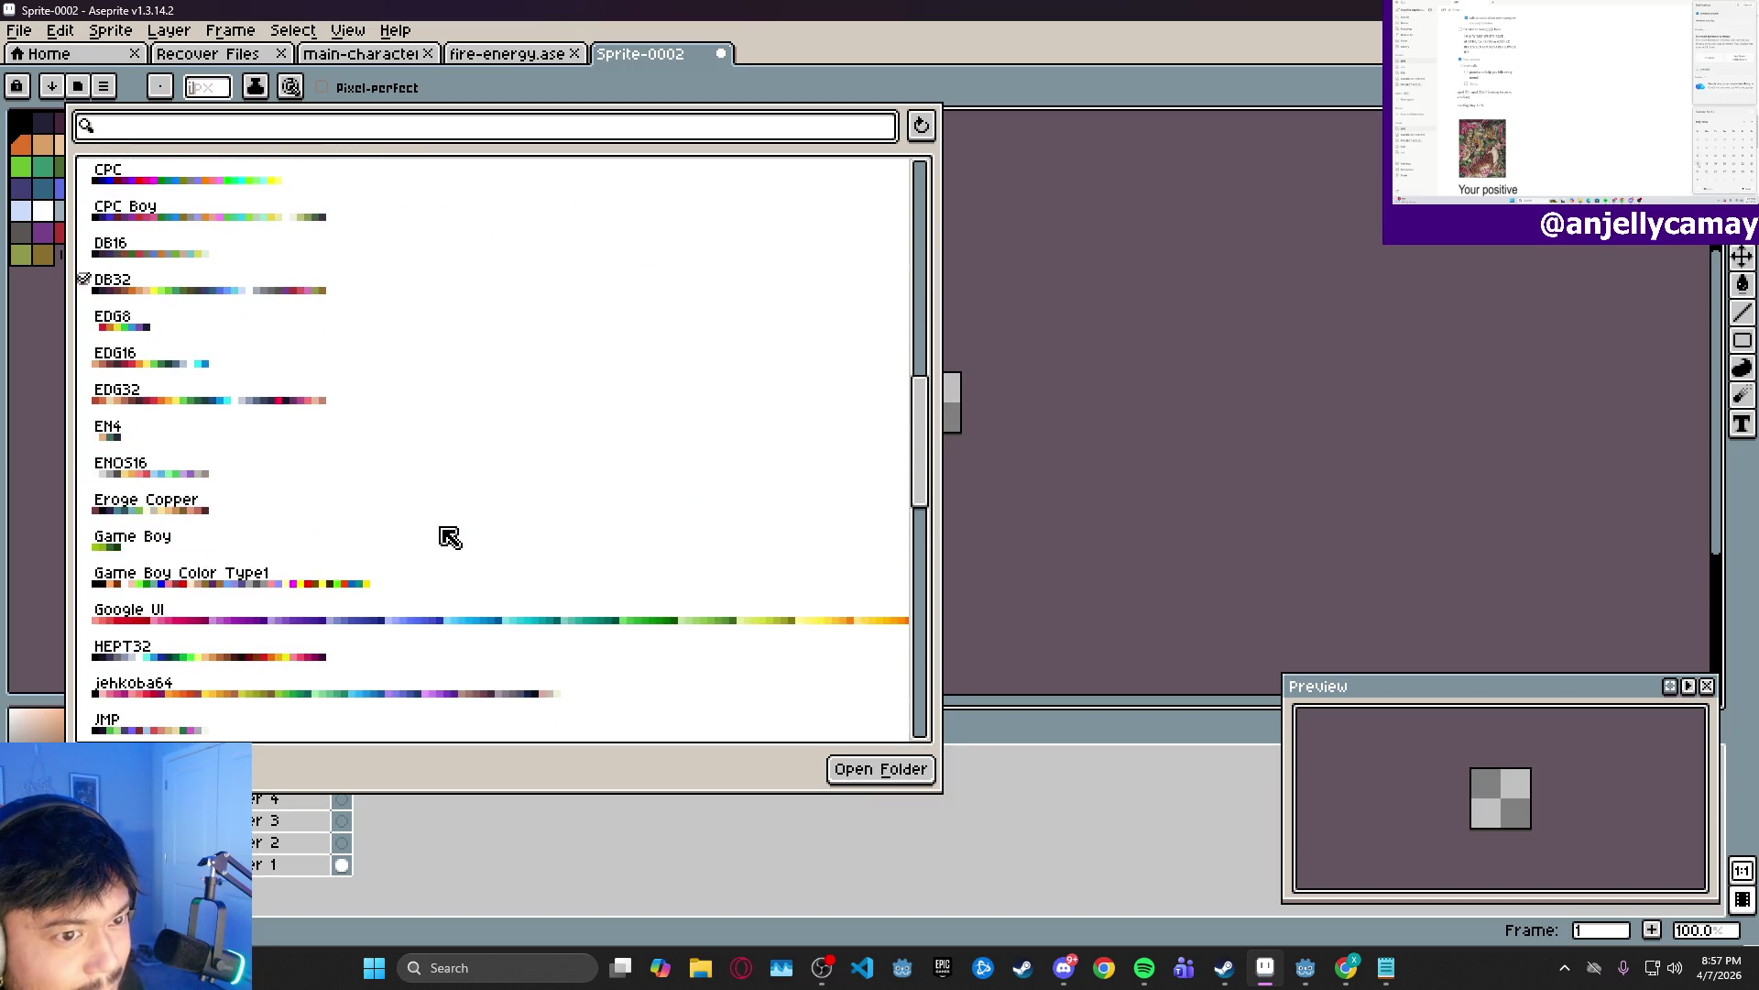
scroll(451, 536, "down", 2)
left_click(495, 548)
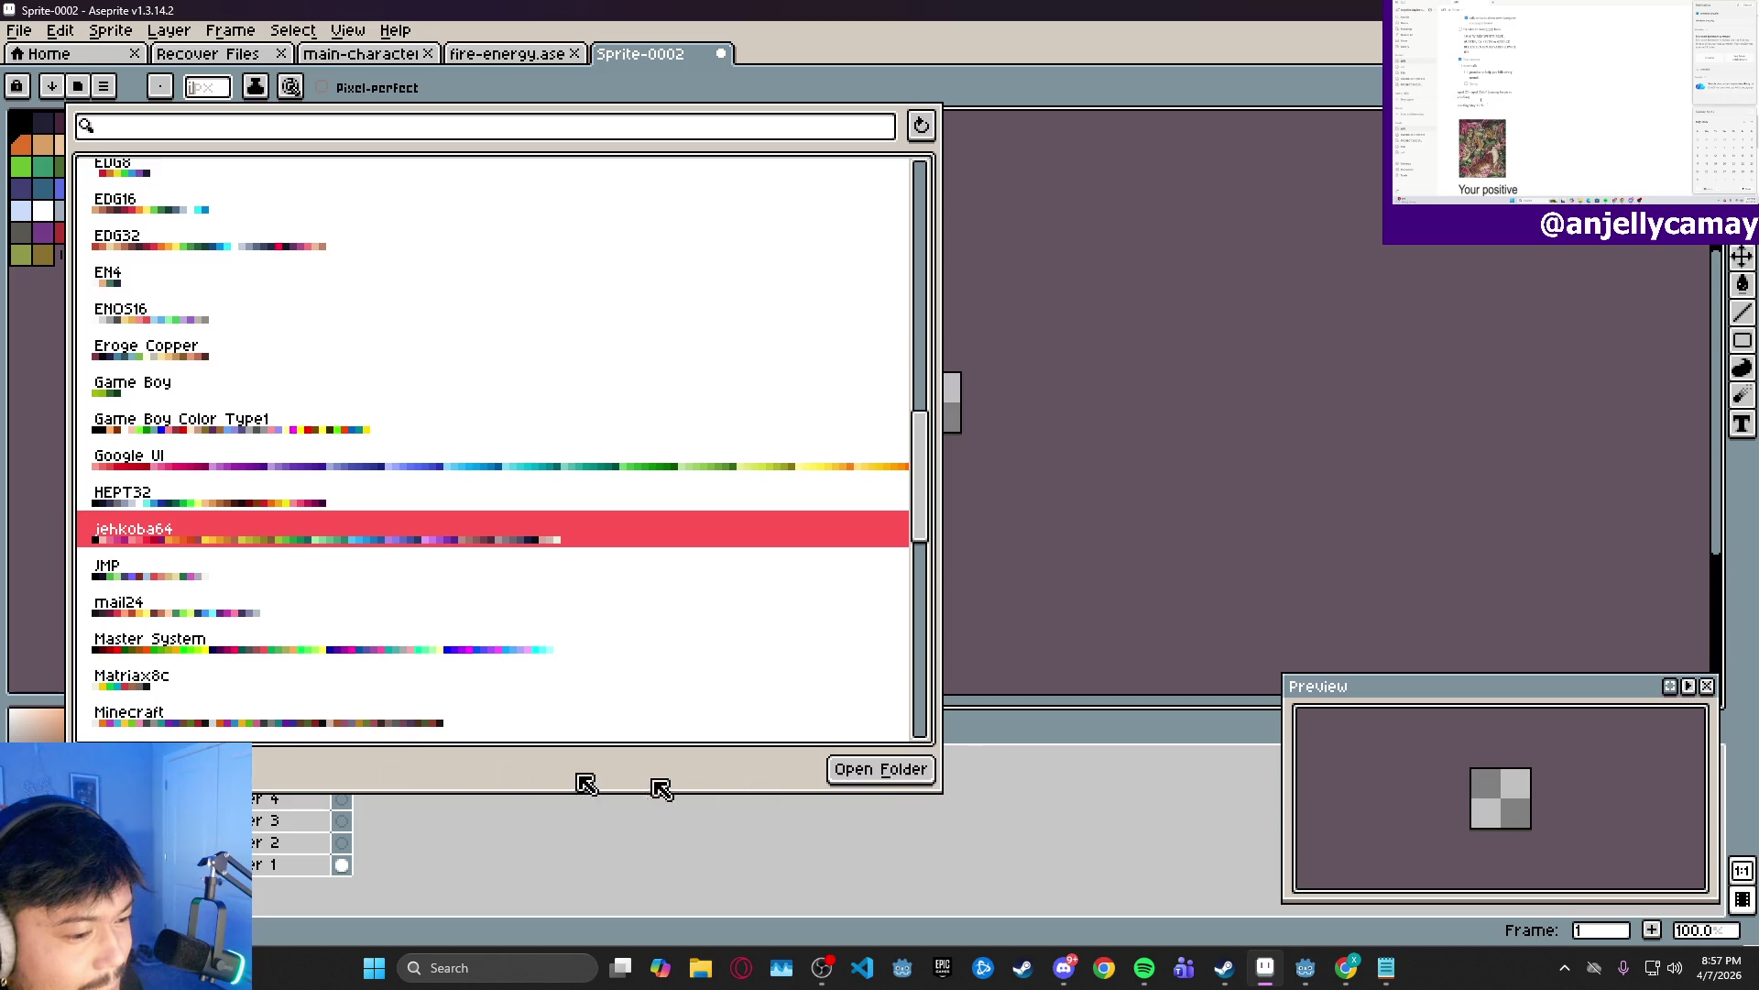
left_click(1035, 172)
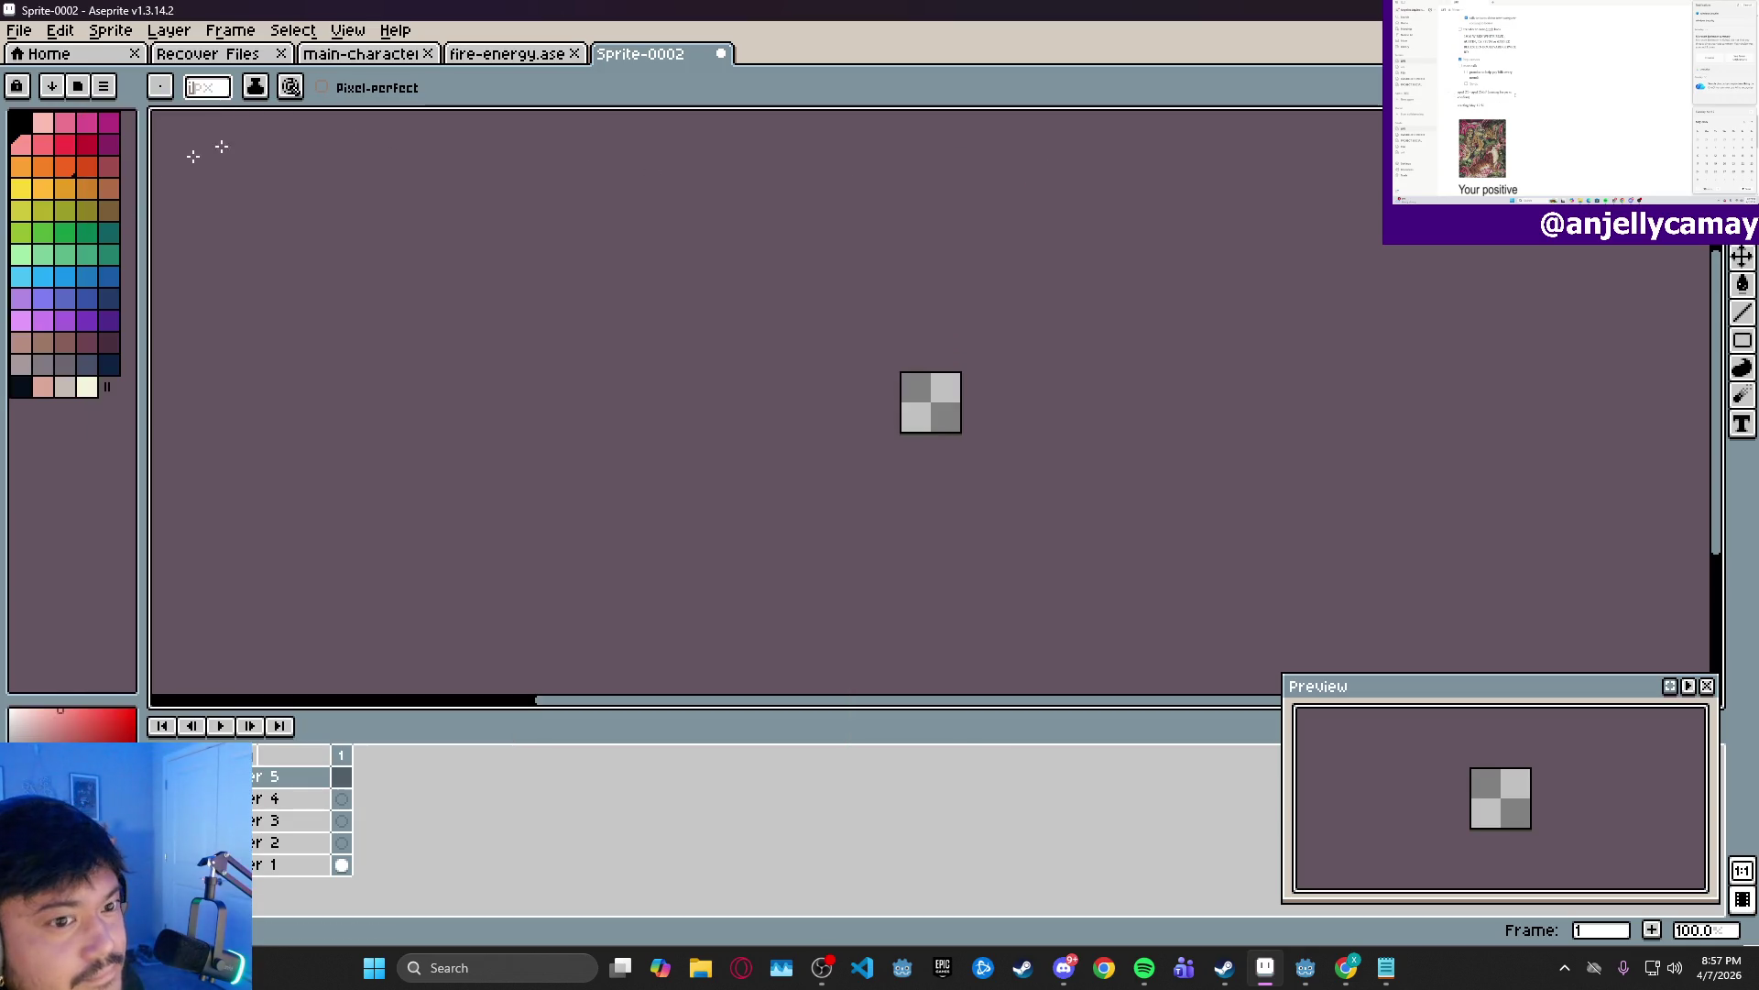
- Zoom and pan the canvas, trying palette colours before settling on red #c40c2e
scroll(953, 362, "up", 5)
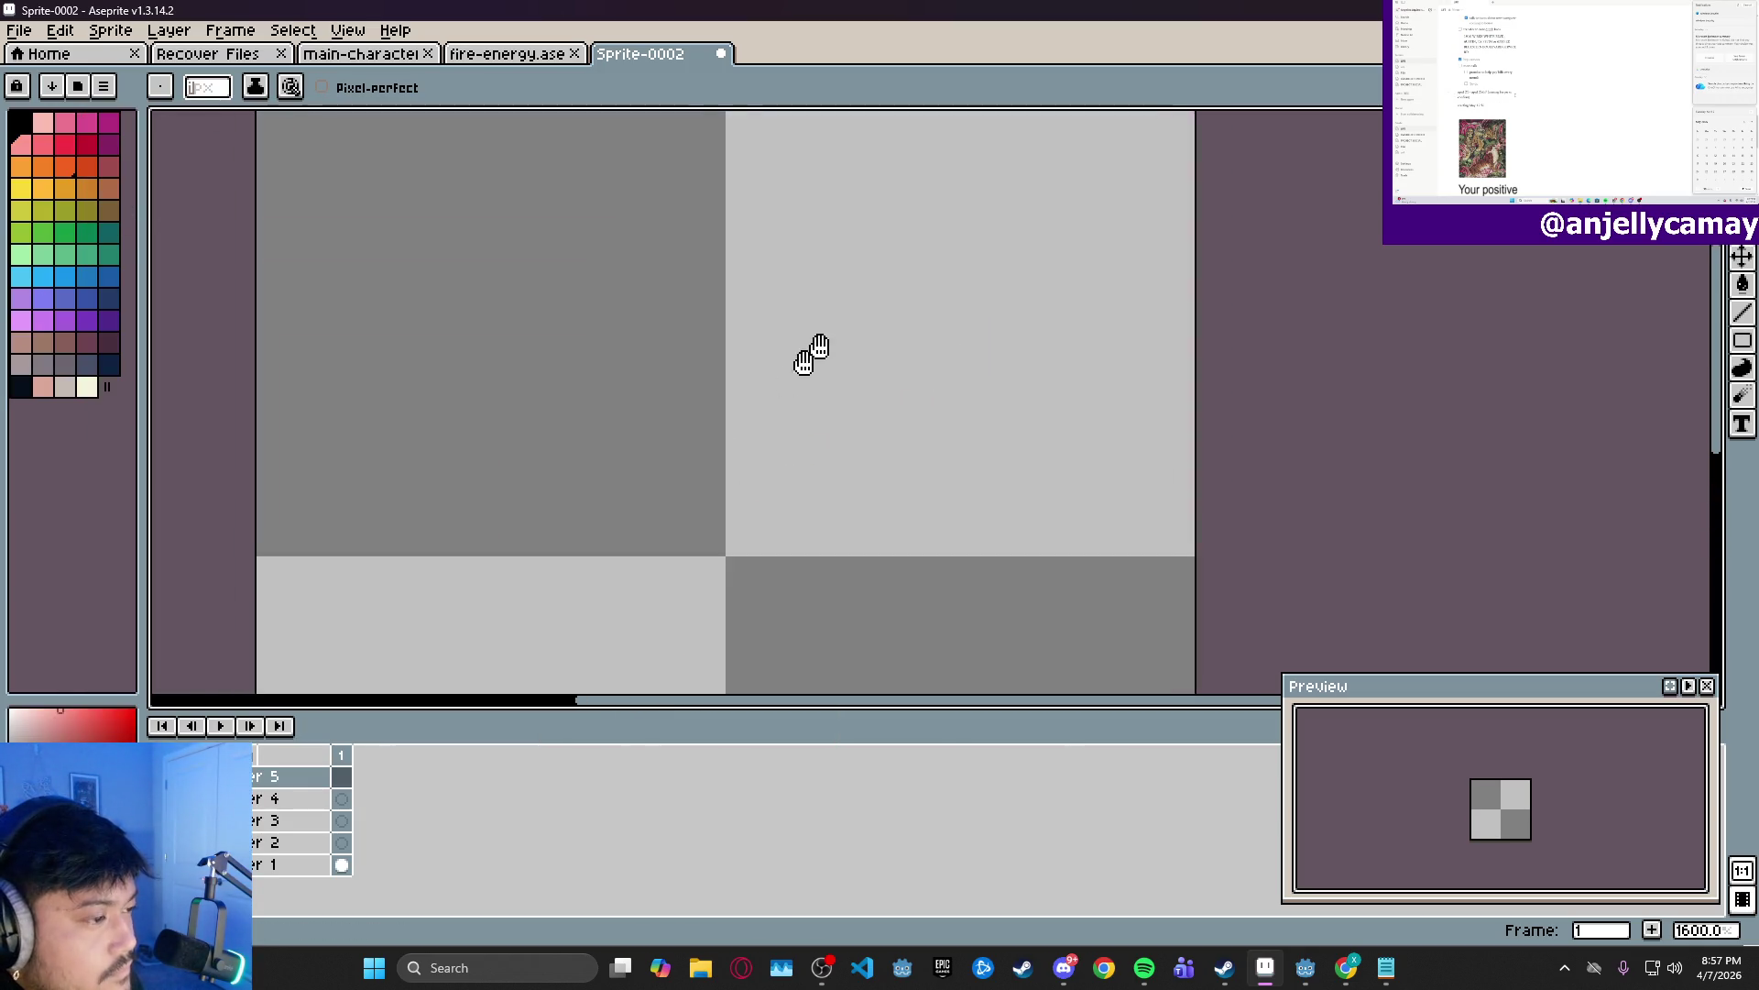
scroll(839, 377, "up", 2)
scroll(835, 367, "down", 2)
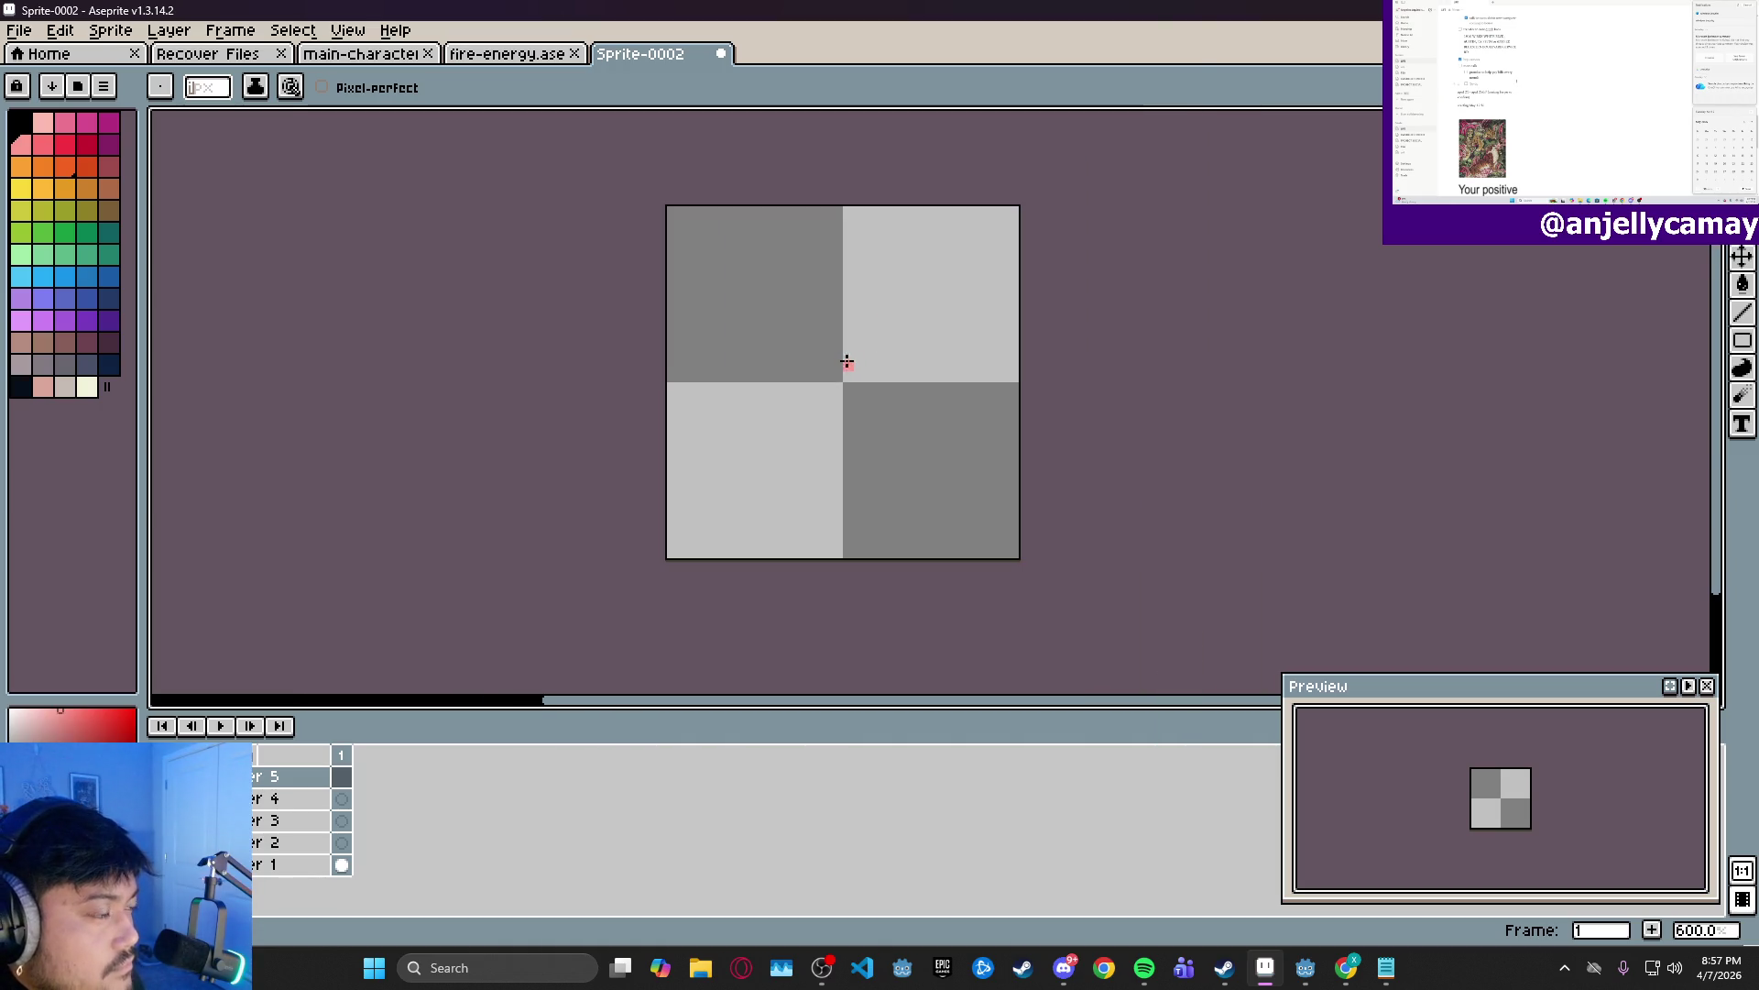
scroll(861, 367, "up", 1)
left_click_drag(860, 367, 947, 342)
scroll(946, 348, "up", 1)
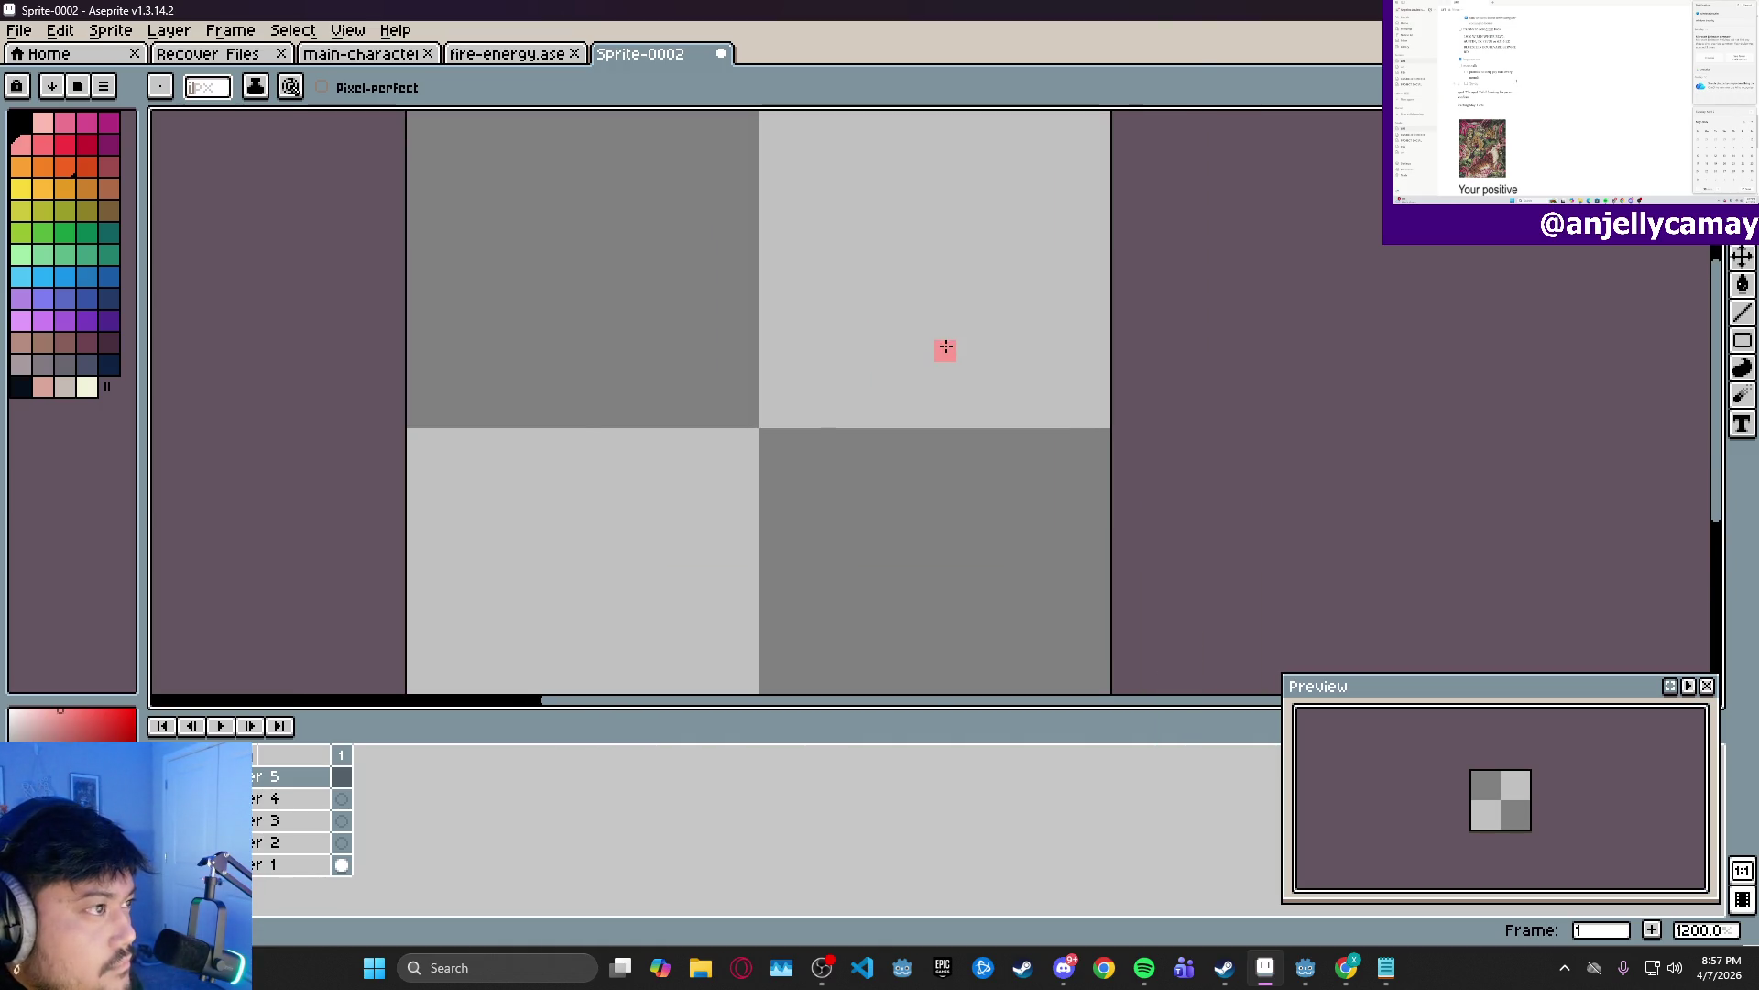
scroll(946, 348, "down", 1)
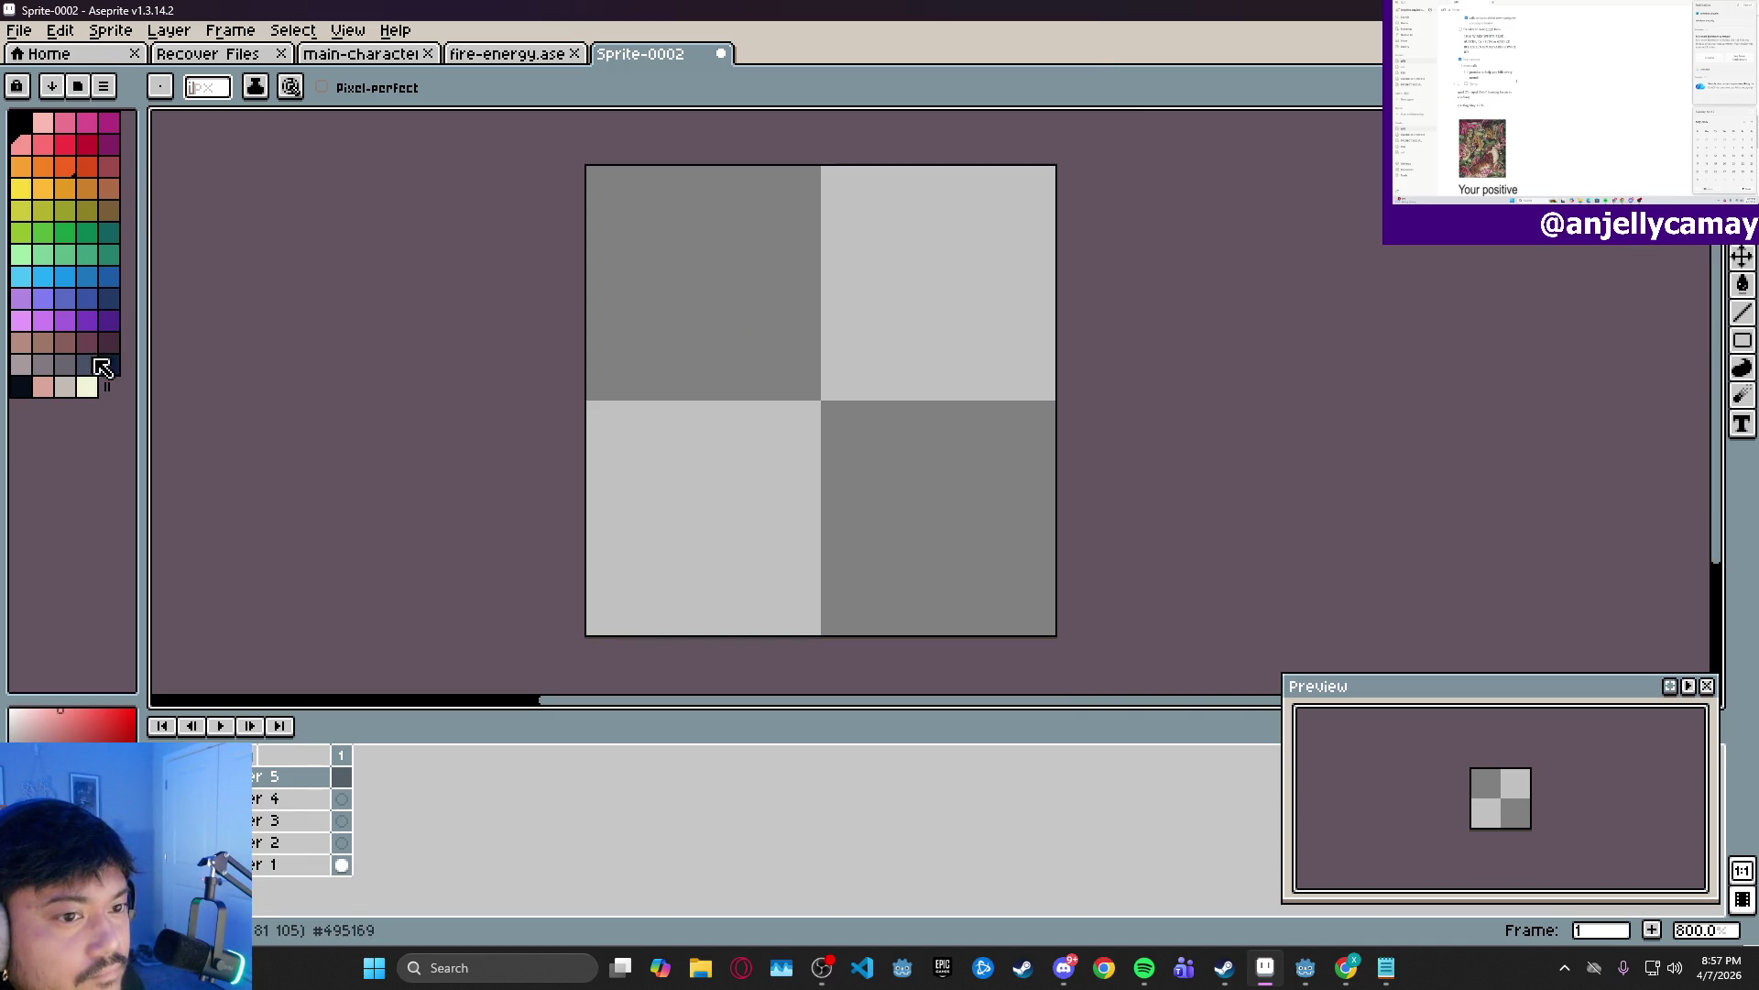
left_click(109, 343)
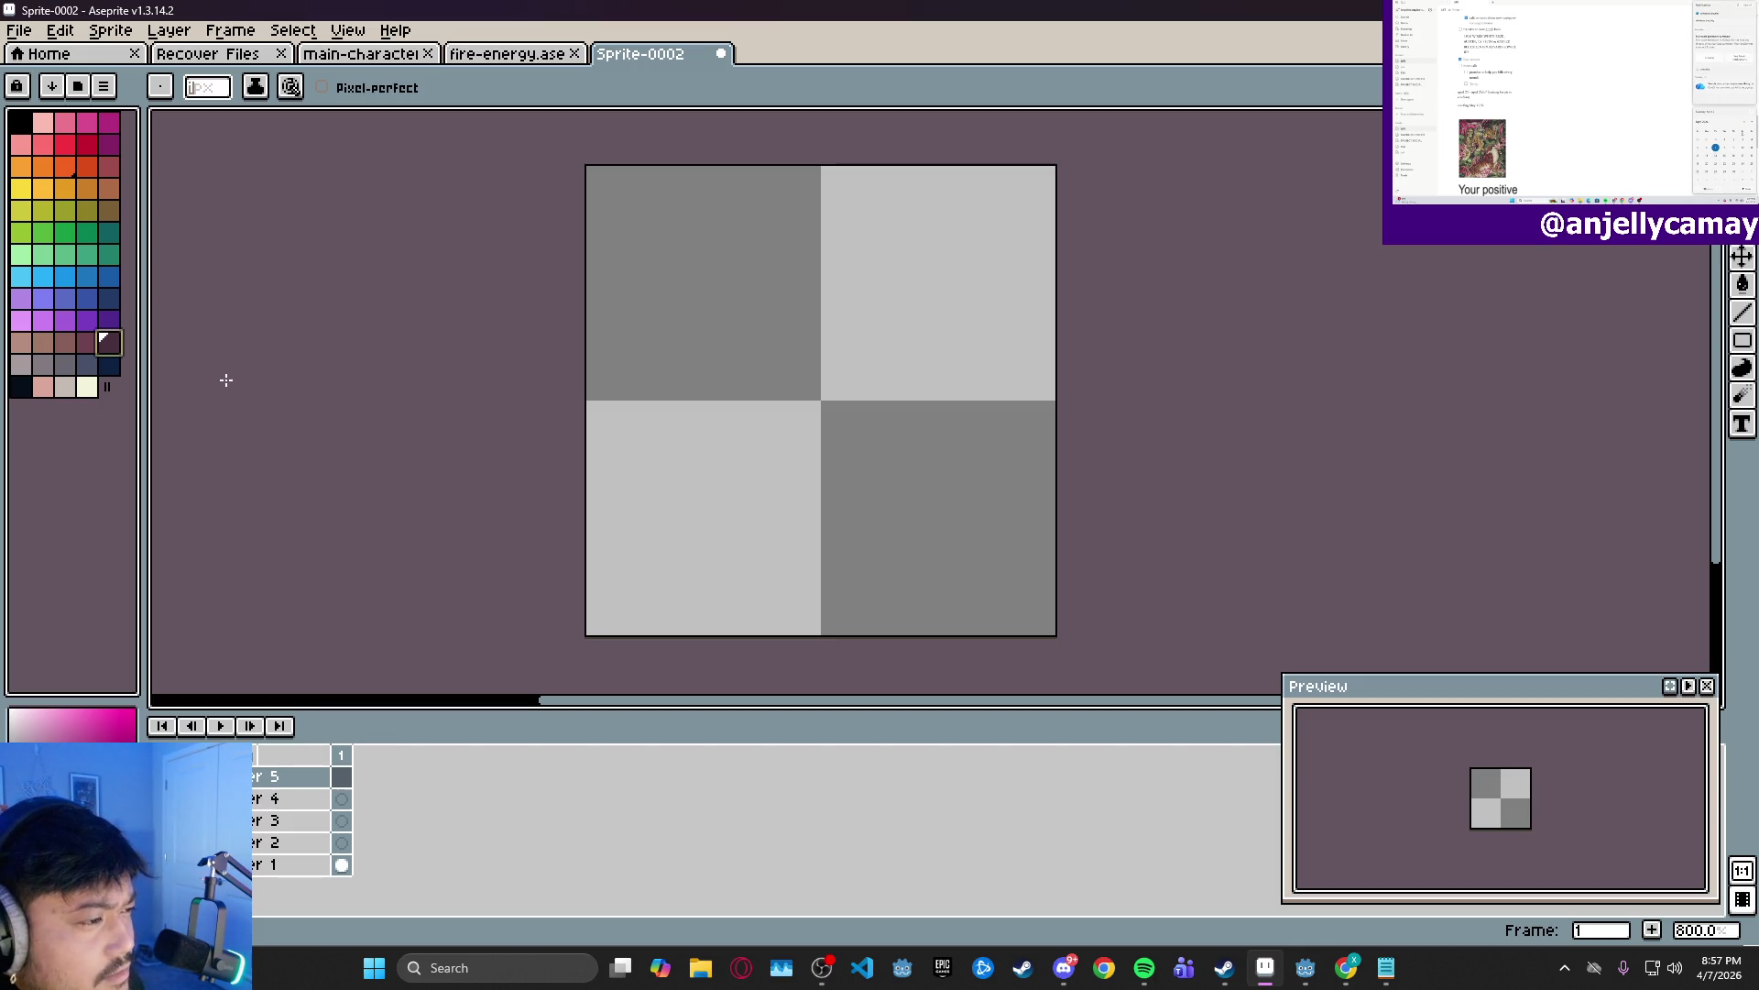
left_click(112, 144)
left_click(113, 123)
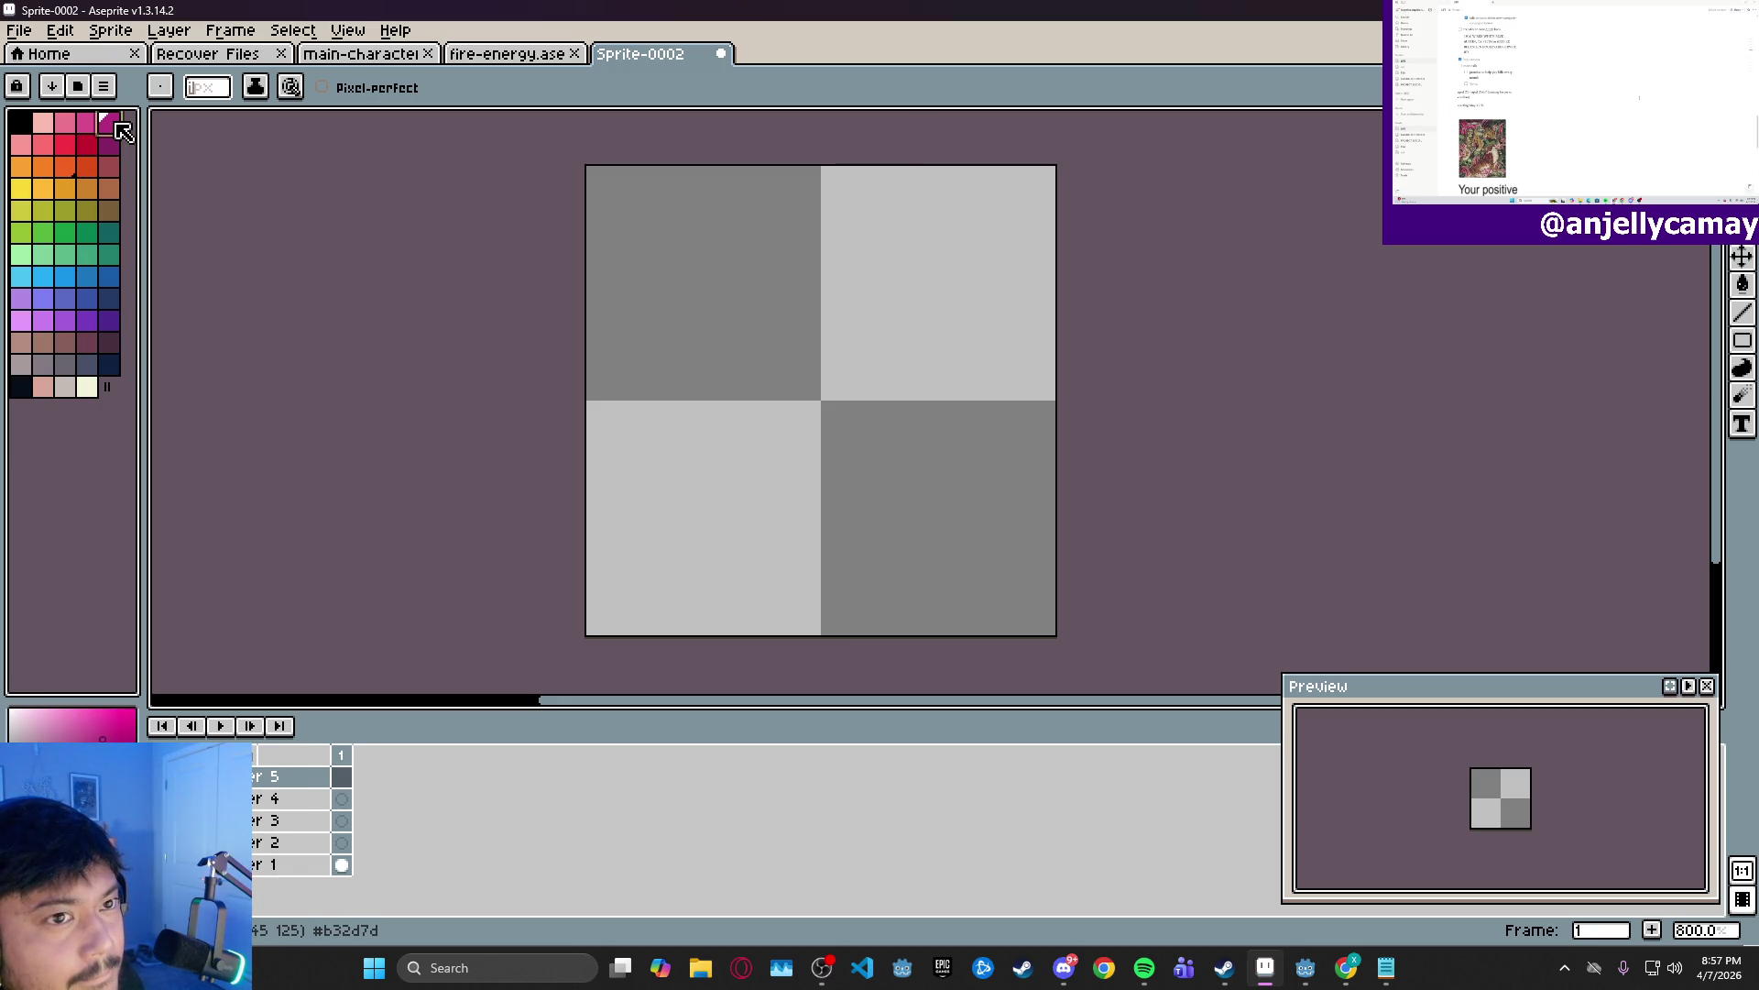
left_click(92, 150)
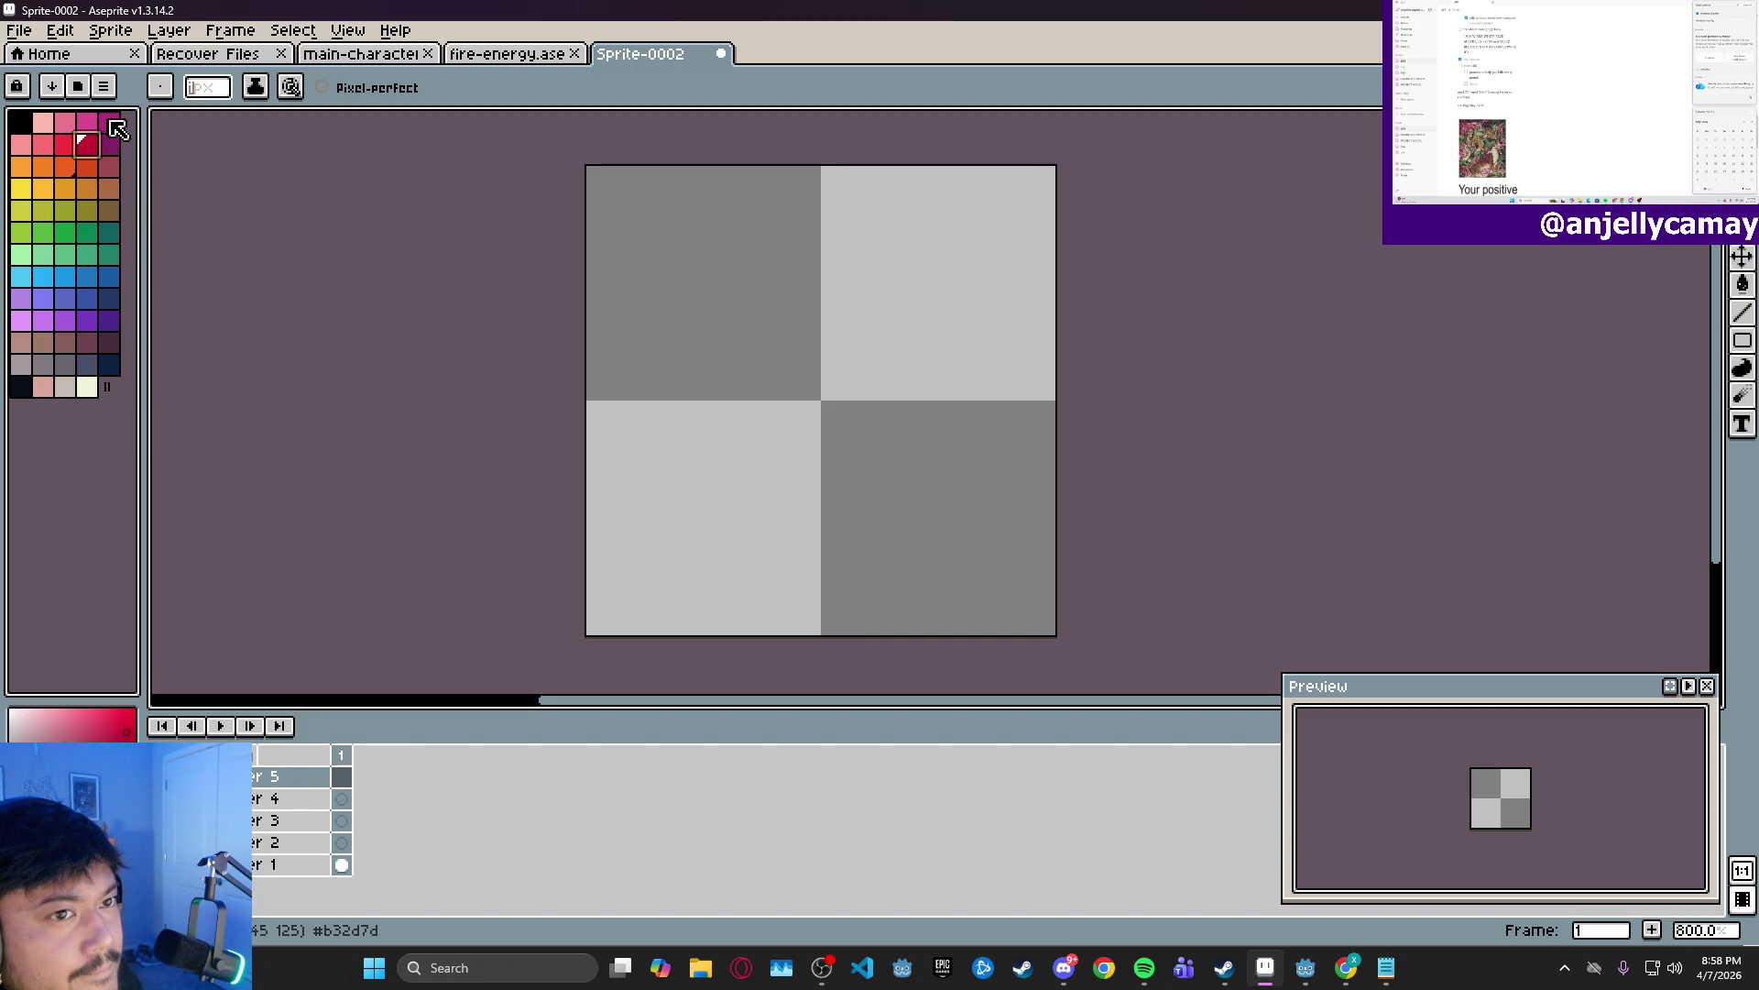
- On Layer 1, pick the red swatch and dab the first red blob at the sprite centre
left_click(340, 864)
left_click(64, 144)
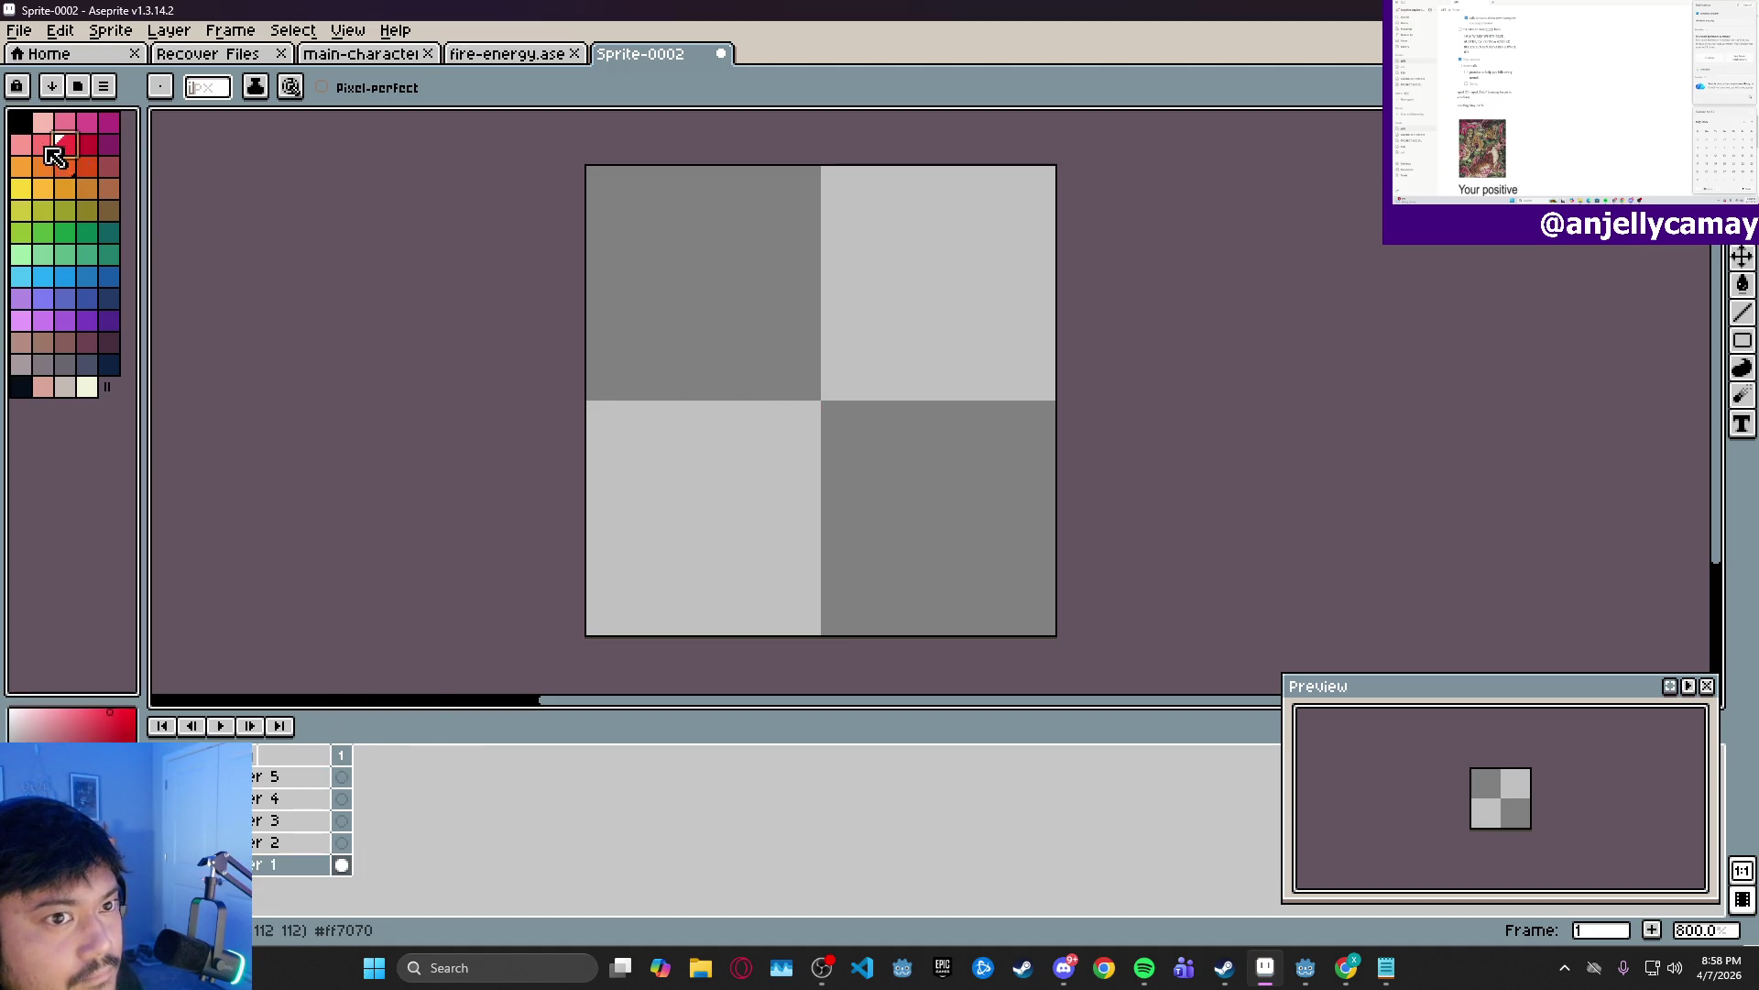
scroll(861, 435, "up", 2)
scroll(861, 435, "down", 2)
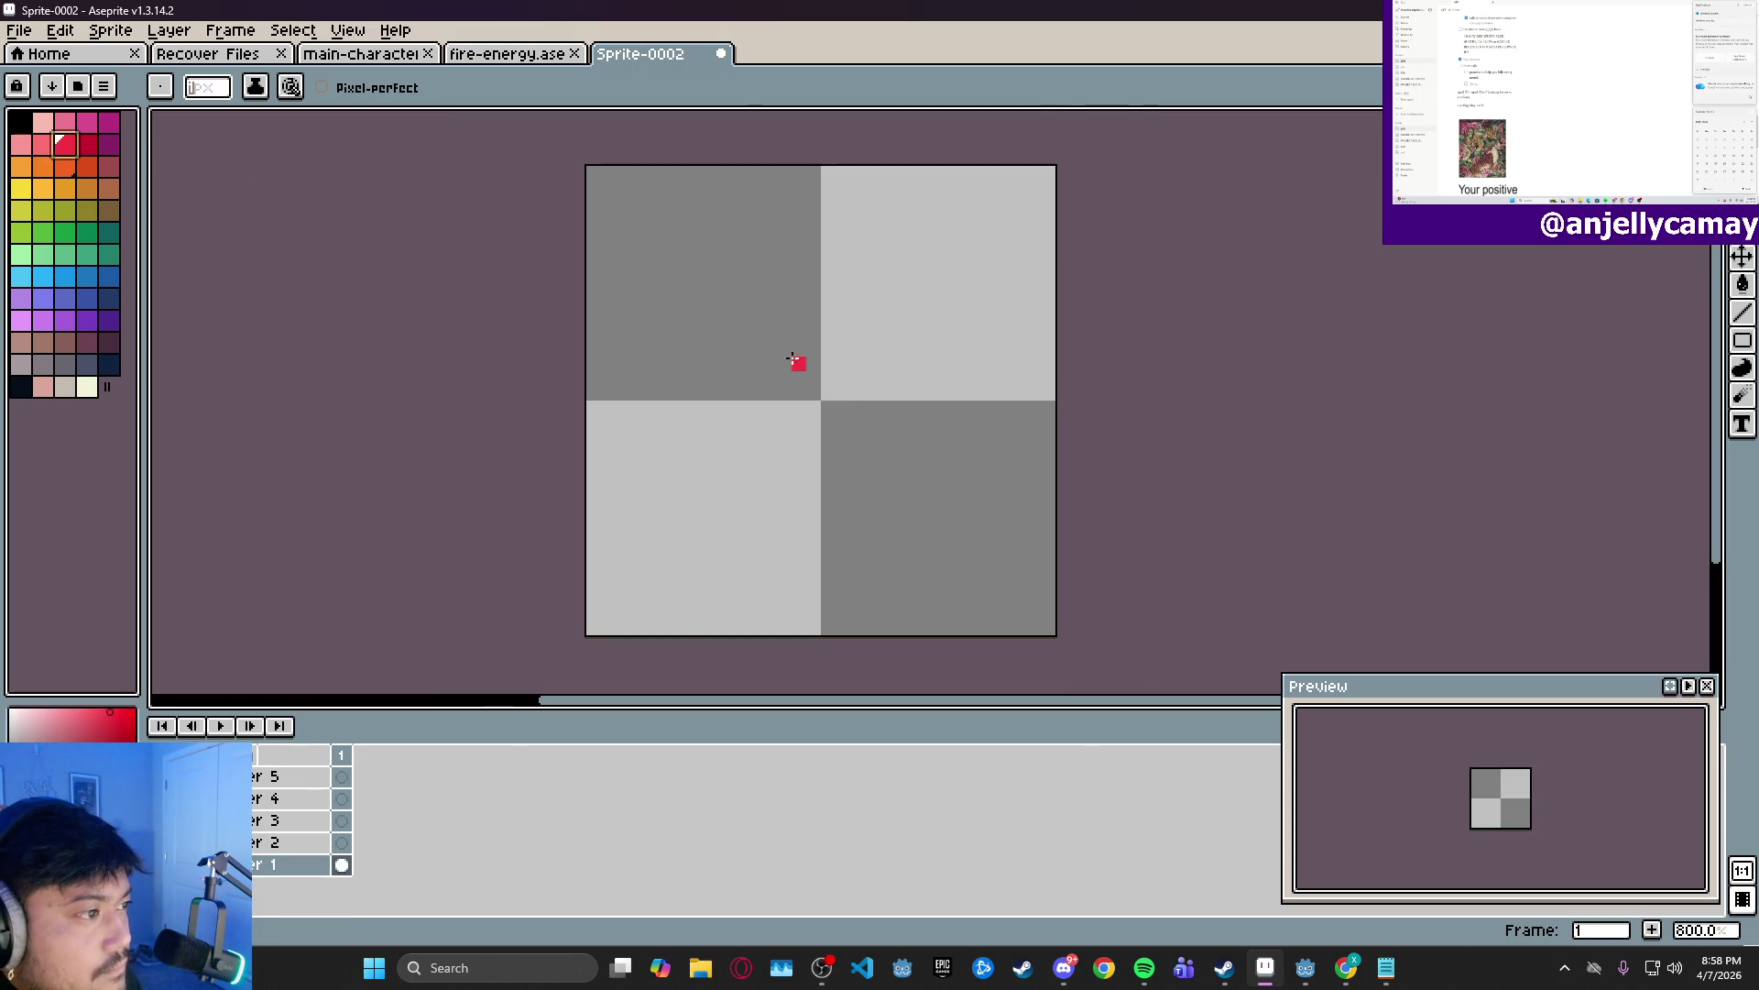
scroll(224, 99, "up", 2)
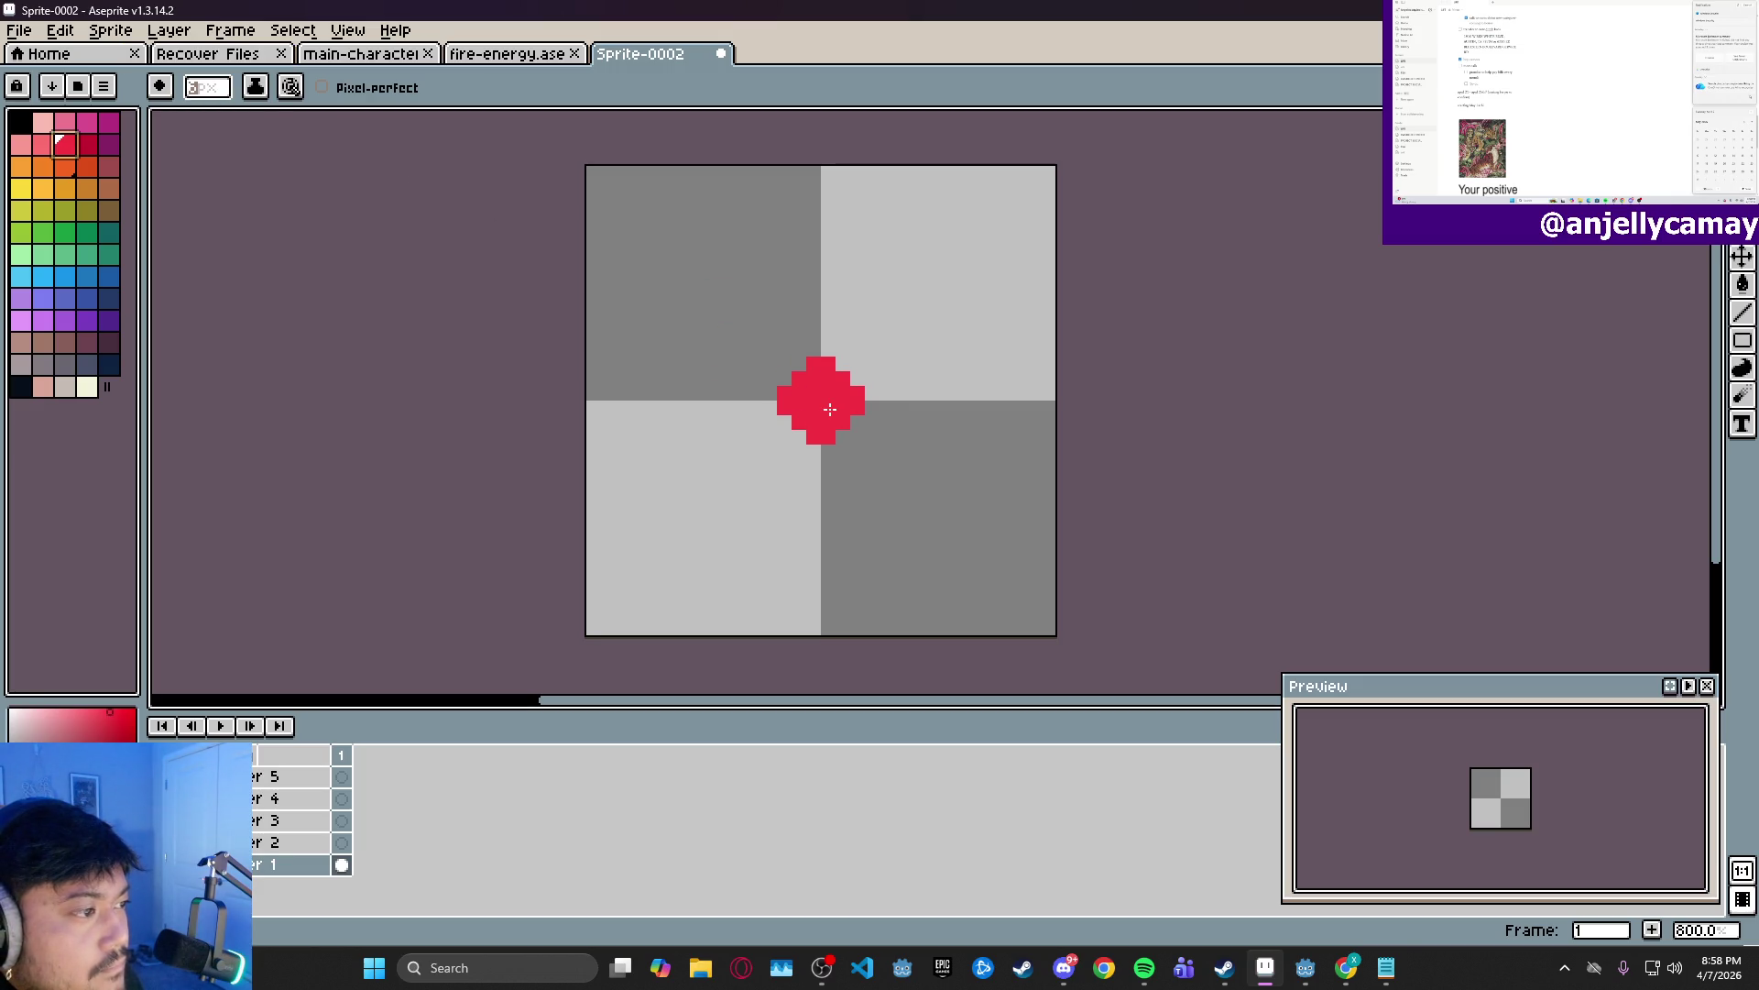
left_click(830, 410)
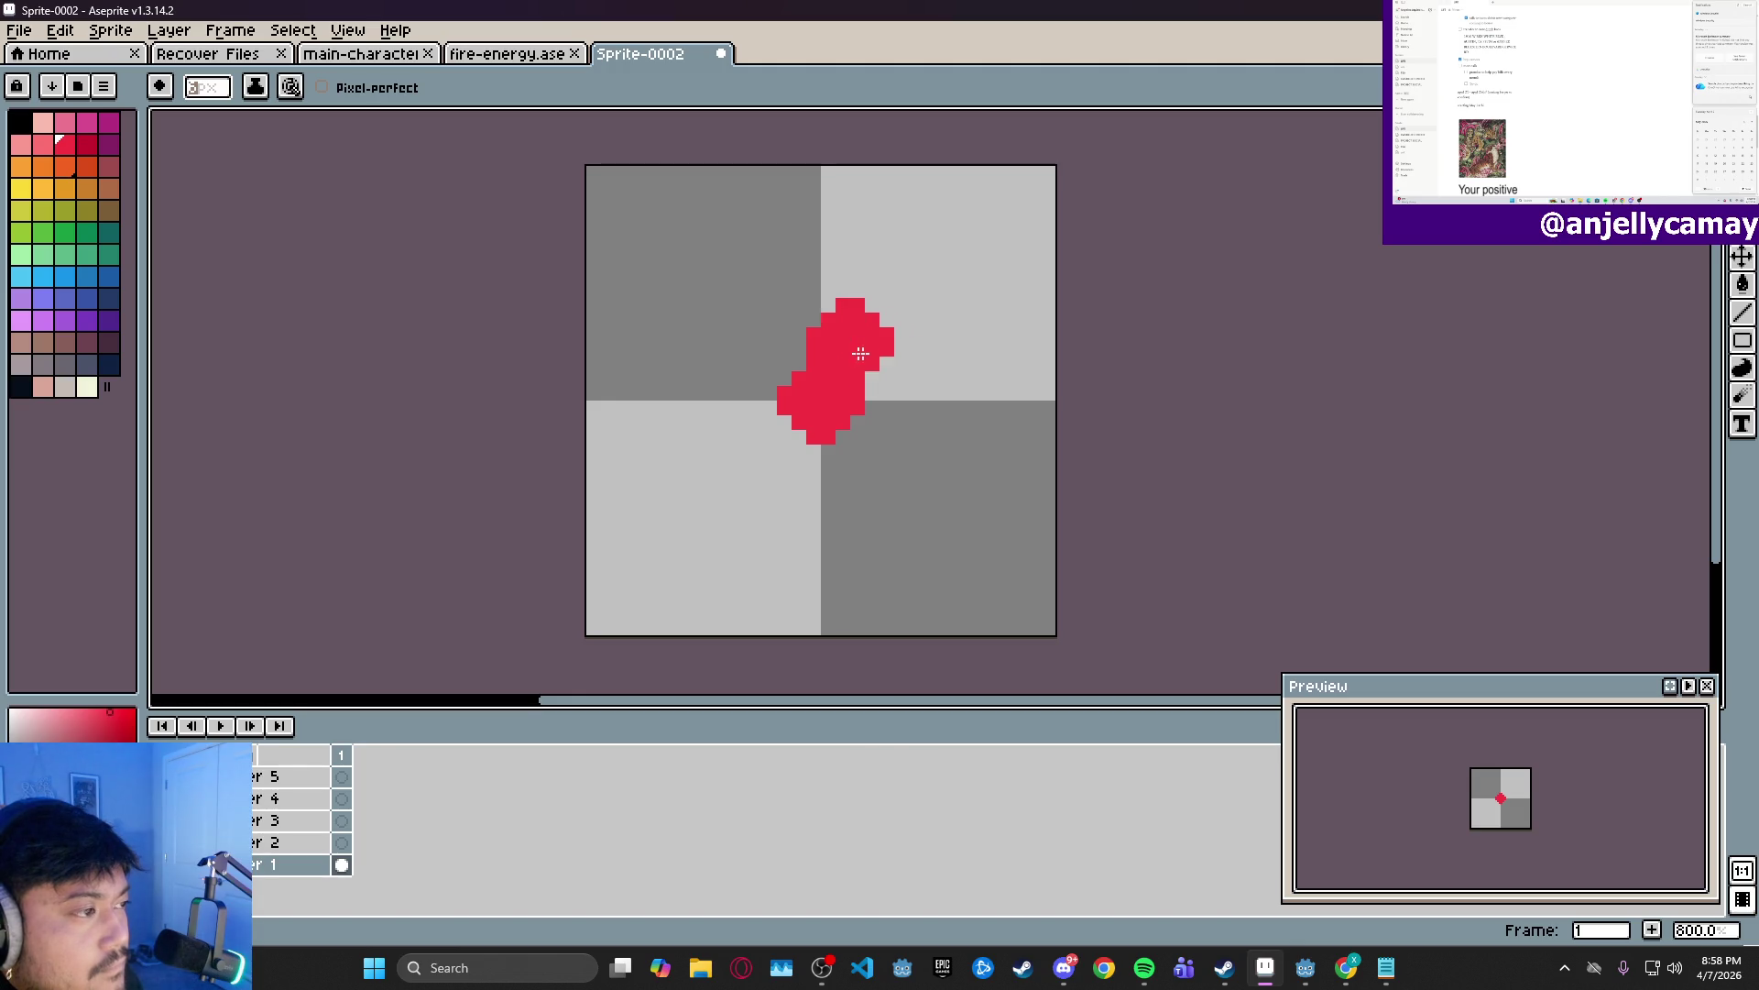
- Paint overlapping red orbs and fill the notches along the shape's upper-left and lower-left edges
mouse_move(907, 326)
left_mouse_down()
mouse_move(897, 303)
mouse_move(830, 363)
left_mouse_up()
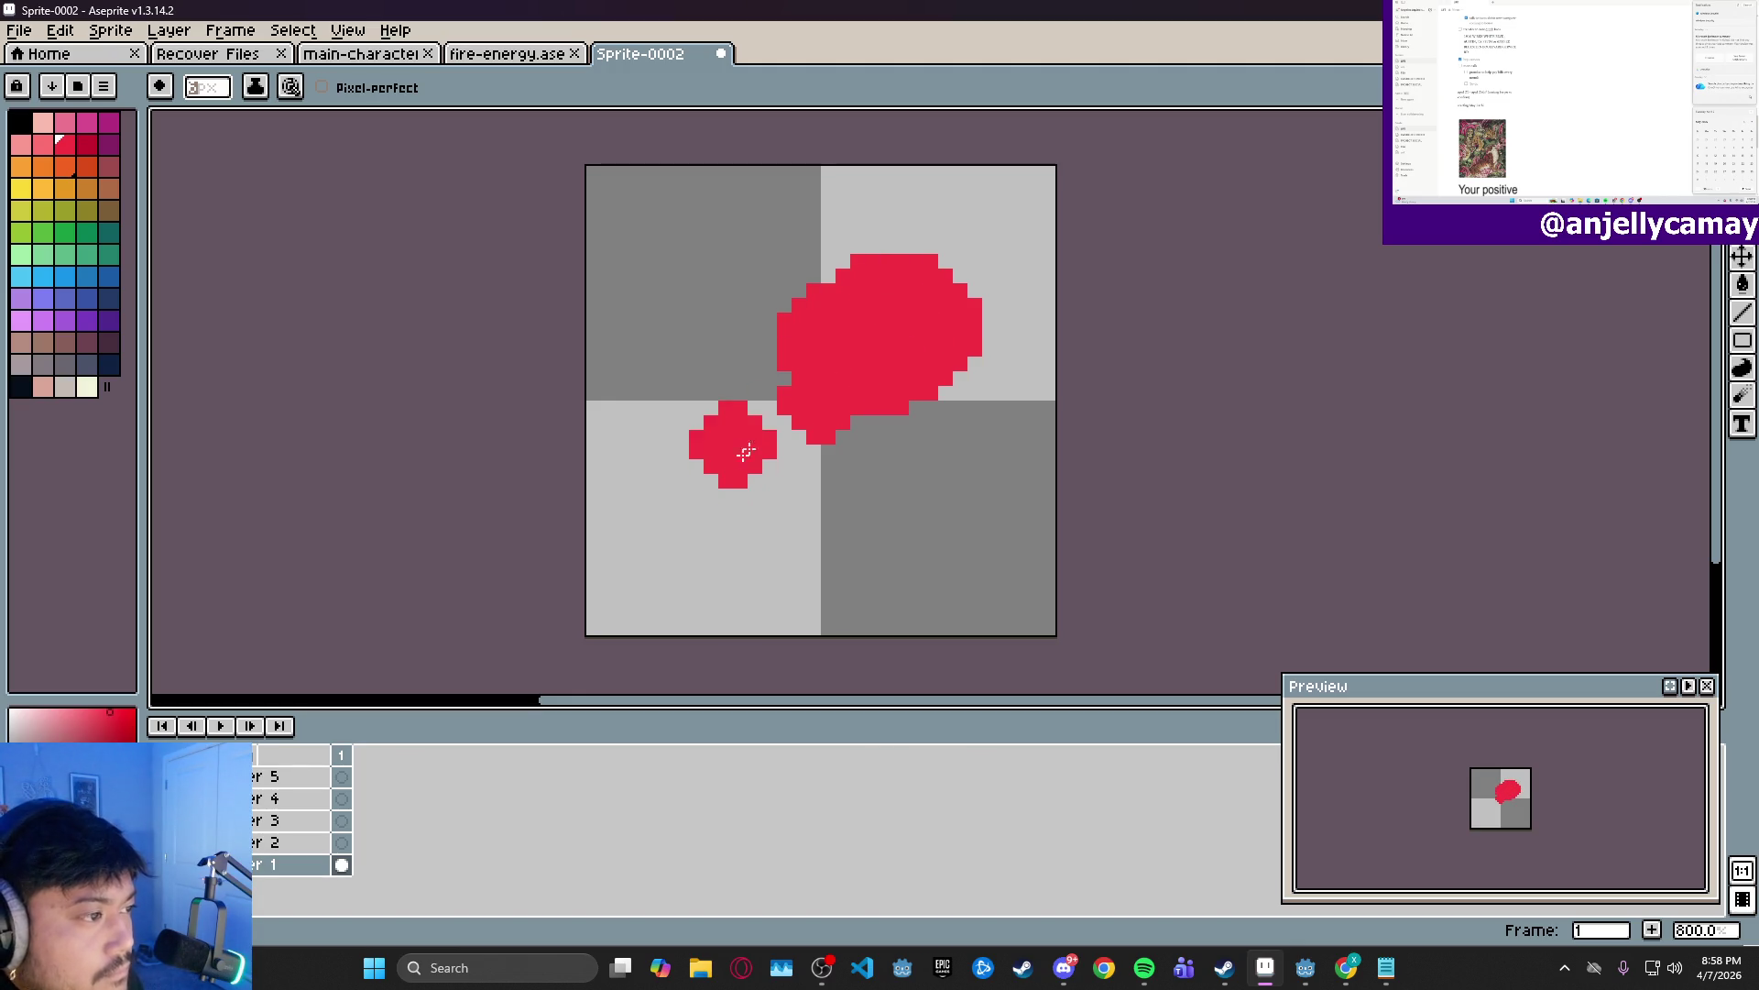
mouse_move(728, 438)
left_mouse_down()
mouse_move(711, 404)
mouse_move(734, 440)
mouse_move(879, 449)
mouse_move(837, 477)
mouse_move(847, 464)
left_mouse_up()
mouse_move(816, 367)
left_mouse_down()
mouse_move(952, 371)
mouse_move(844, 286)
mouse_move(679, 377)
mouse_move(719, 370)
mouse_move(702, 357)
mouse_move(723, 376)
mouse_move(741, 375)
mouse_move(706, 366)
mouse_move(748, 364)
left_mouse_up()
left_click(758, 382)
left_click(769, 376)
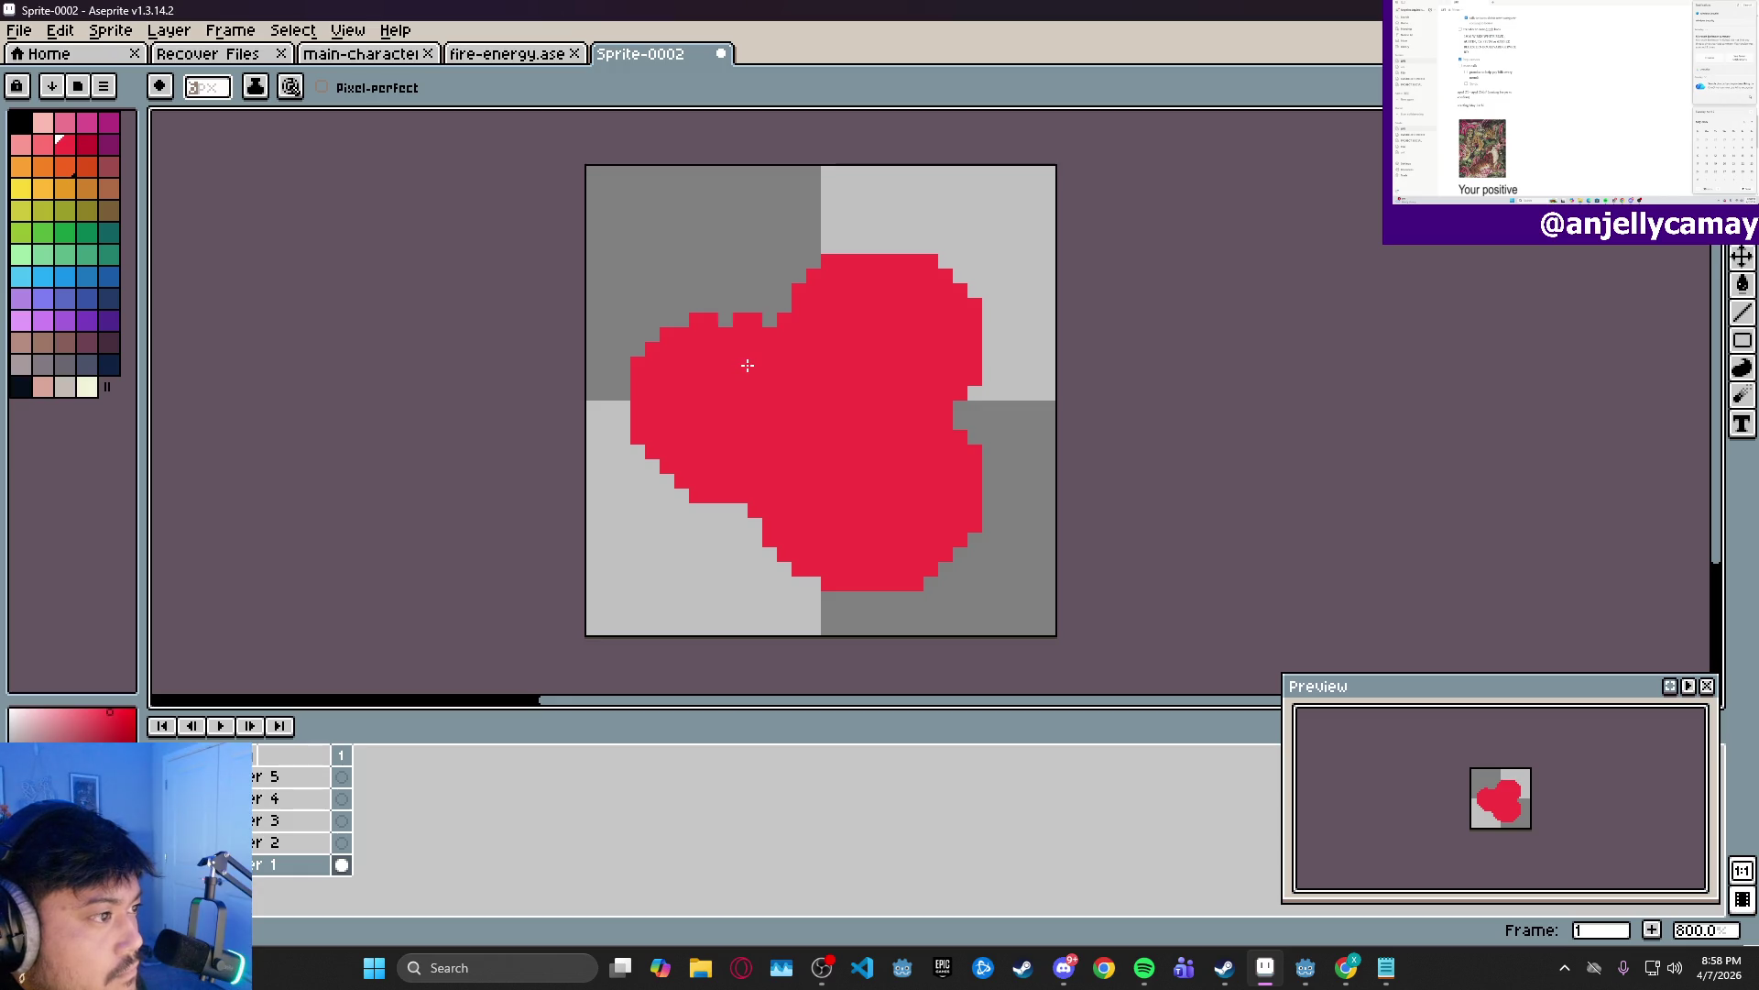
left_click(737, 368)
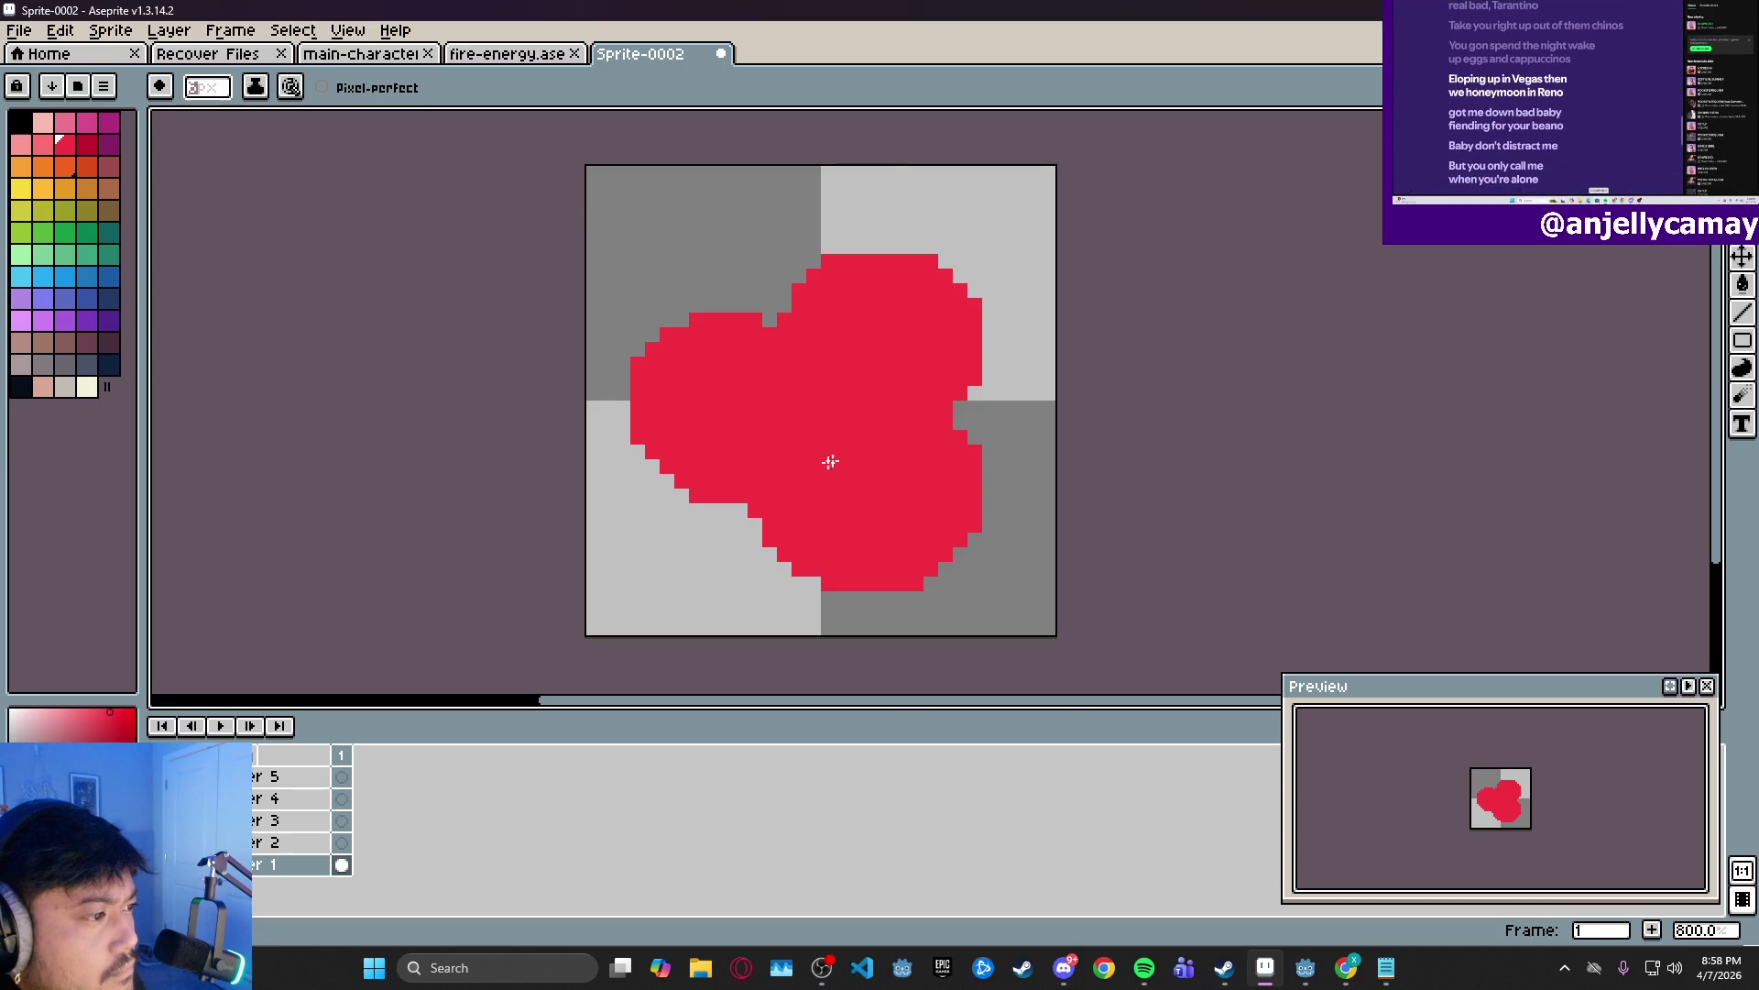
left_click(702, 578)
- With the Pencil, erase stray red pixels along the shape's lower-left edge
key("b")
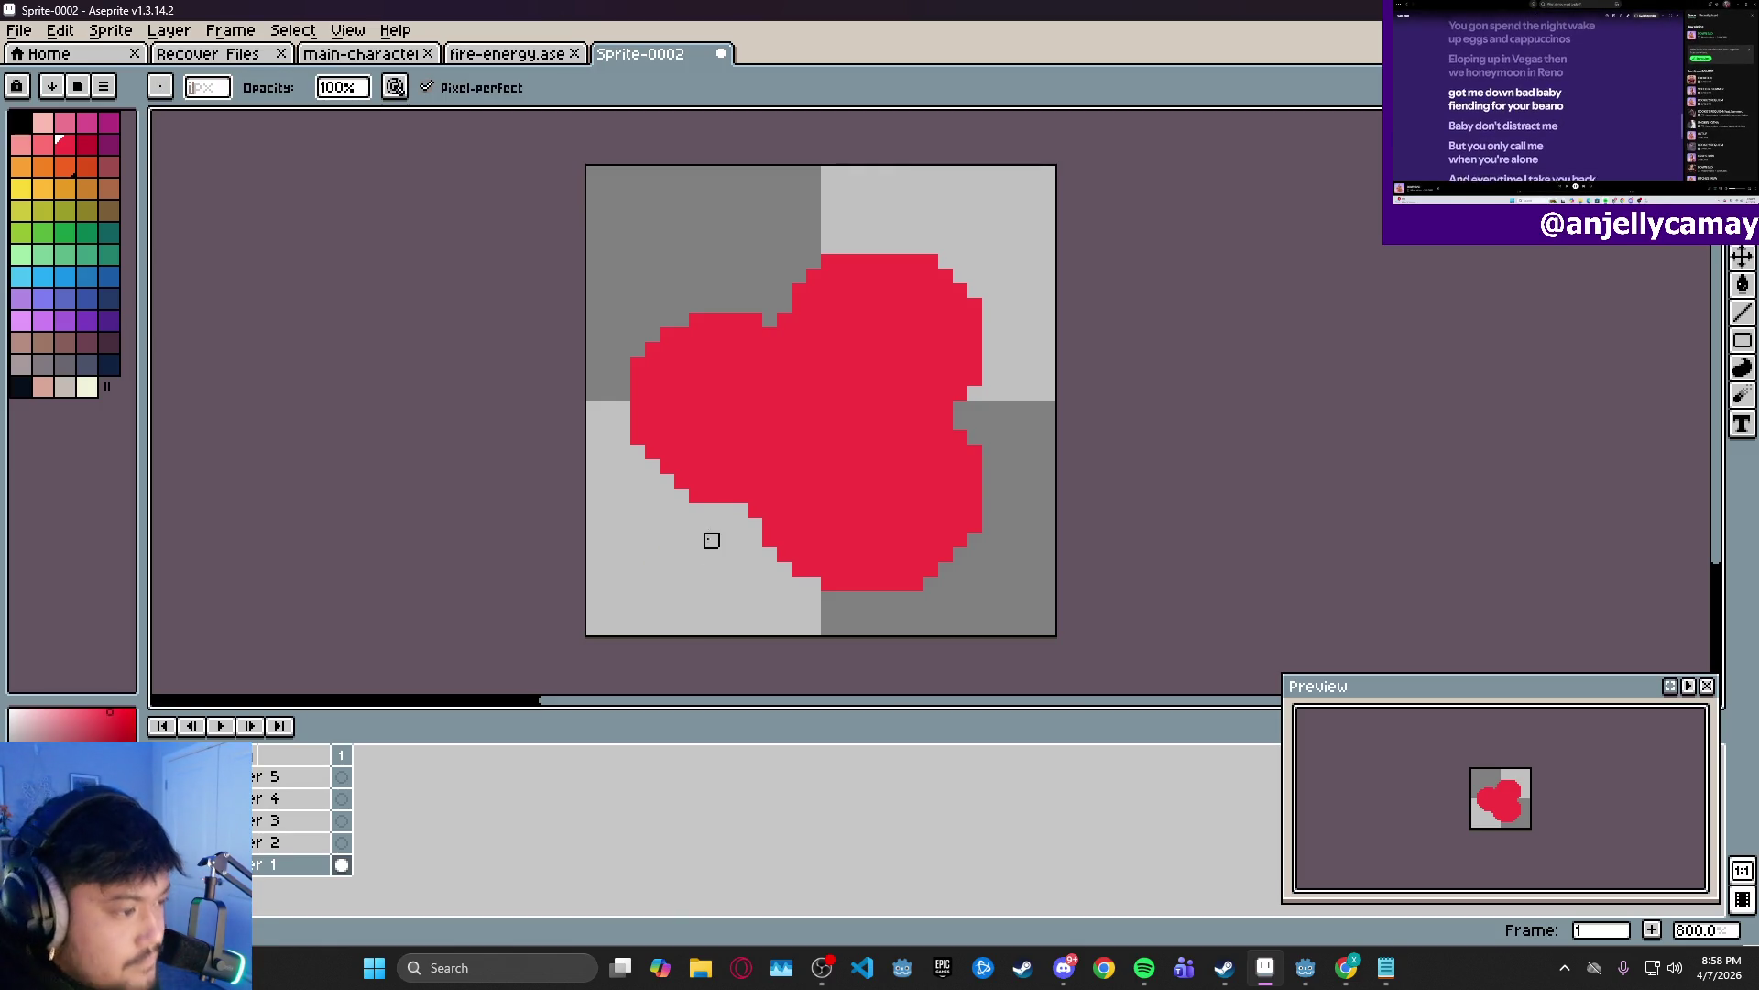
right_click(681, 480)
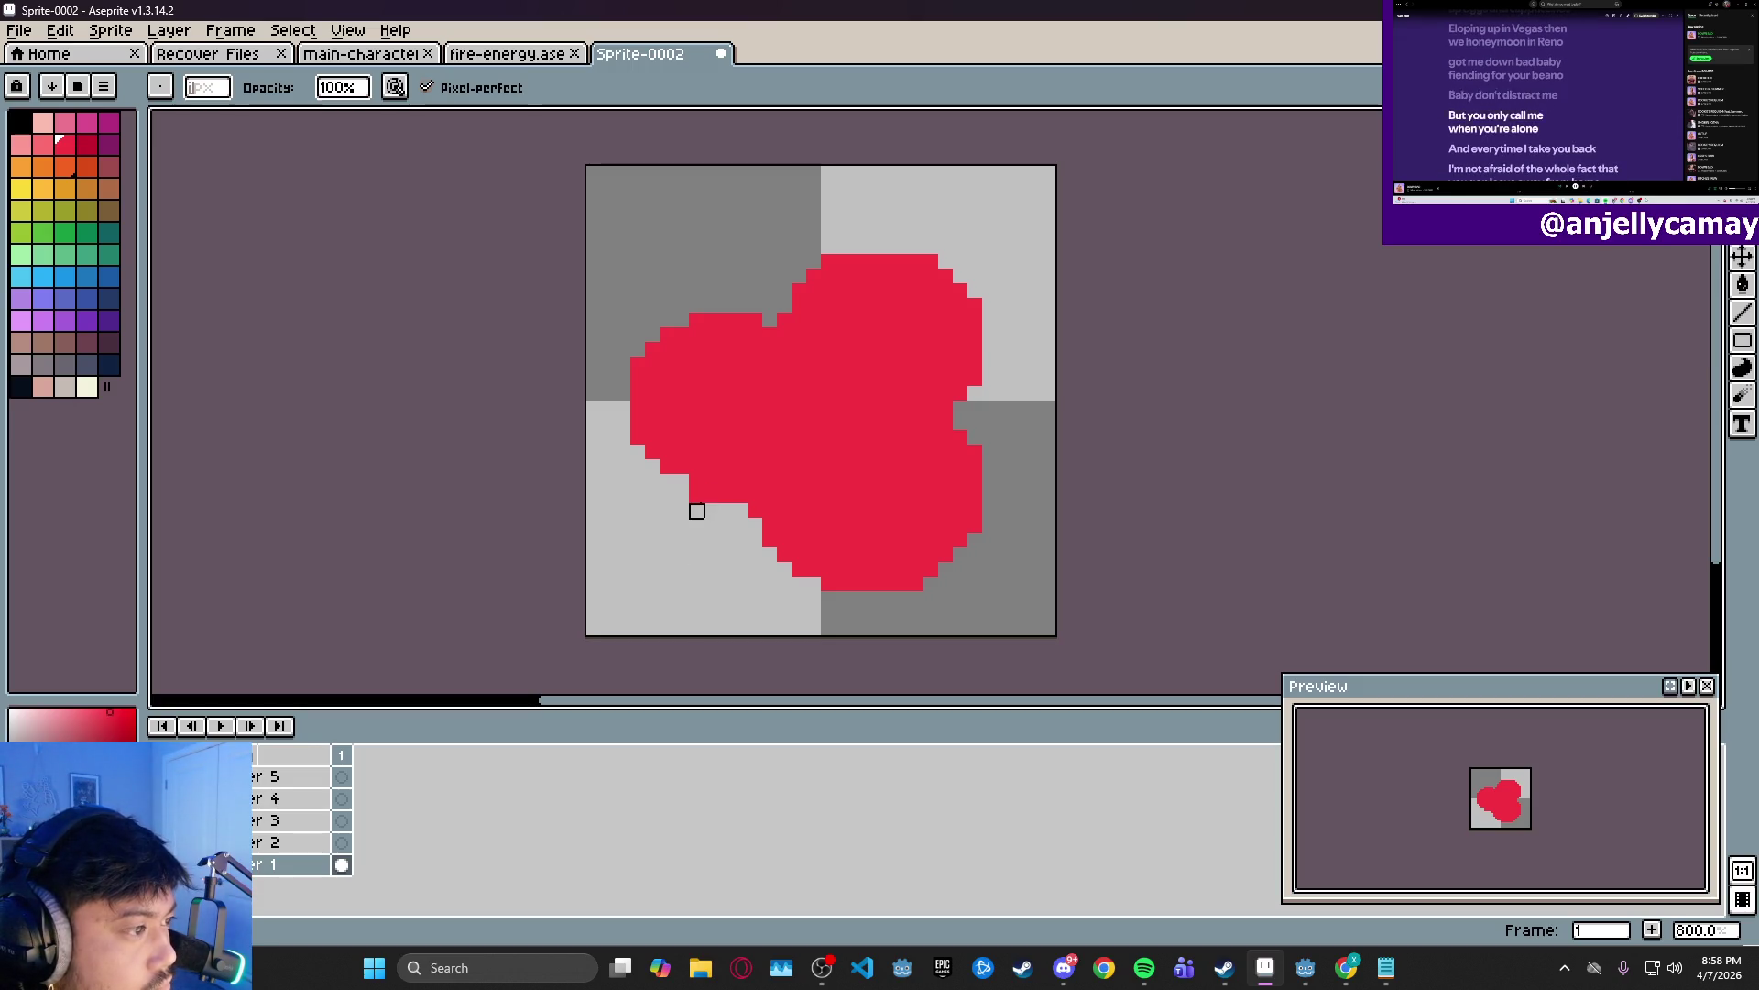
left_click_drag(696, 496, 744, 496)
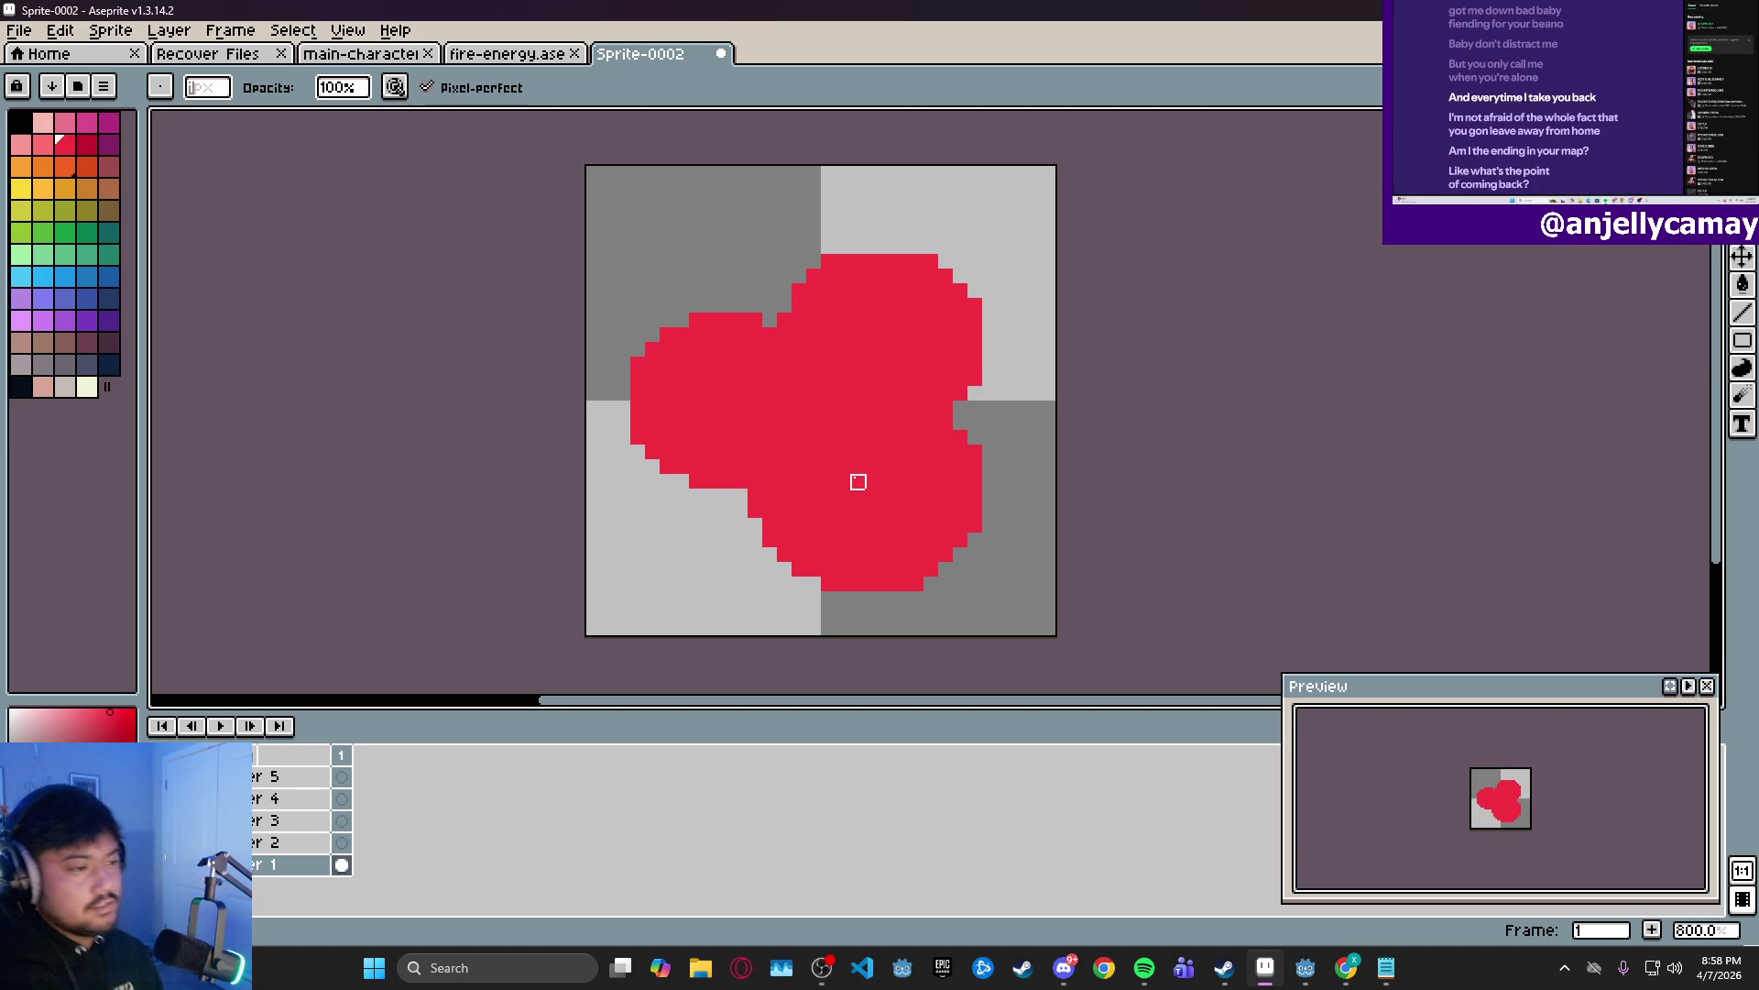
- Flood-fill the three-orb shape with the lighter pink using the Paint Bucket
key("m")
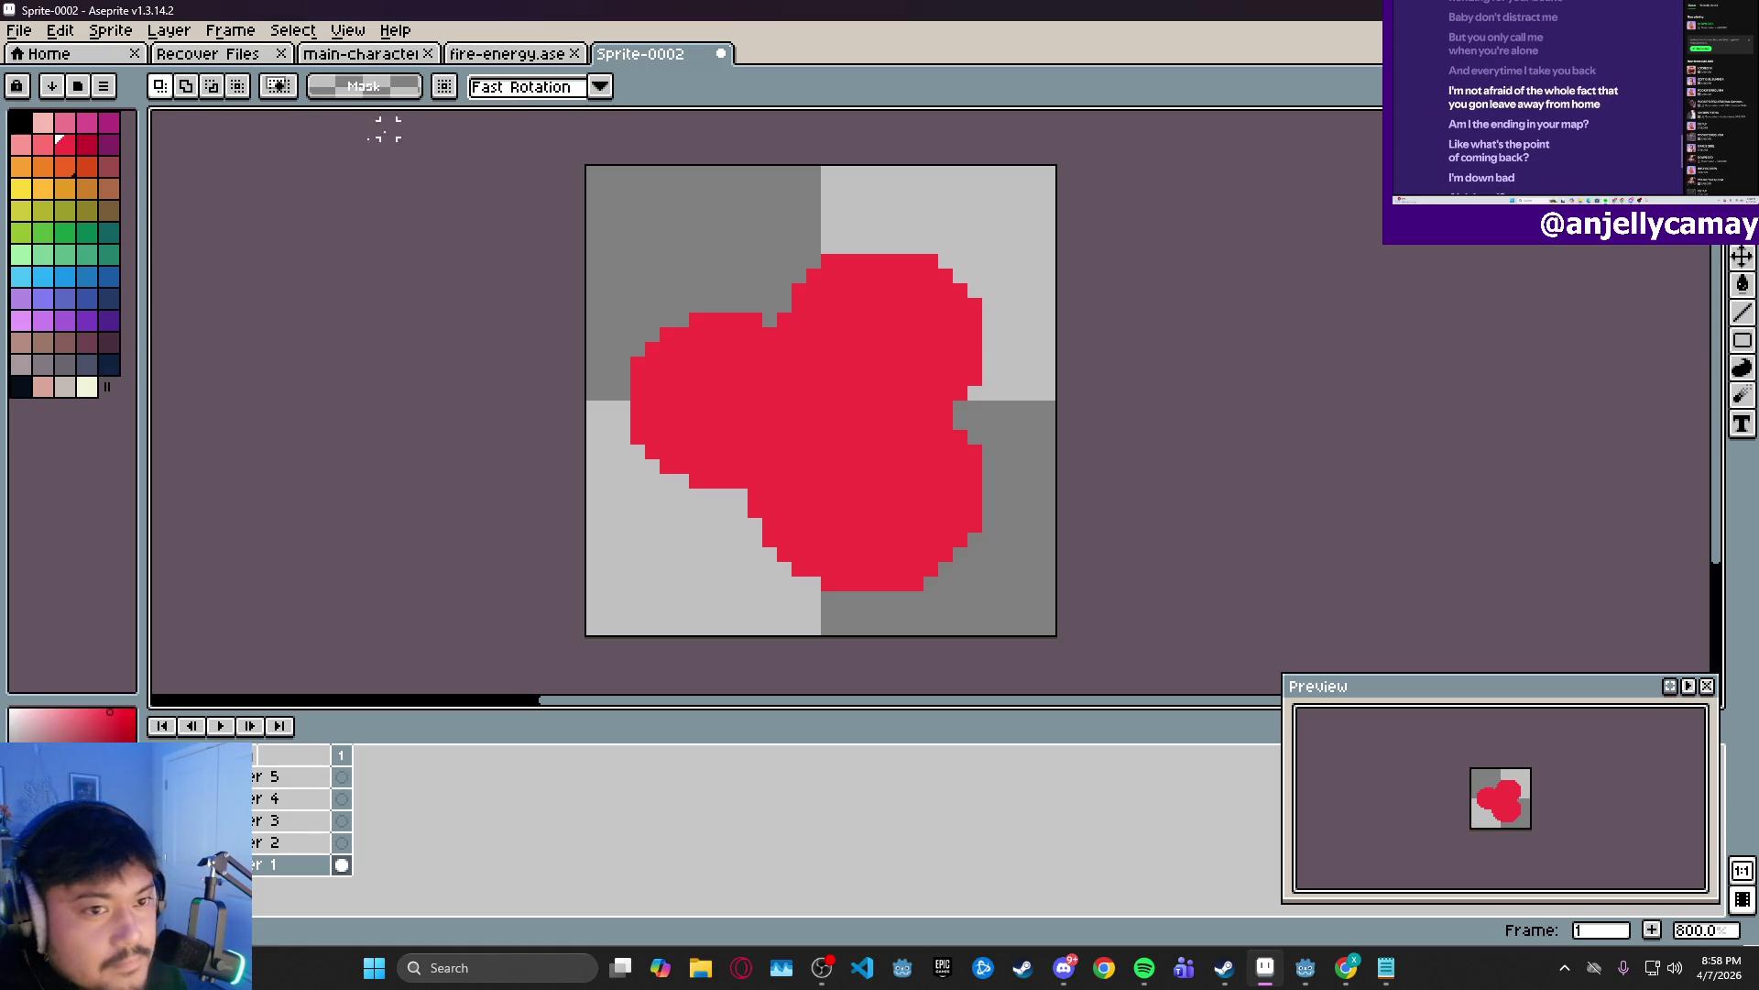
left_click(44, 145)
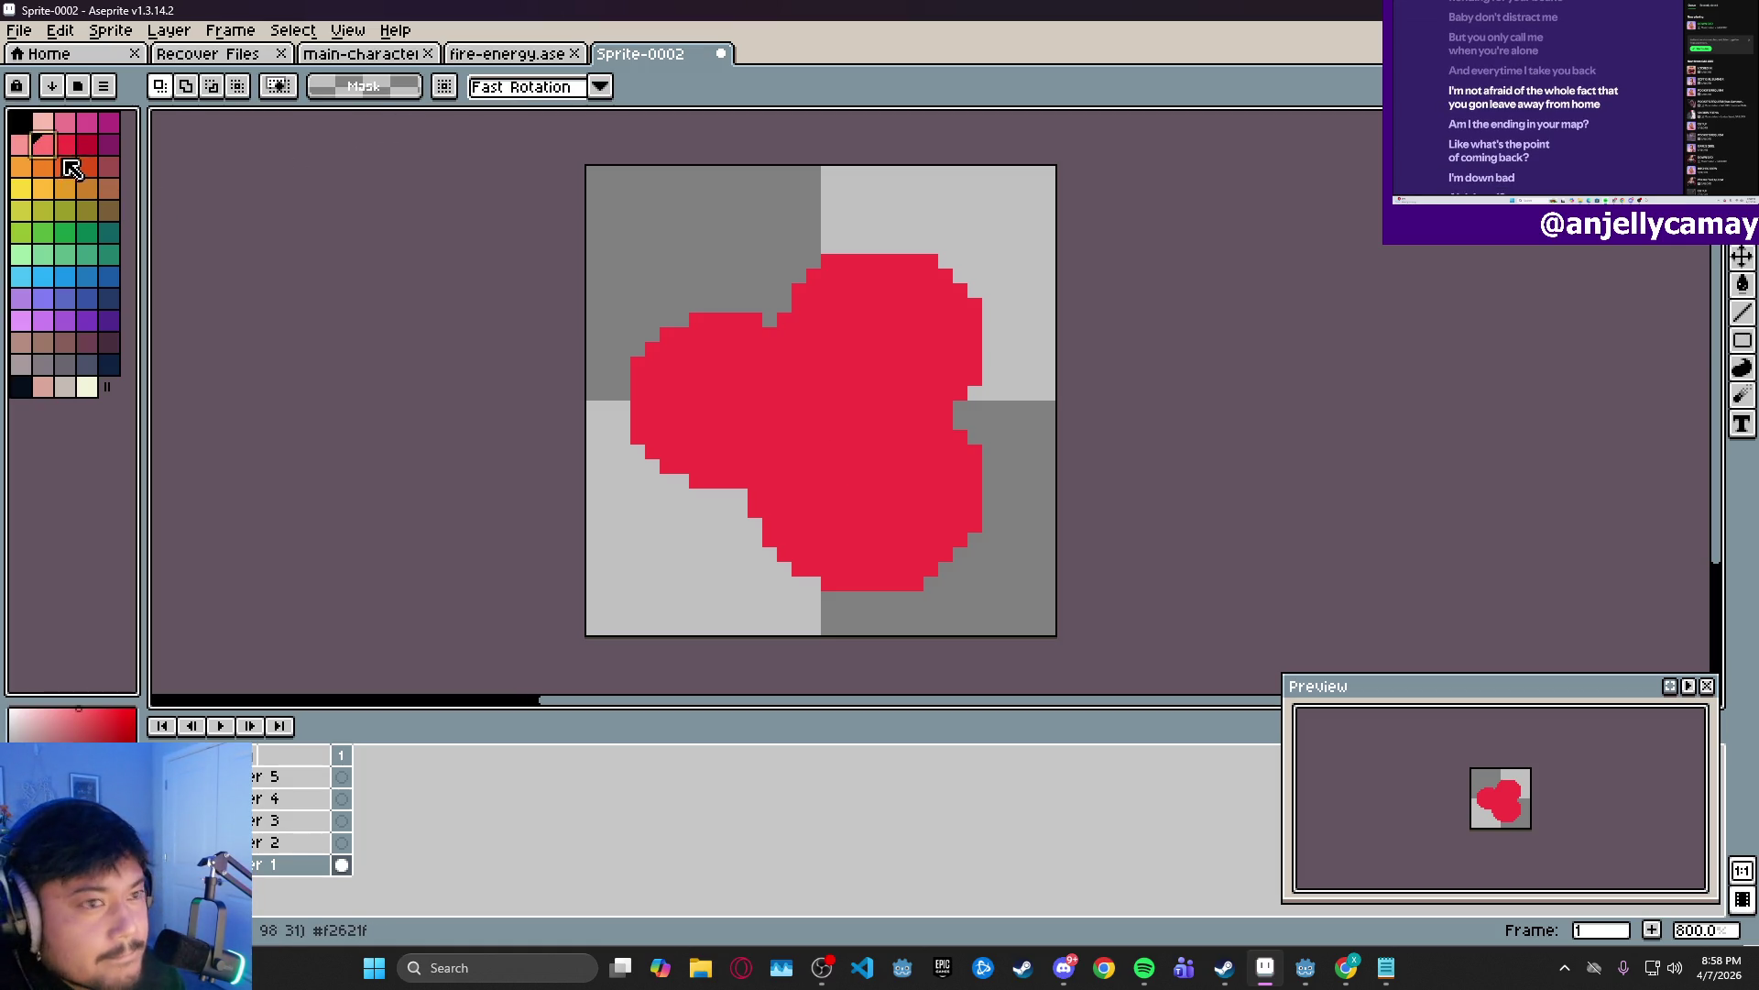
left_click(73, 146)
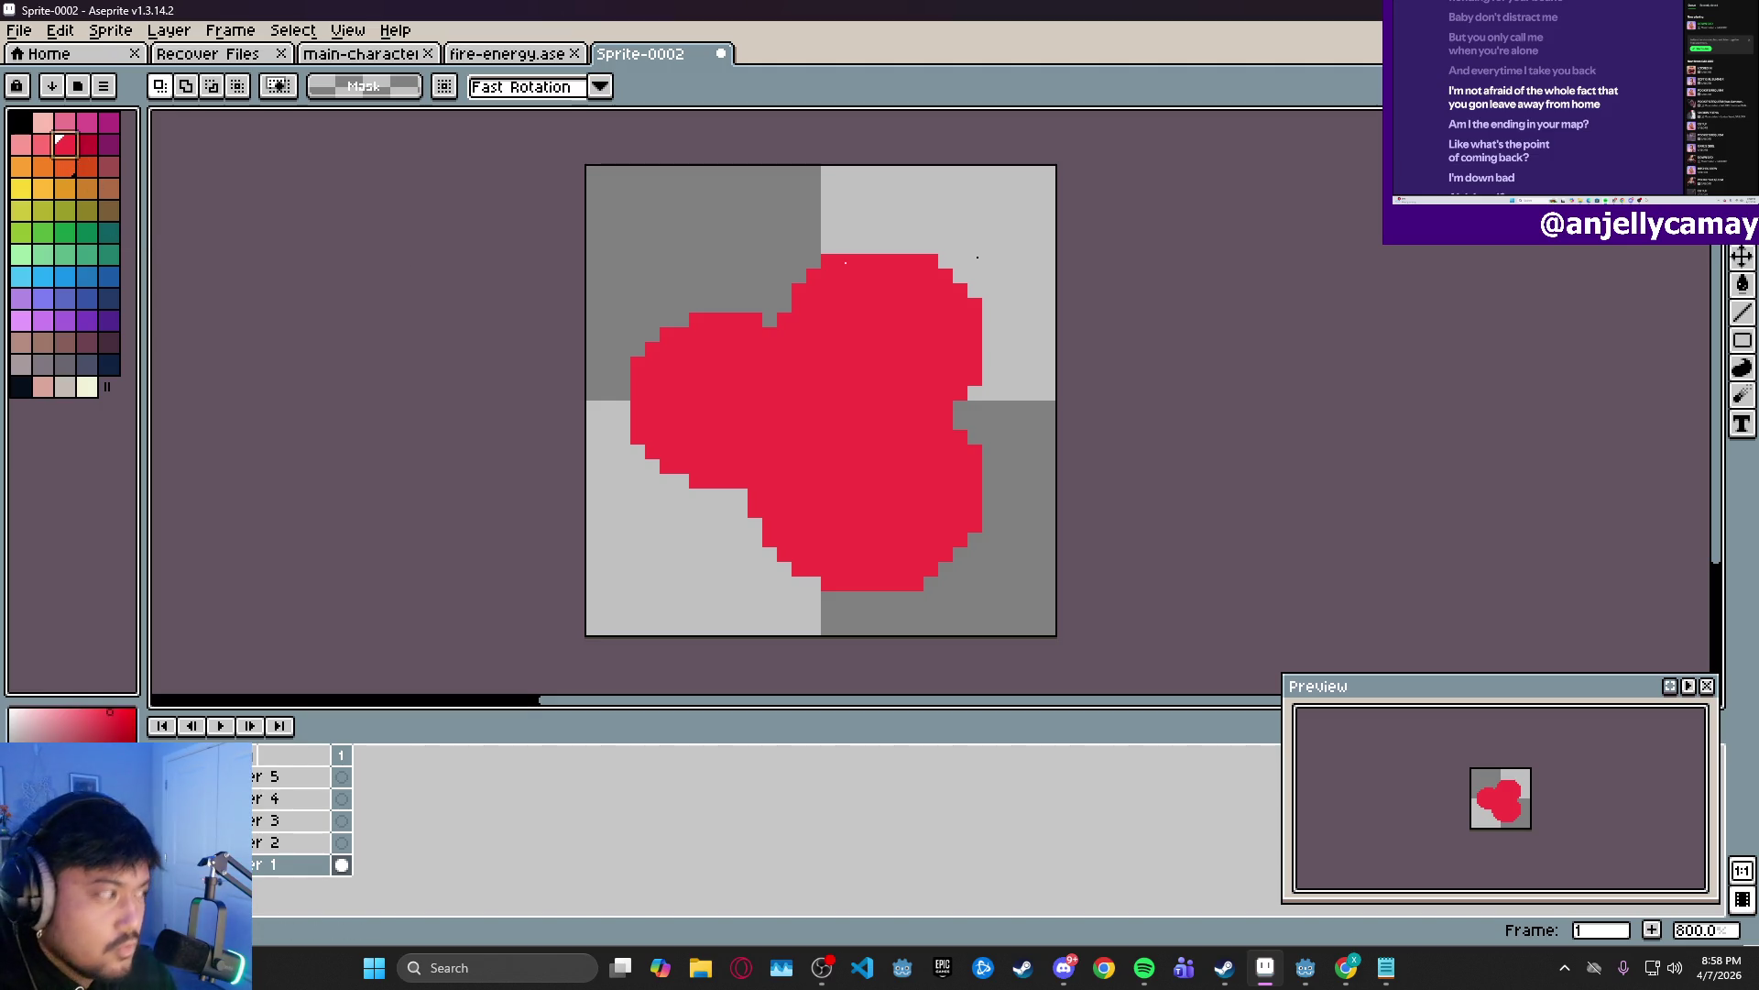
left_click(1743, 284)
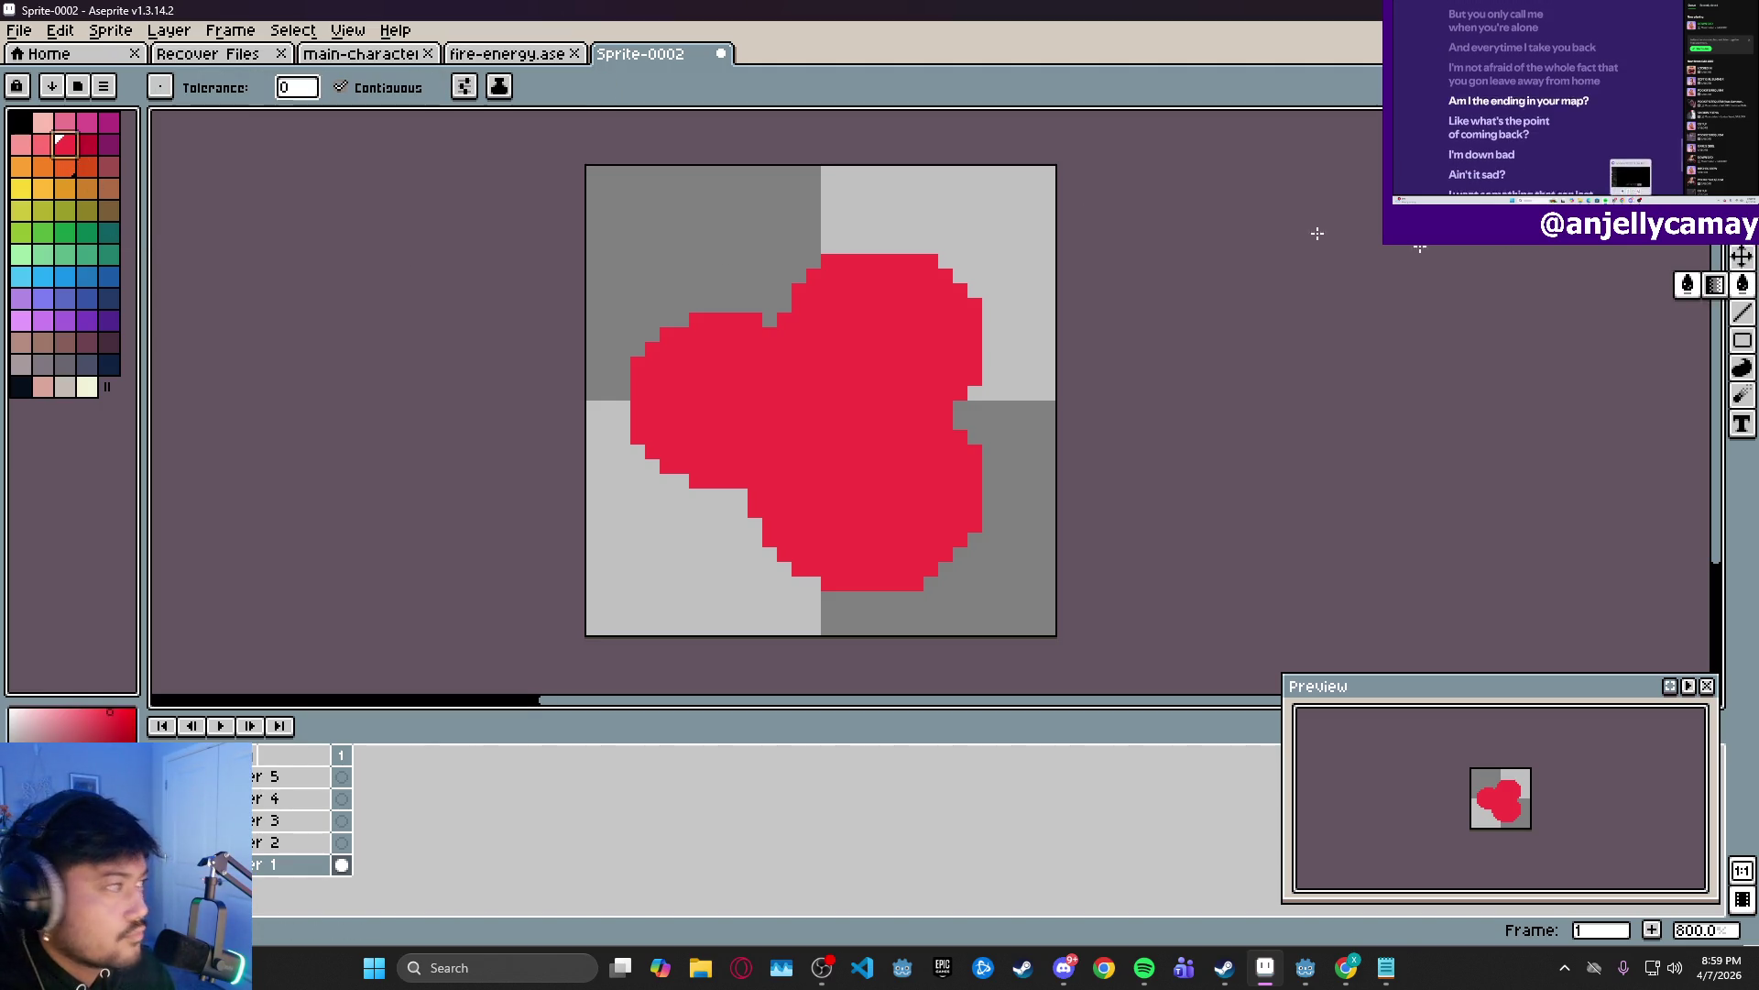
left_click(43, 144)
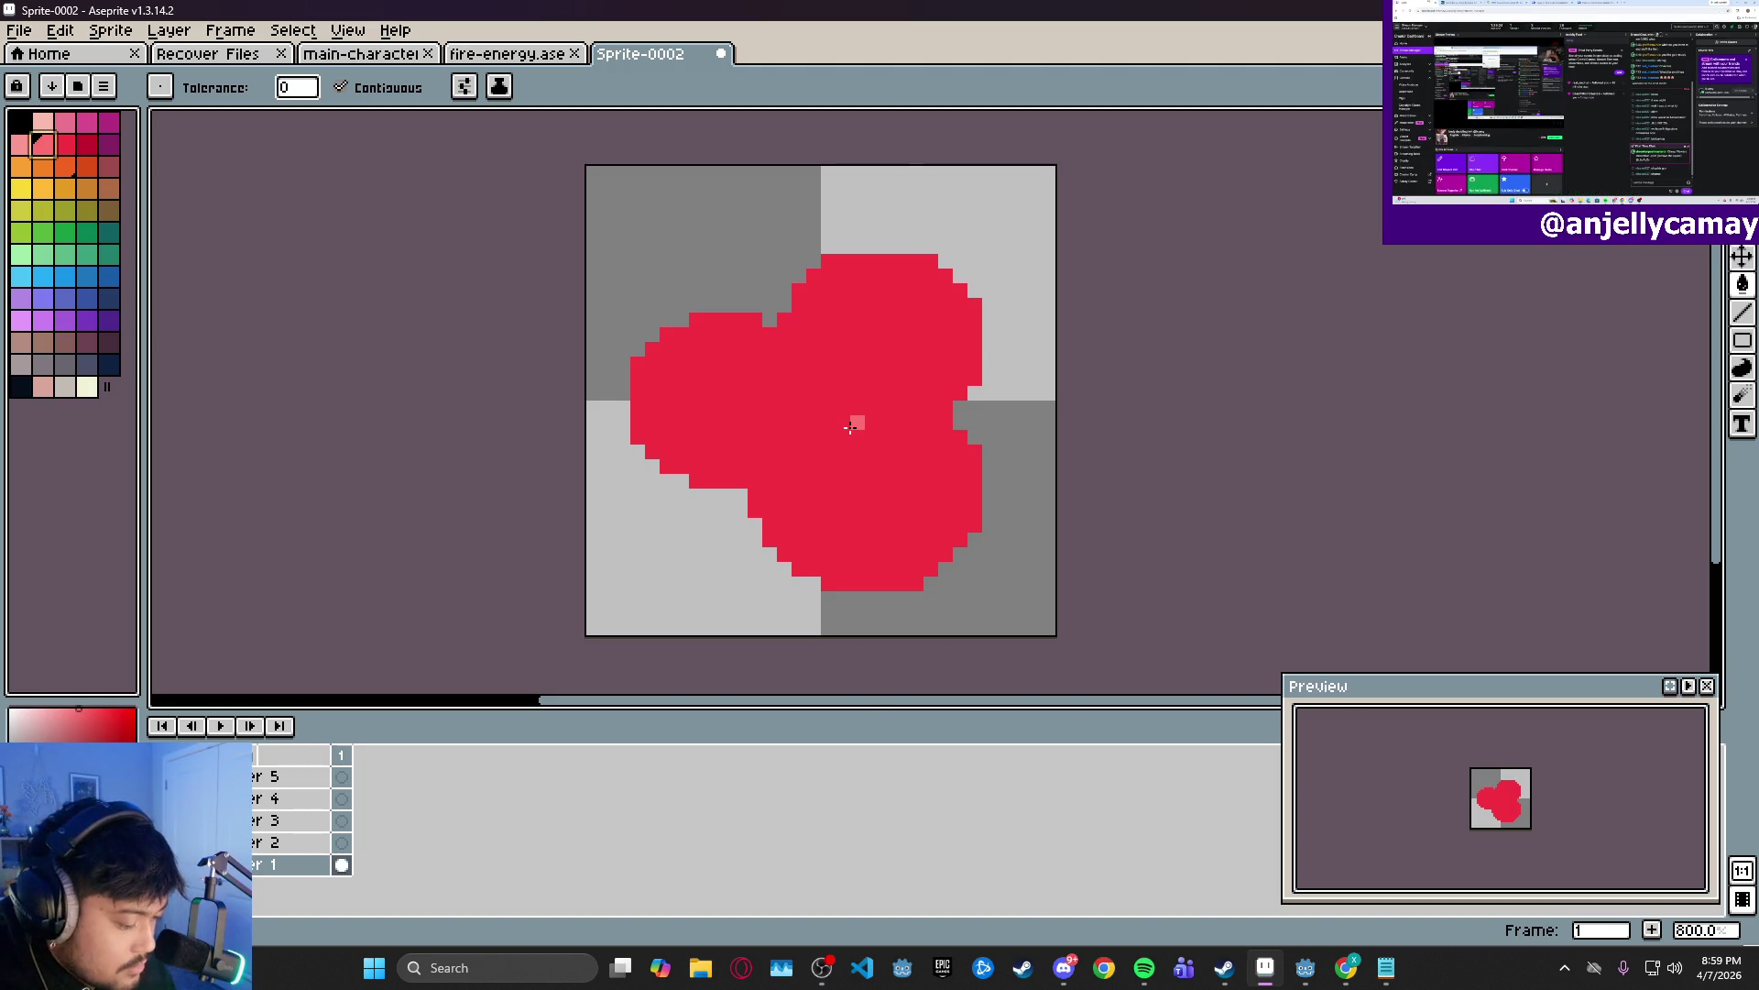
key("b")
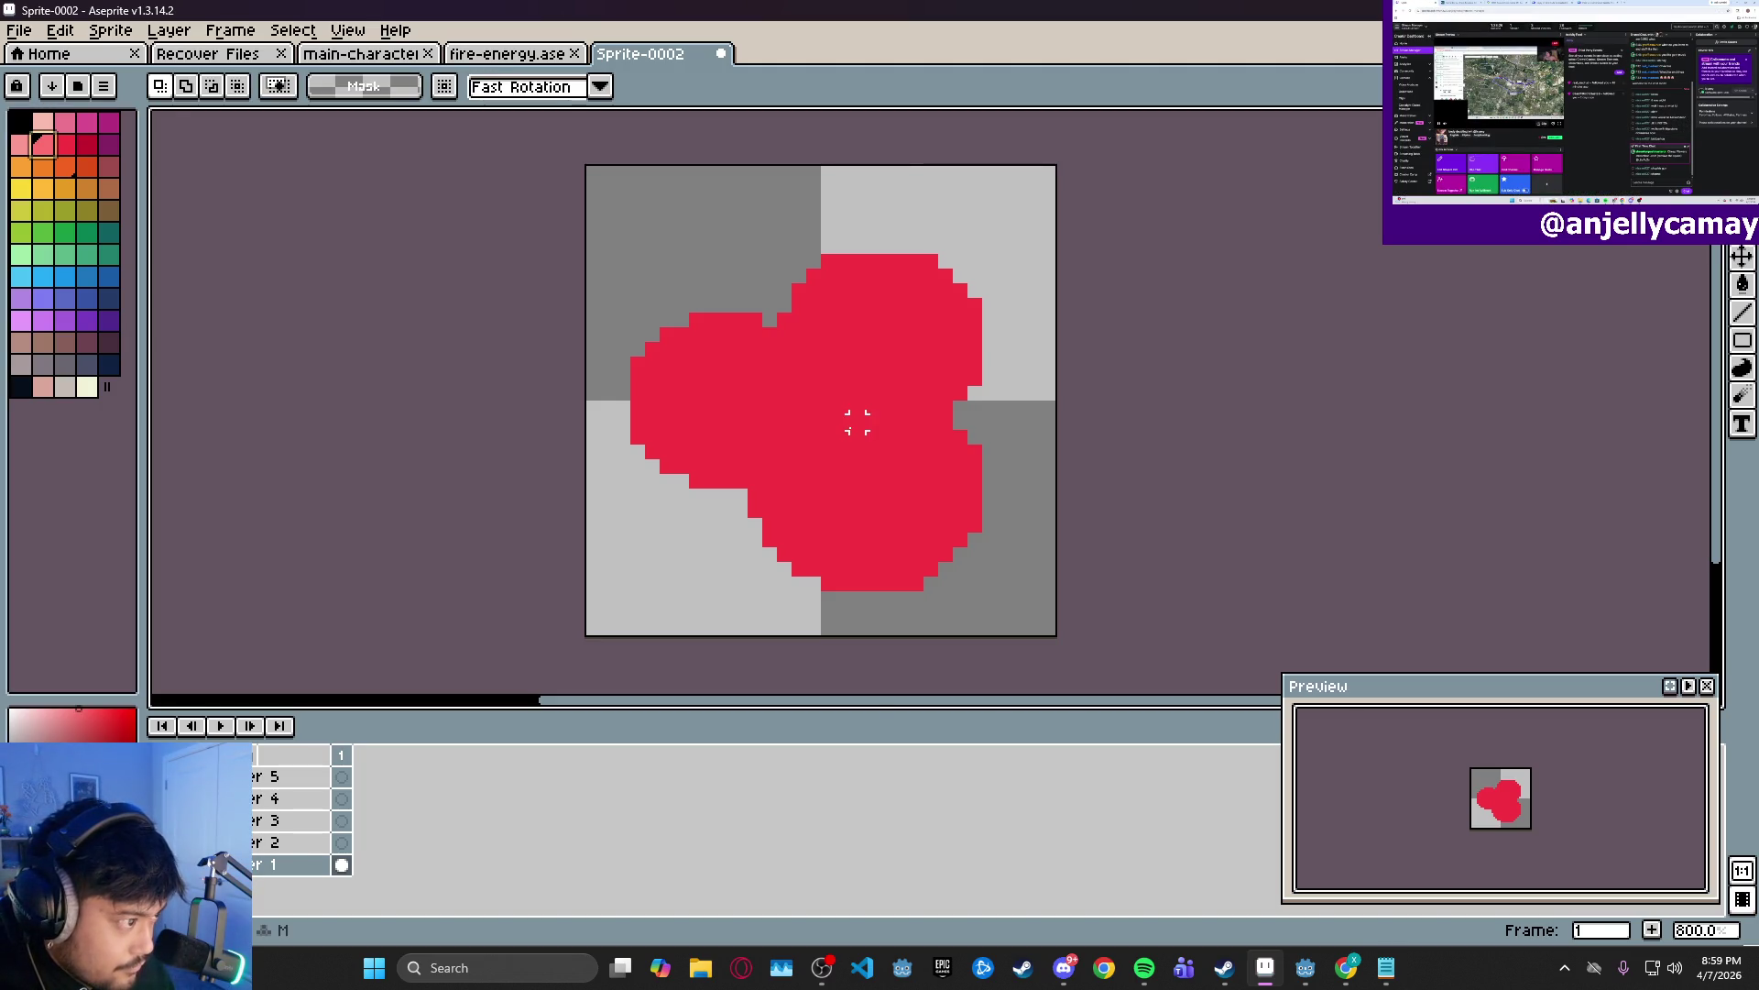
left_click(850, 427)
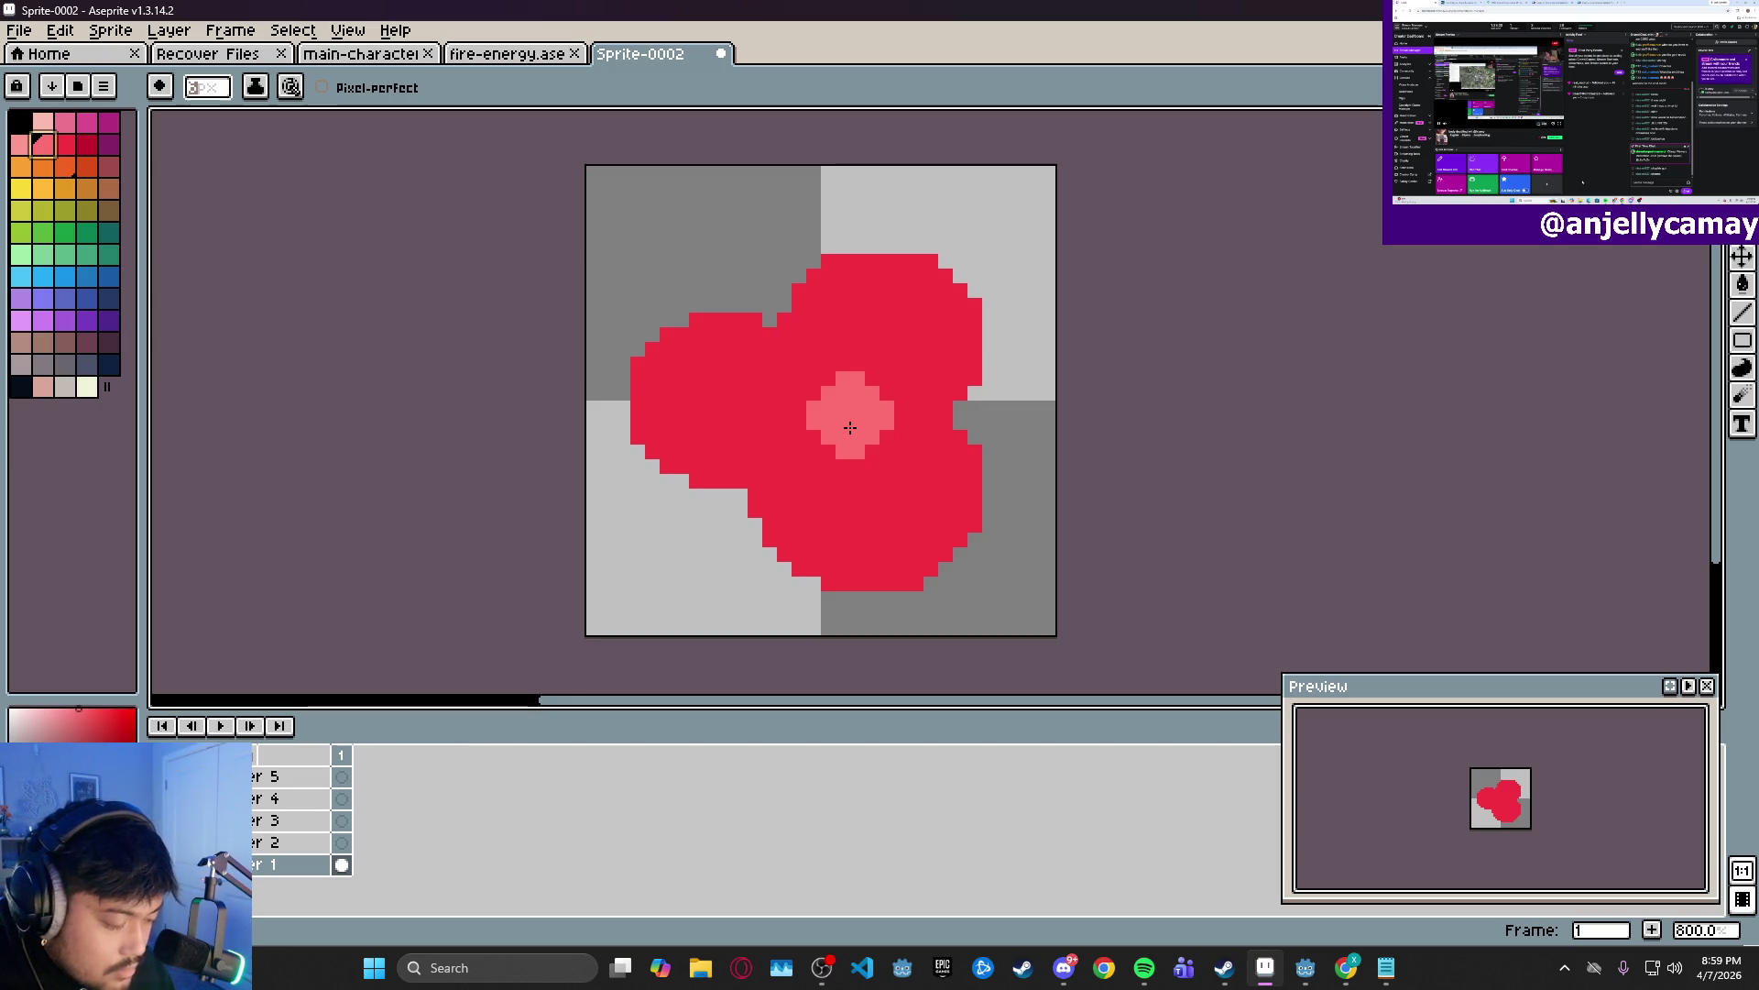
key("ctrl+z")
left_click(1746, 286)
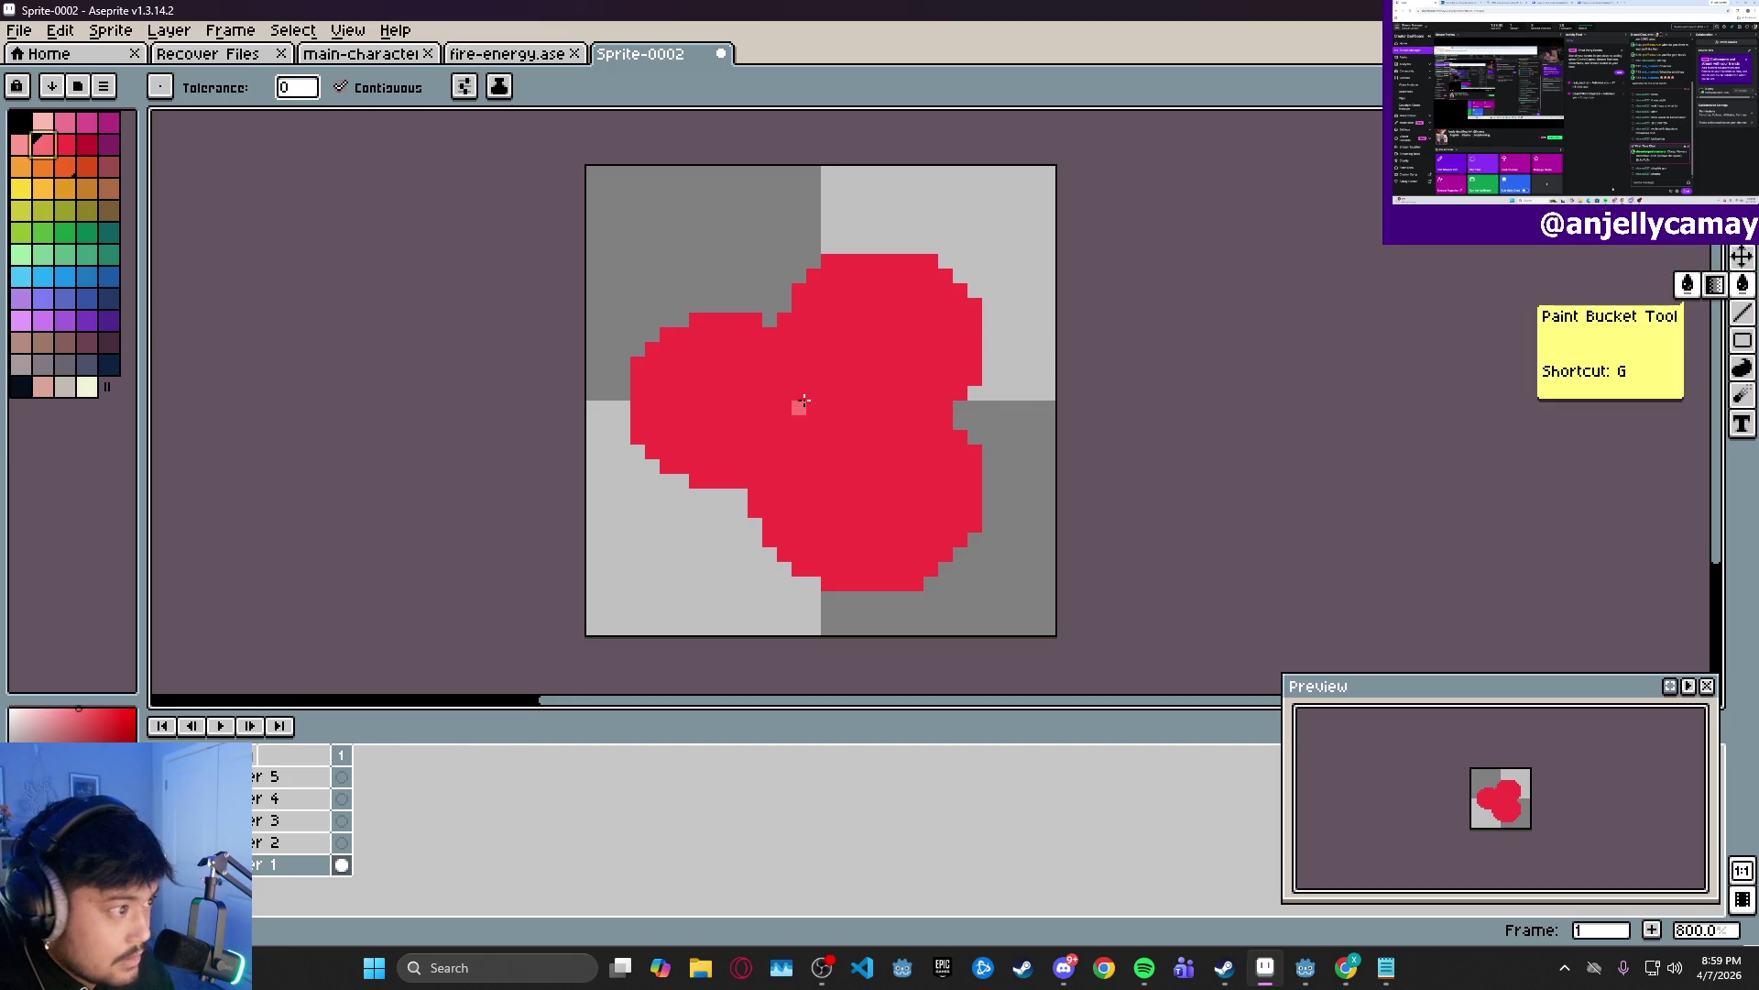
left_click(864, 440)
- Pick the deeper red and fill it on Layer 2
left_click(66, 145)
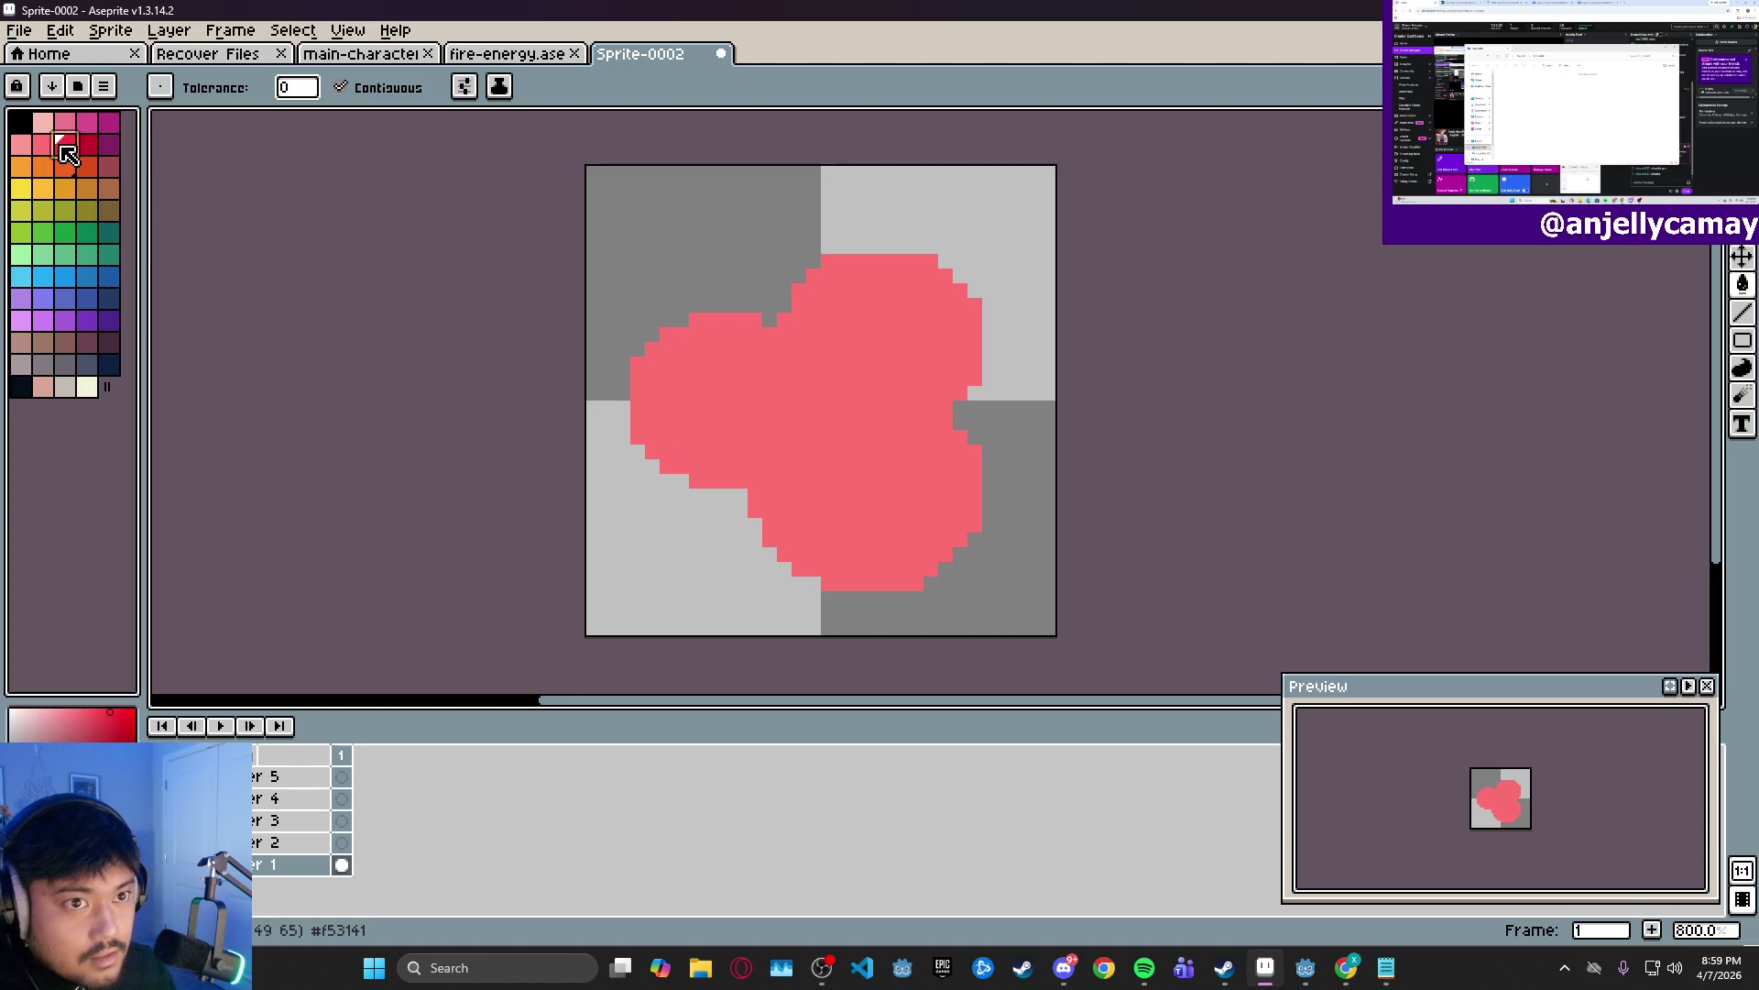
left_click(341, 842)
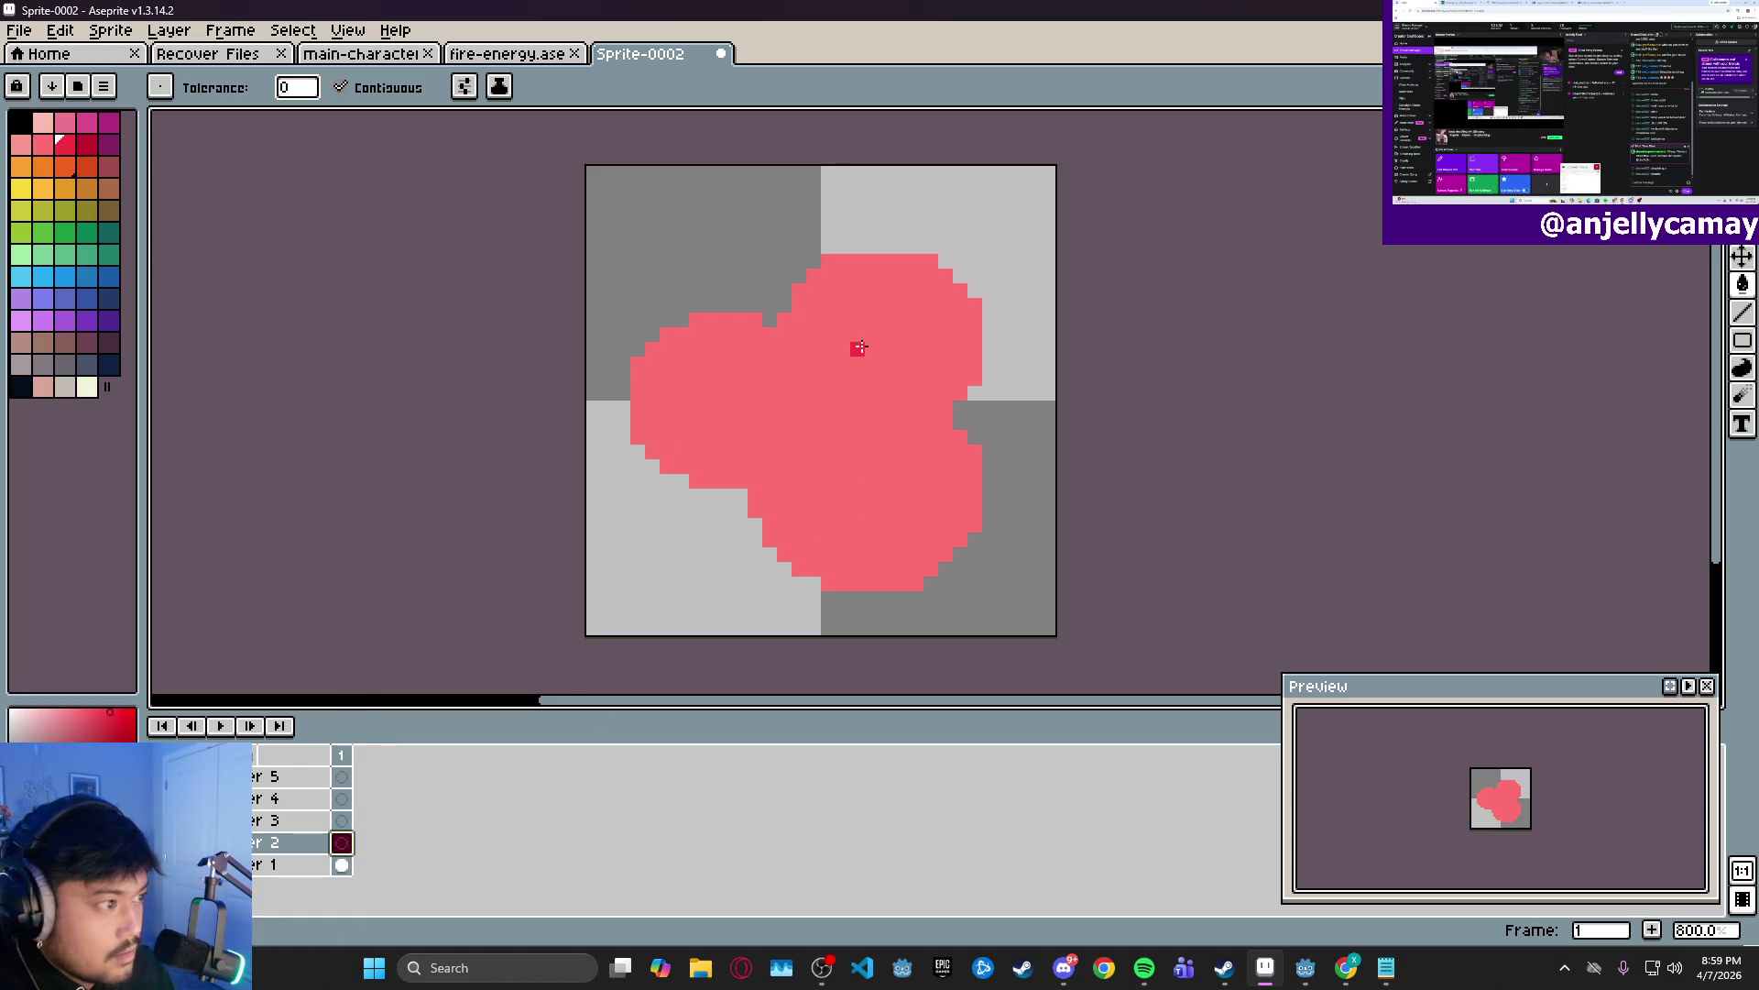
scroll(799, 407, "up", 2)
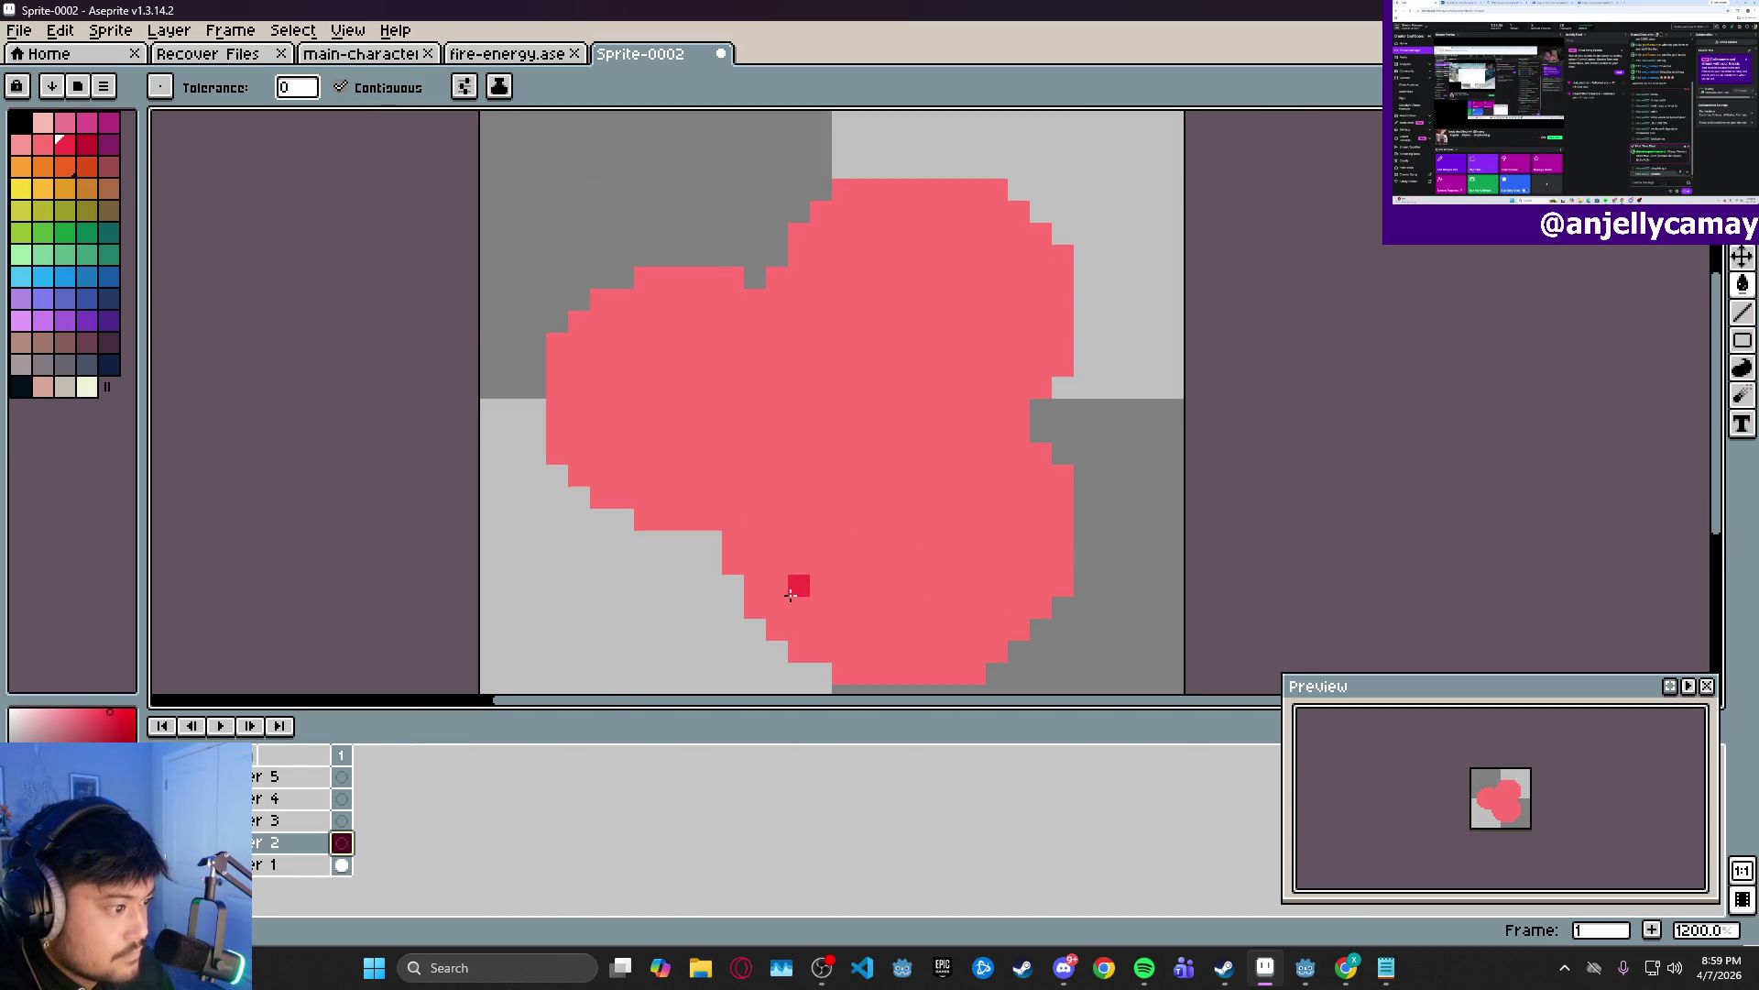
left_click(800, 595)
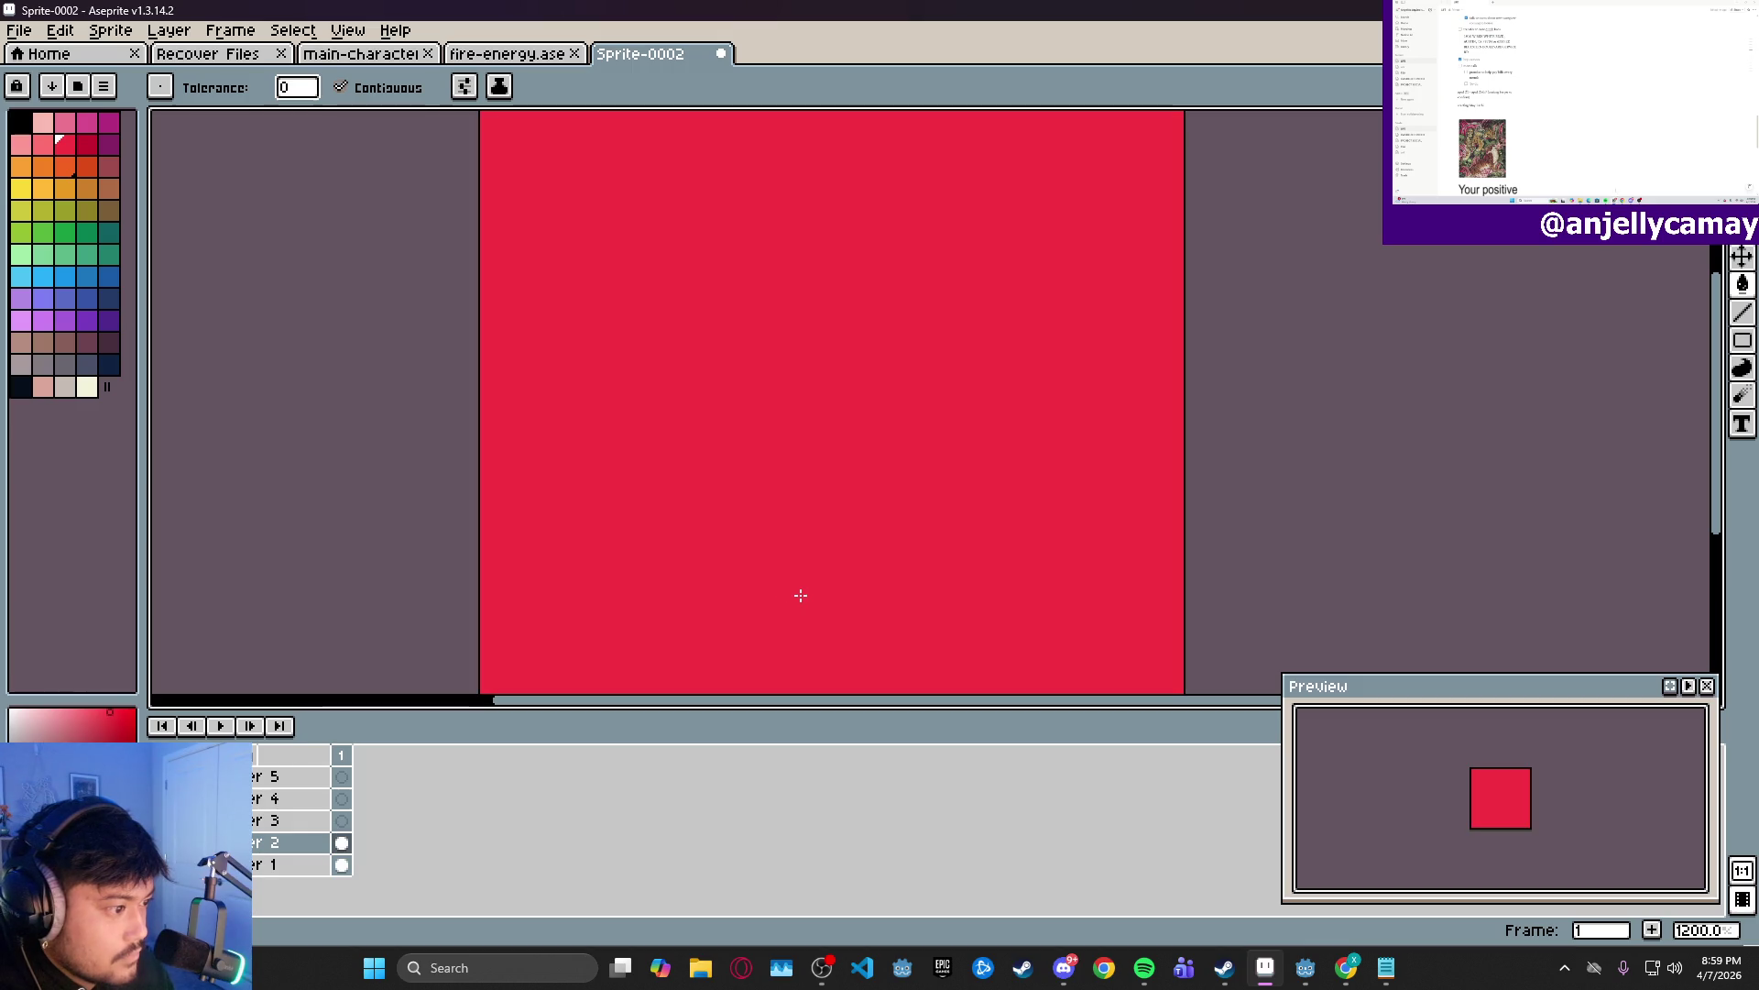
- Undo the whole-canvas fill and paint red interiors into the bottom, top-right and left orbs
key("ctrl+z")
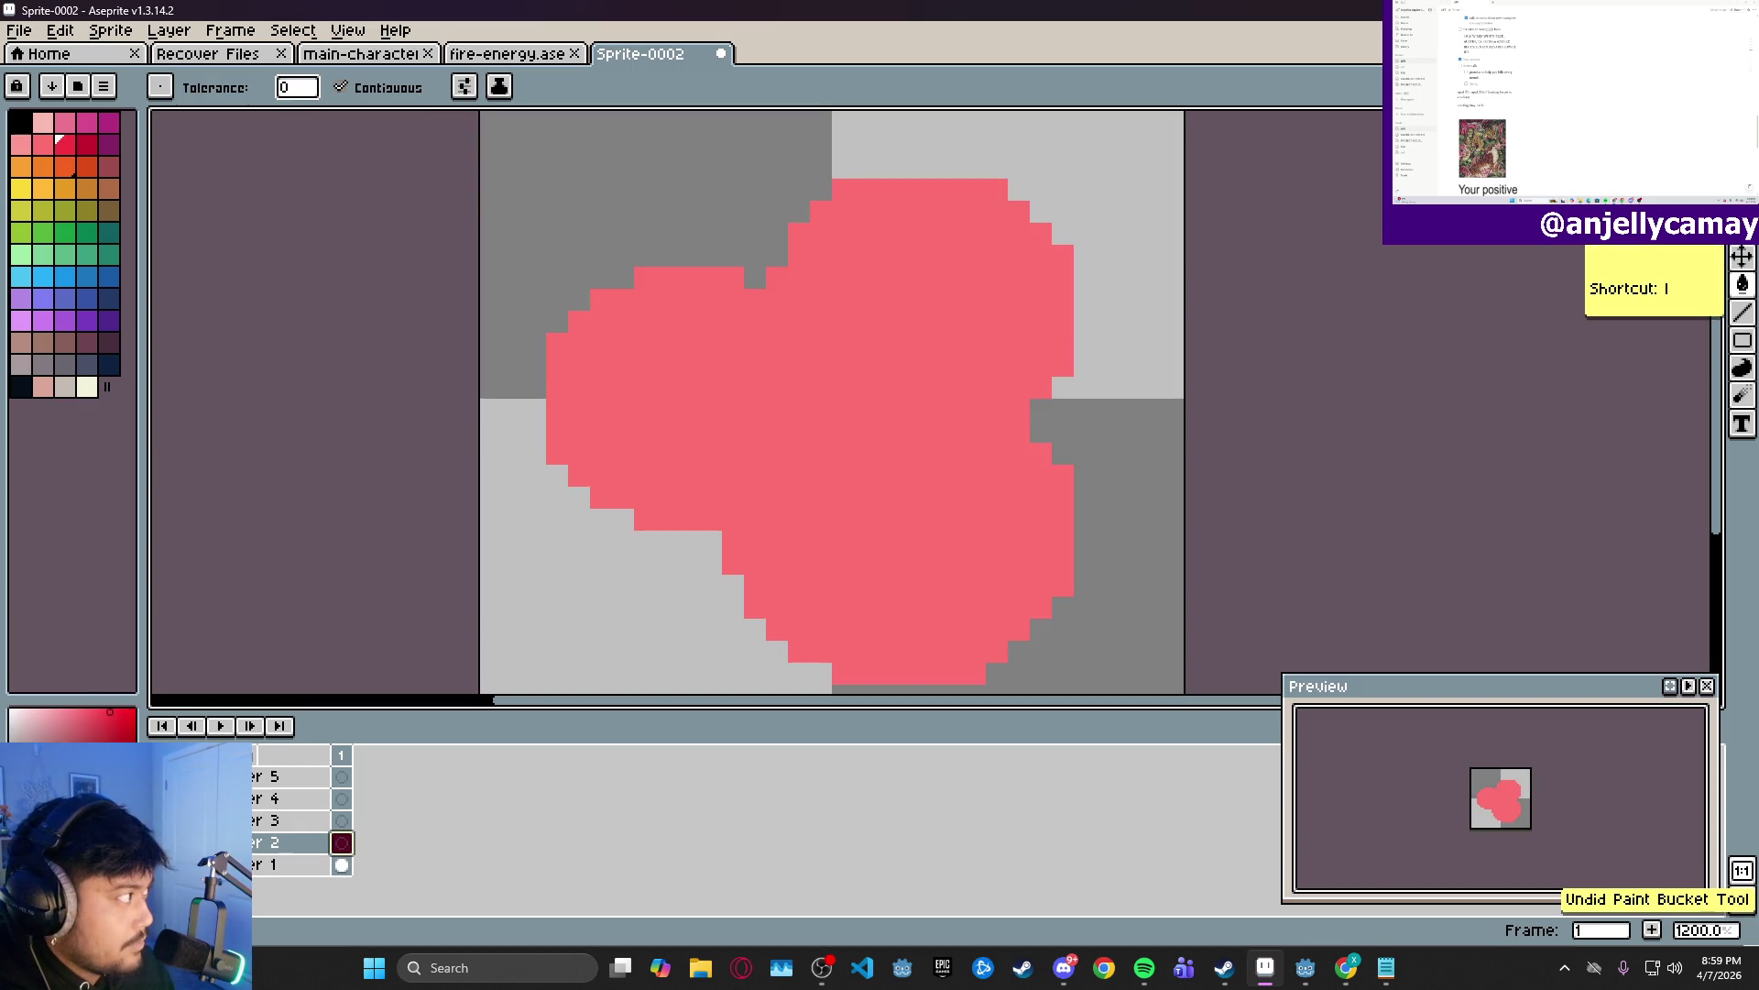
key("b")
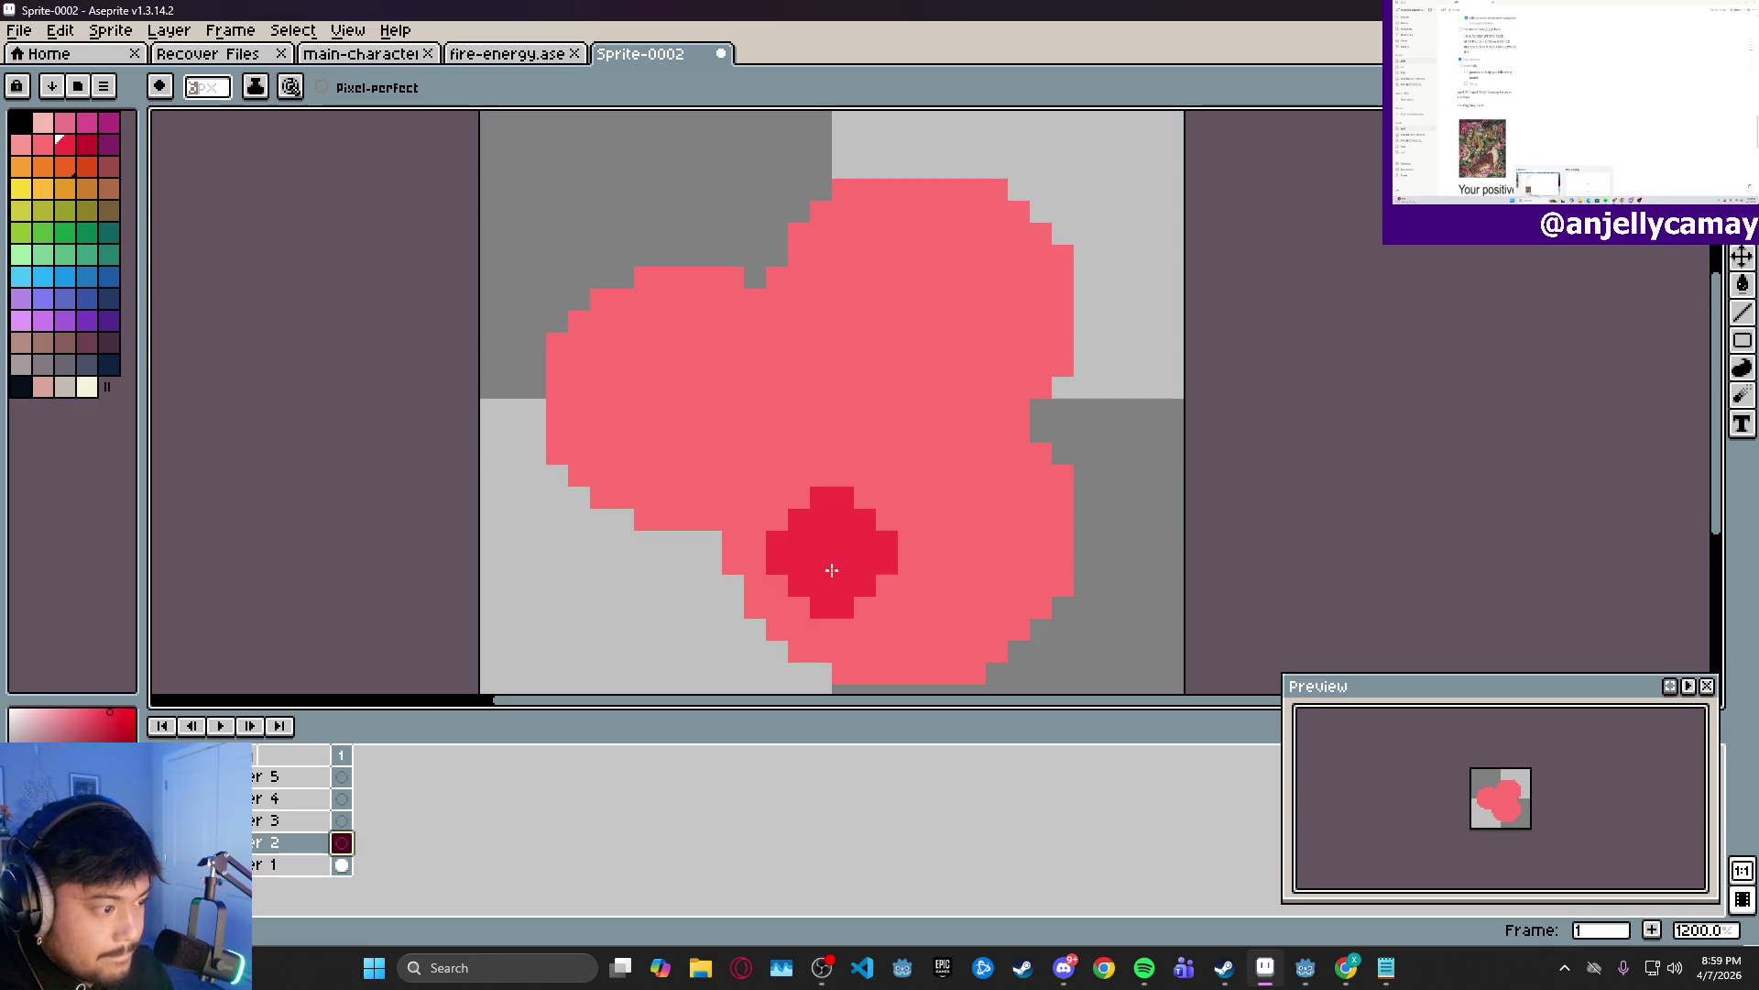
left_click_drag(833, 583, 956, 606)
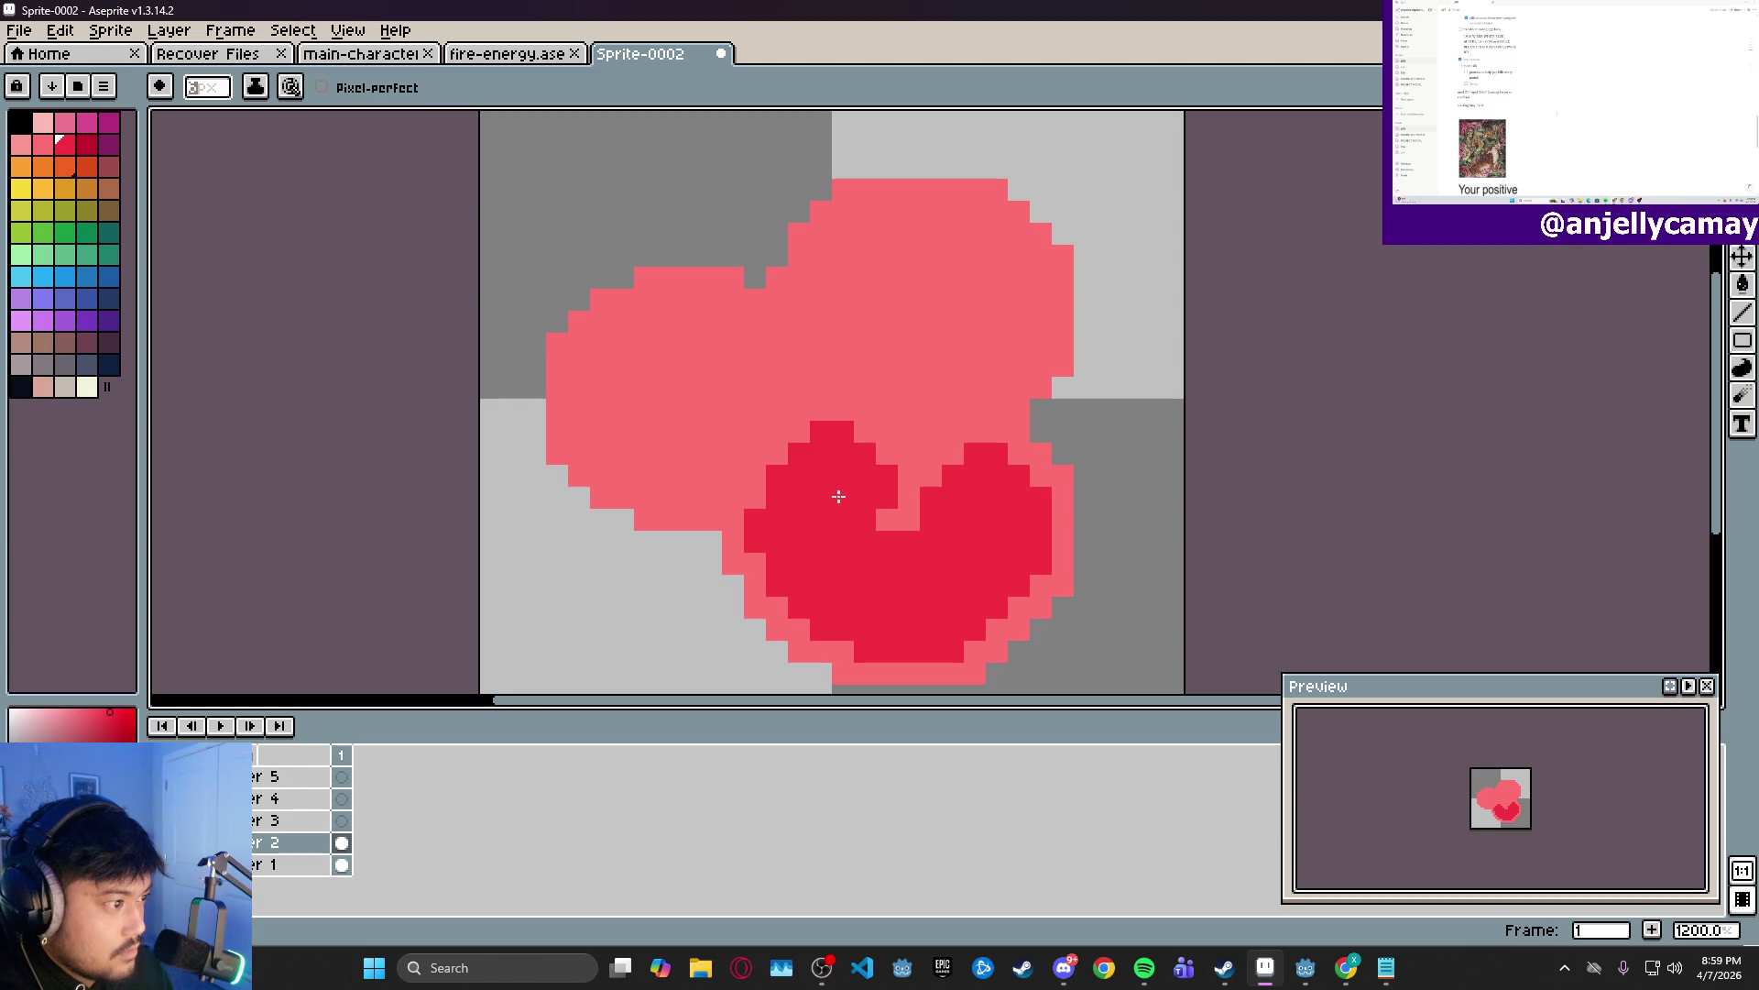
mouse_move(779, 487)
left_mouse_down()
mouse_move(851, 489)
mouse_move(859, 470)
mouse_move(903, 503)
mouse_move(904, 467)
mouse_move(943, 468)
left_mouse_up()
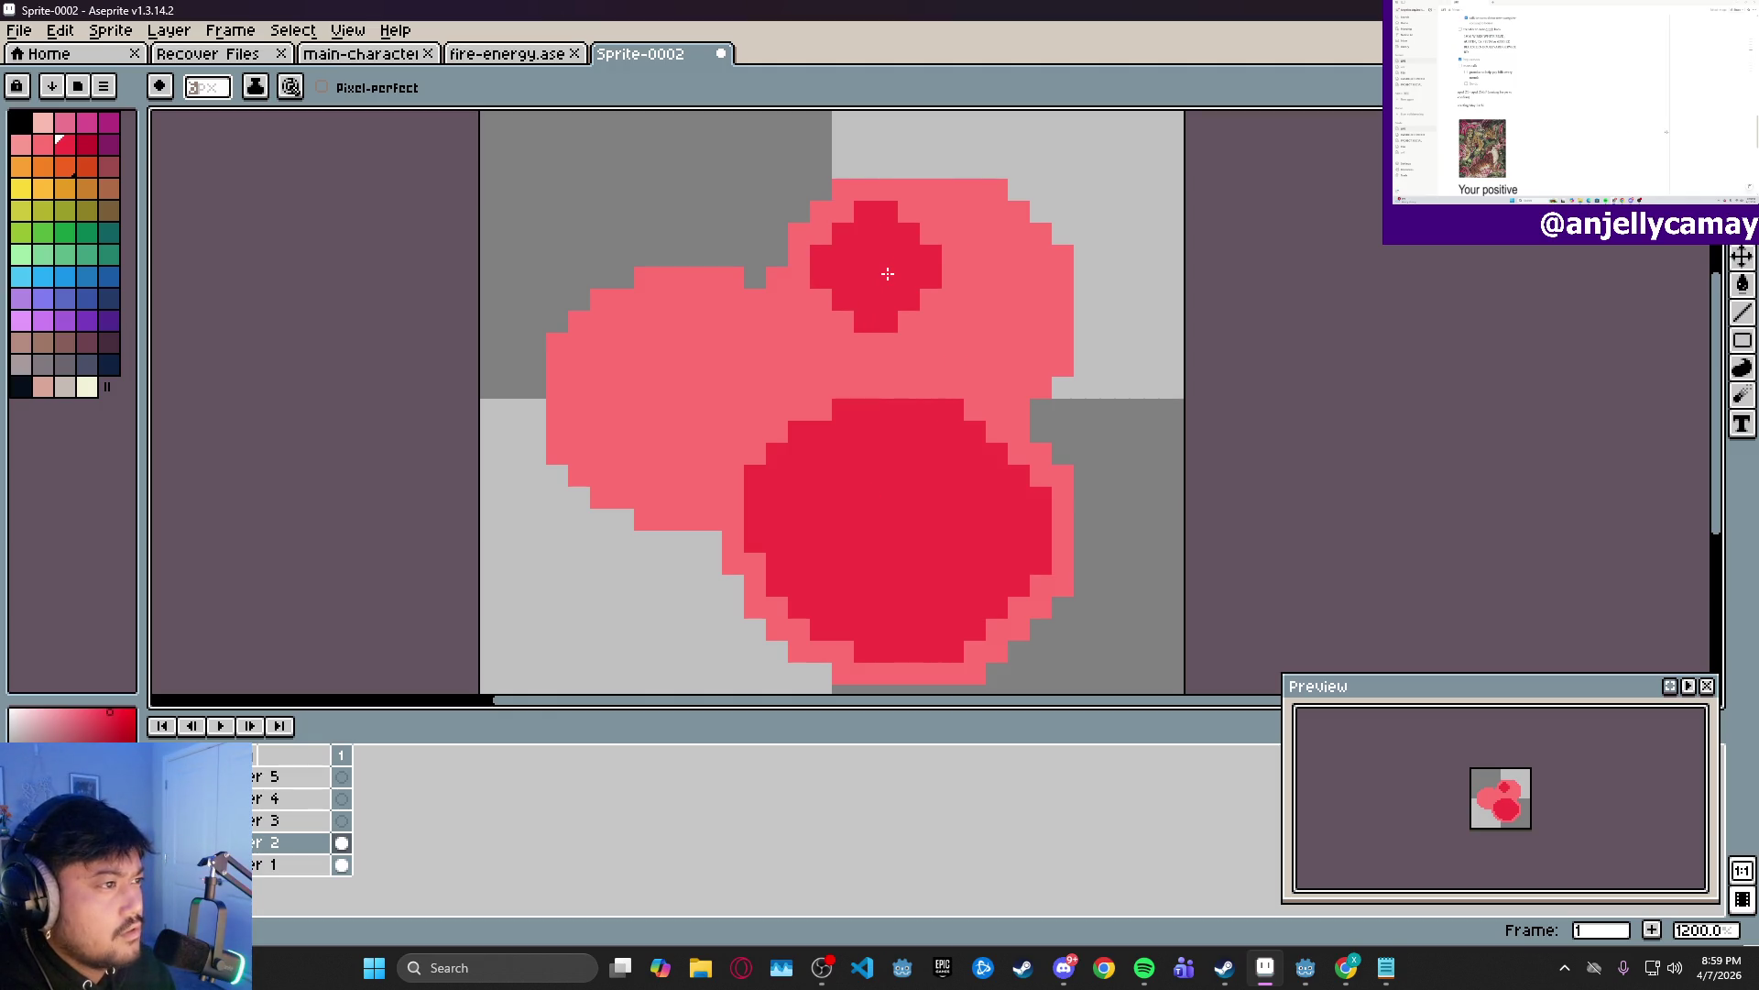
mouse_move(888, 273)
left_mouse_down()
mouse_move(970, 271)
mouse_move(991, 305)
left_mouse_up()
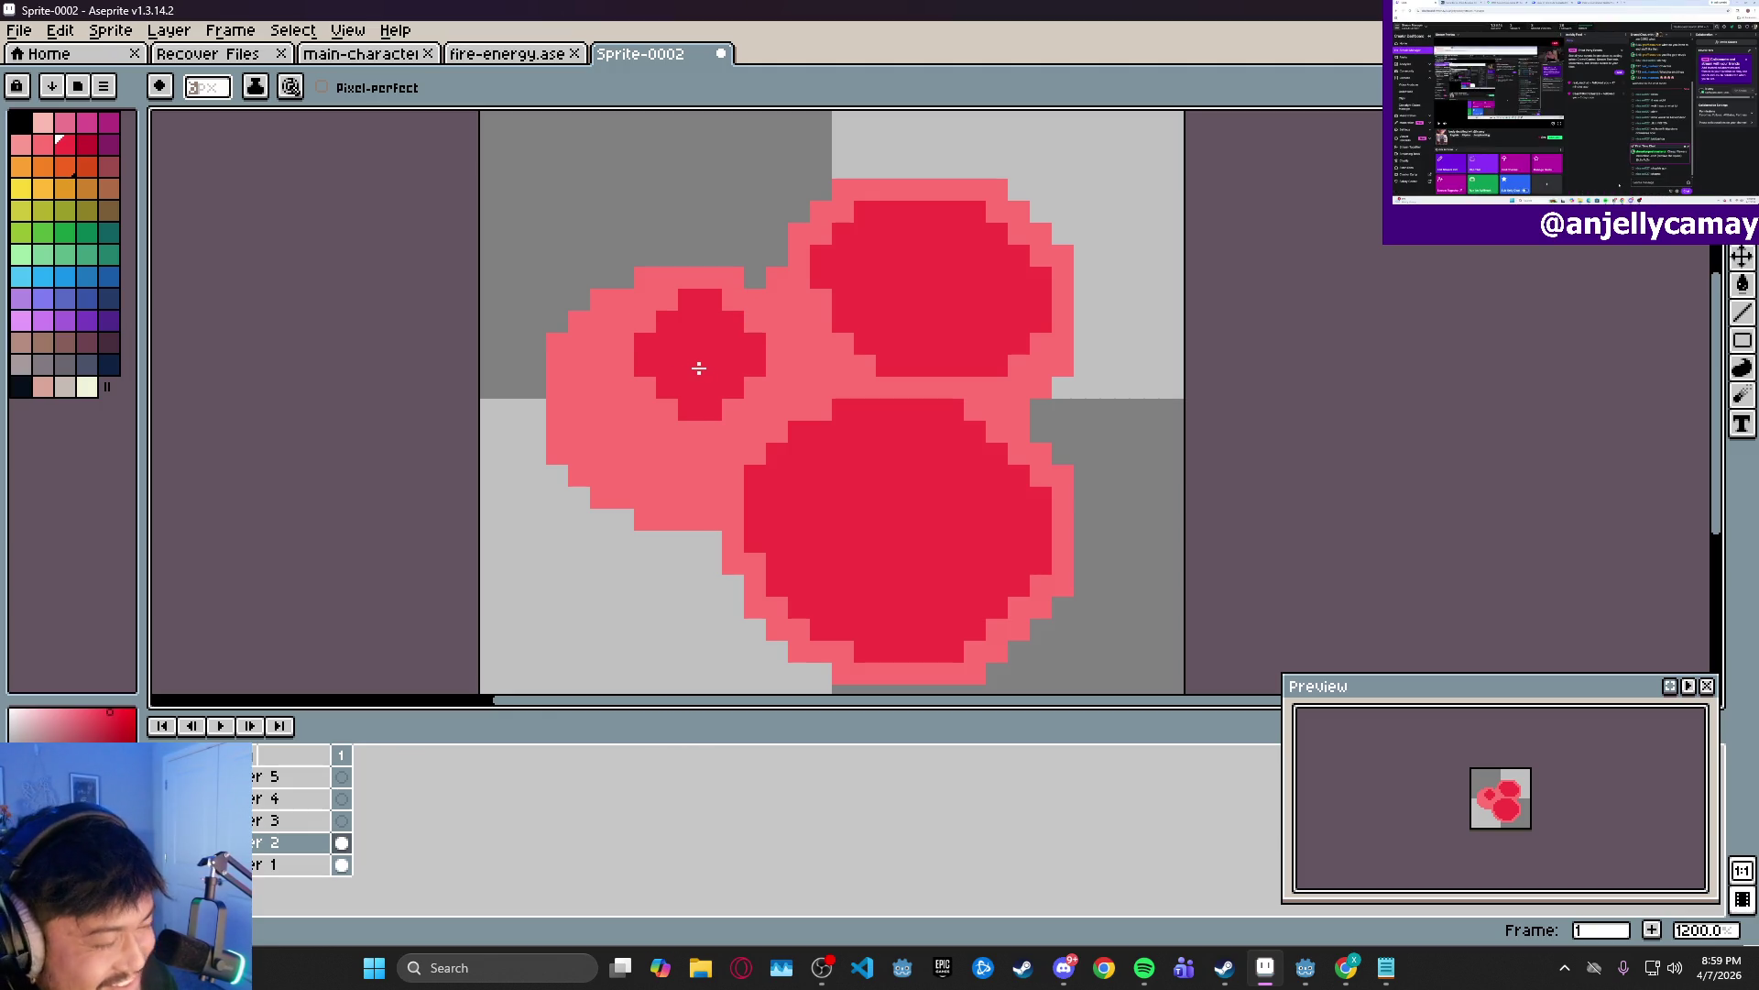
mouse_move(701, 363)
left_mouse_down()
mouse_move(652, 381)
mouse_move(640, 426)
mouse_move(702, 446)
left_mouse_up()
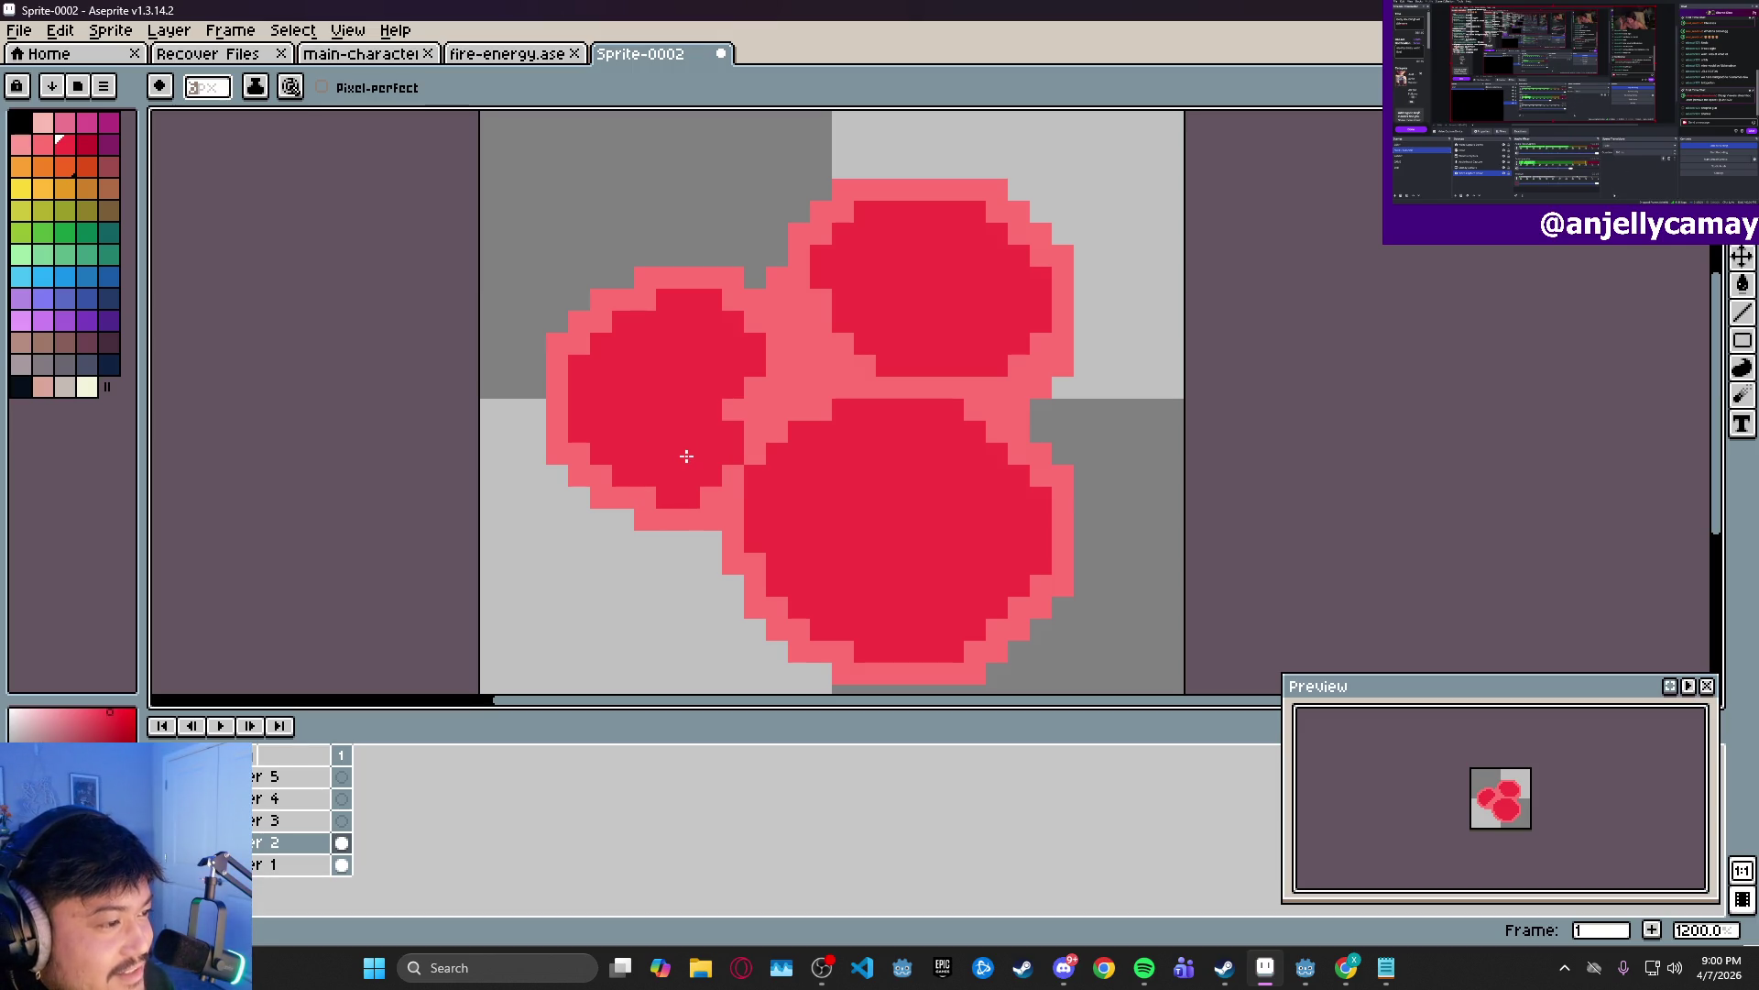
left_click_drag(690, 456, 752, 384)
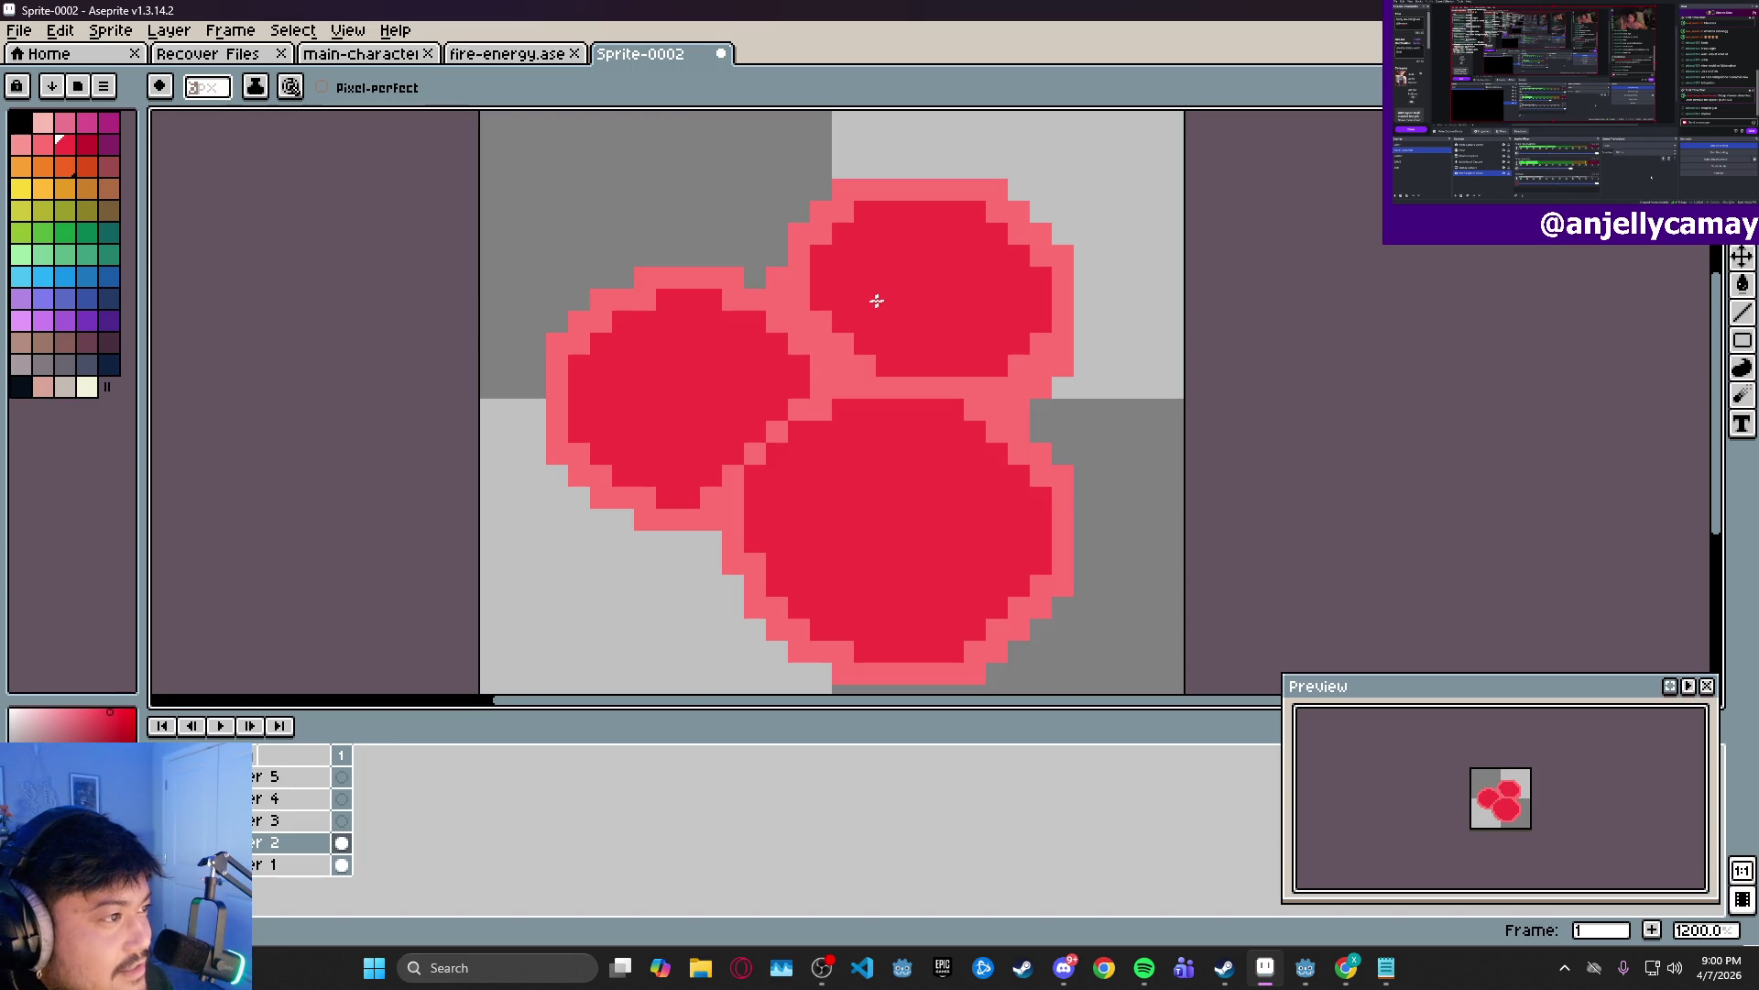
left_click_drag(871, 302, 868, 314)
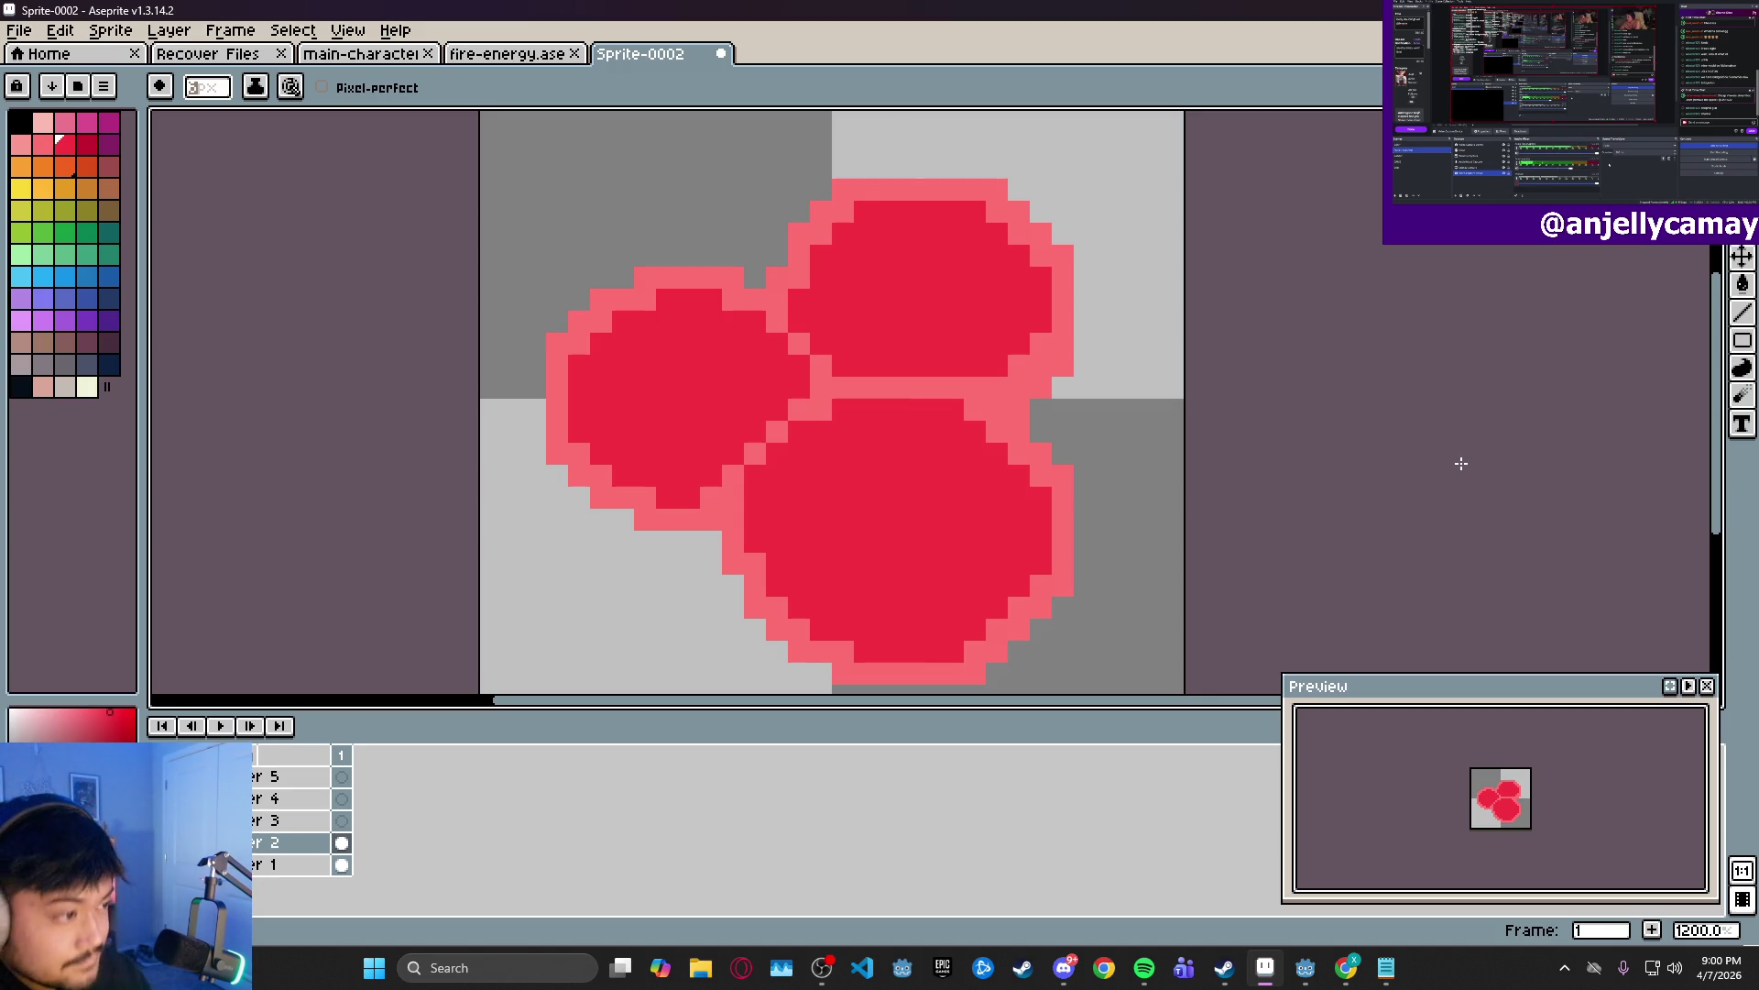
mouse_move(903, 499)
left_mouse_down()
mouse_move(835, 476)
mouse_move(836, 433)
left_mouse_up()
- Undo the seam strokes and pencil individual seam pixels on the top-right orb's lower outline red
key("ctrl+z")
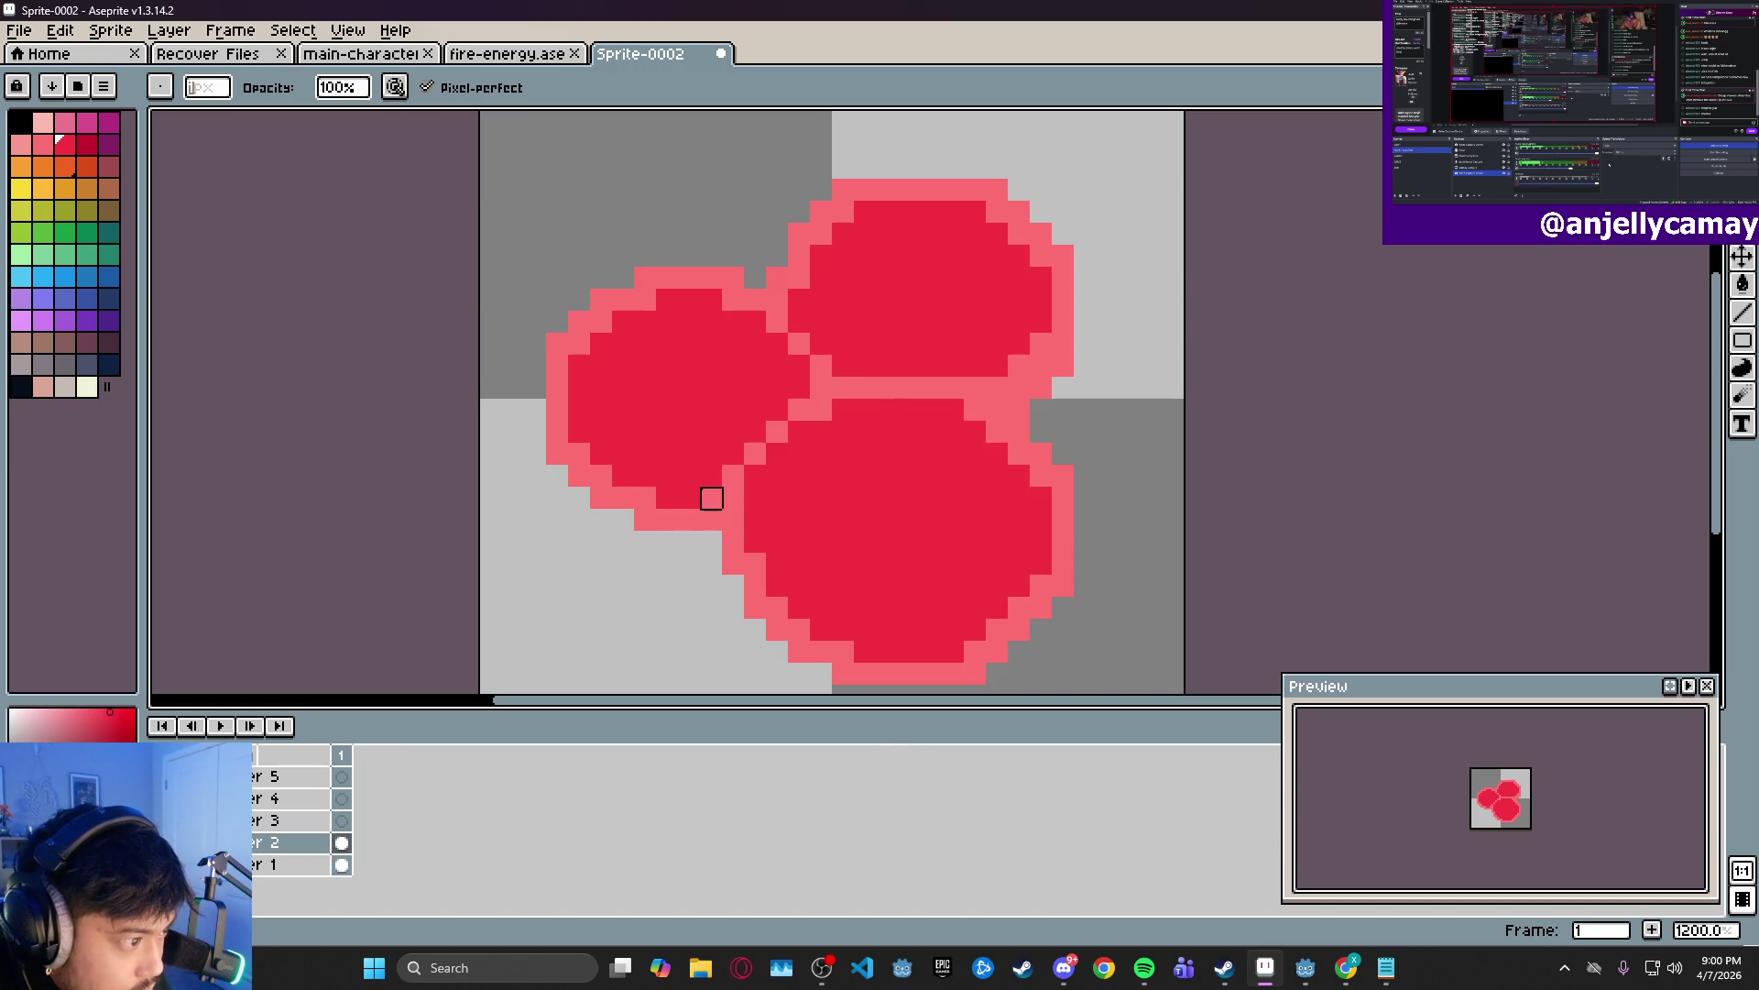
left_click_drag(711, 514, 702, 493)
key("ctrl+z")
key("ctrl+z")
scroll(207, 87, "down", 2)
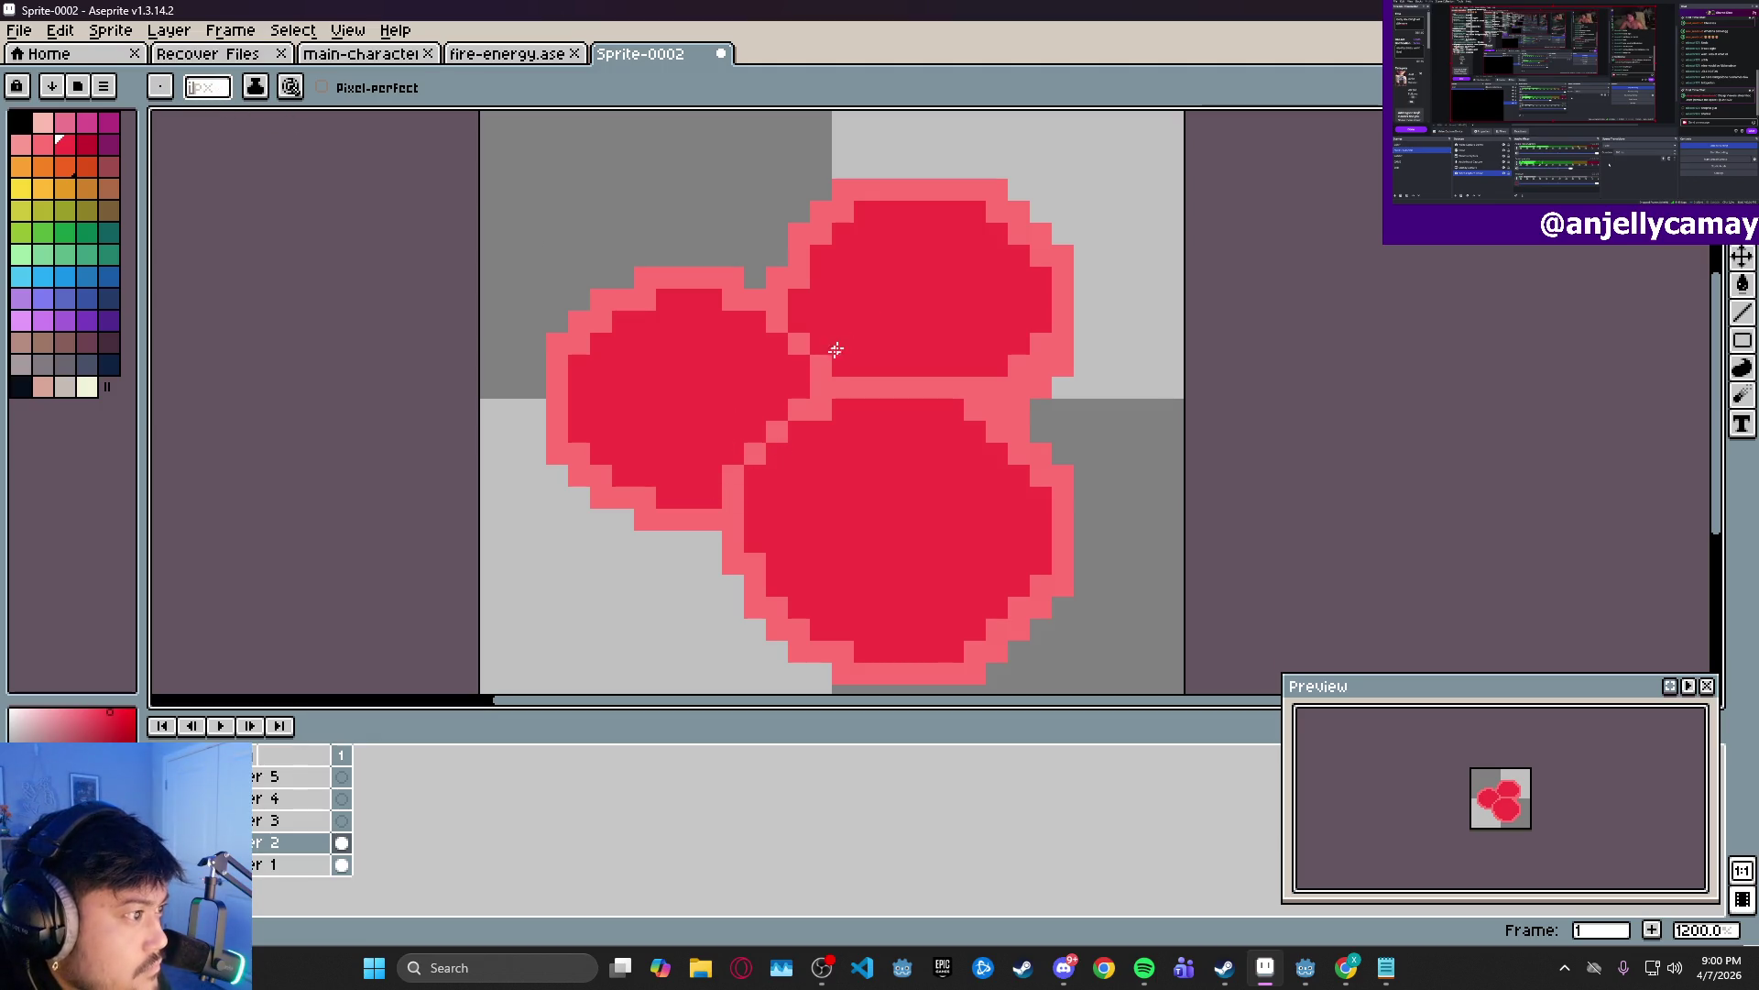
left_click(997, 387)
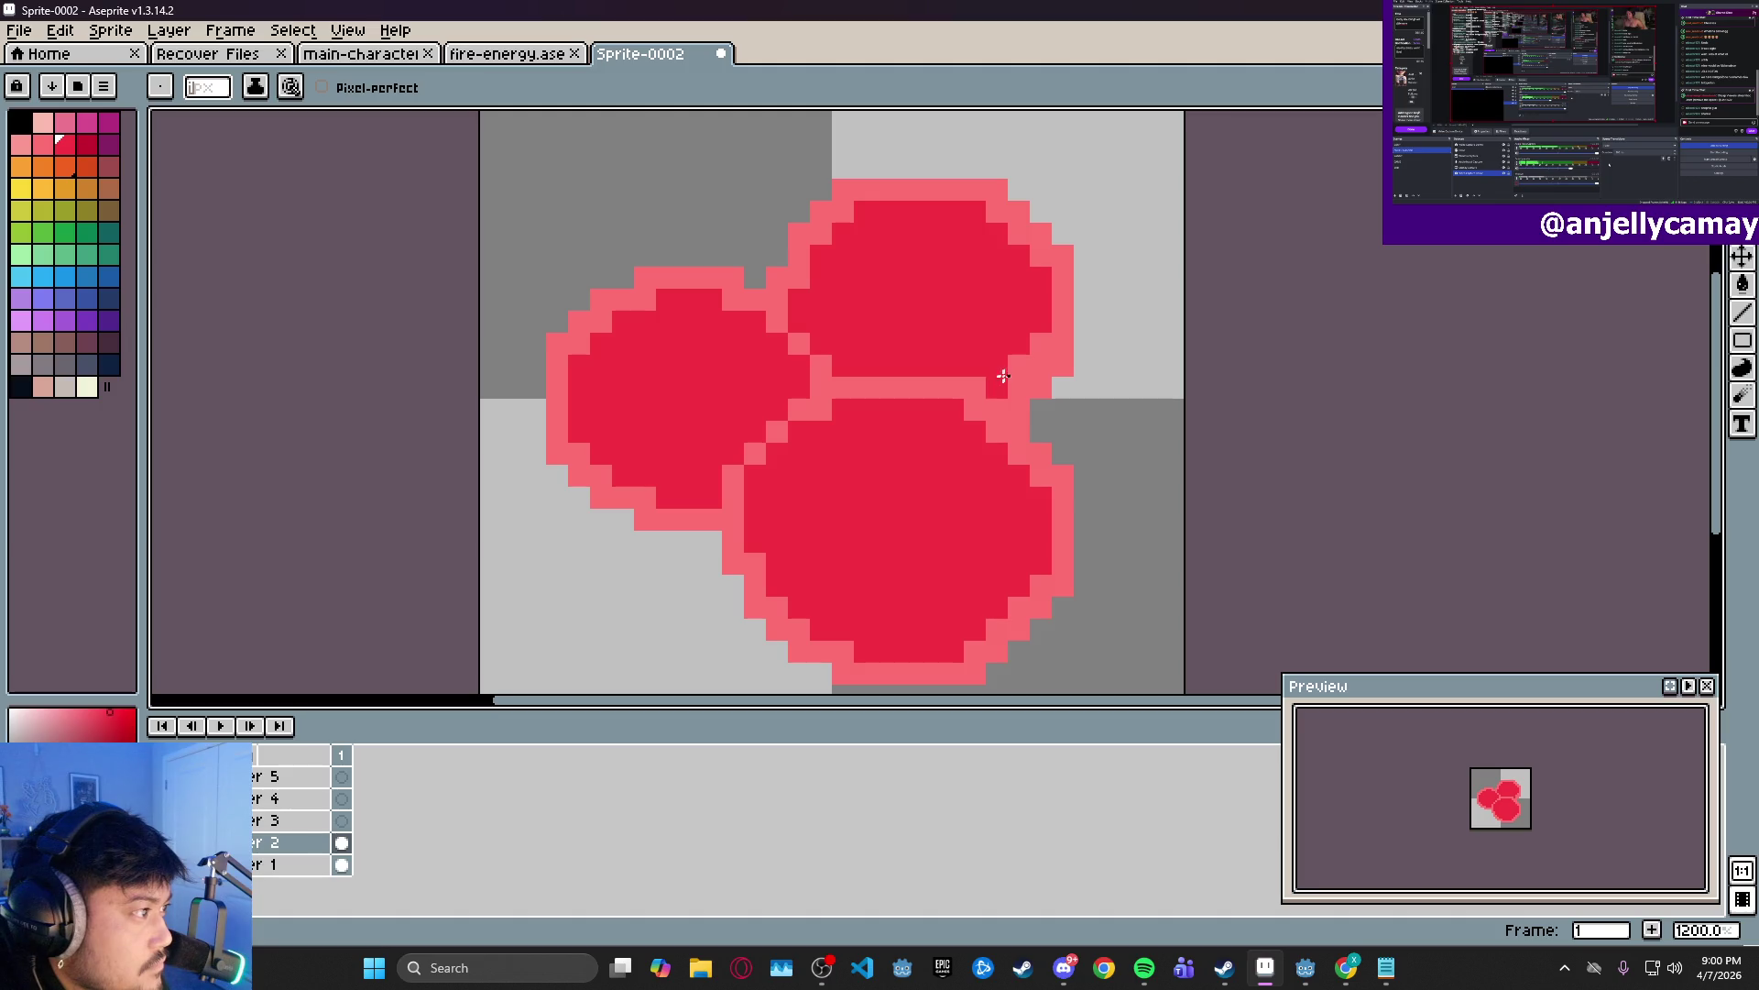
left_click(1019, 367)
left_click(1042, 343)
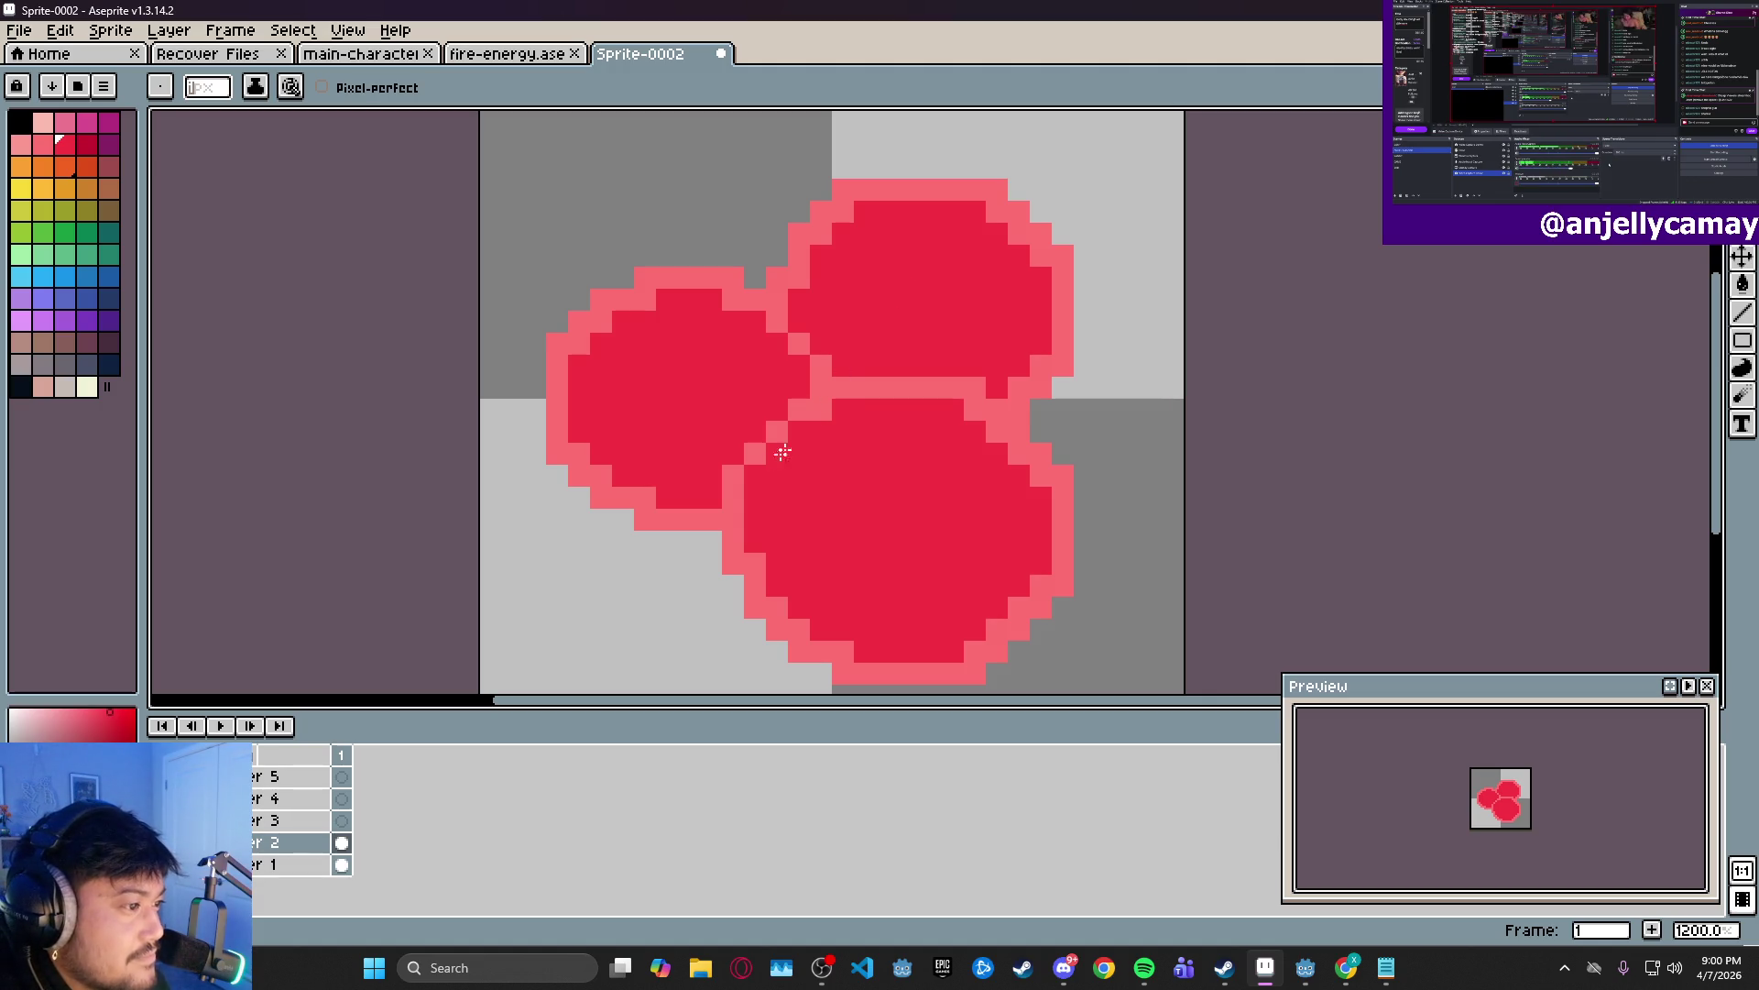
key("b")
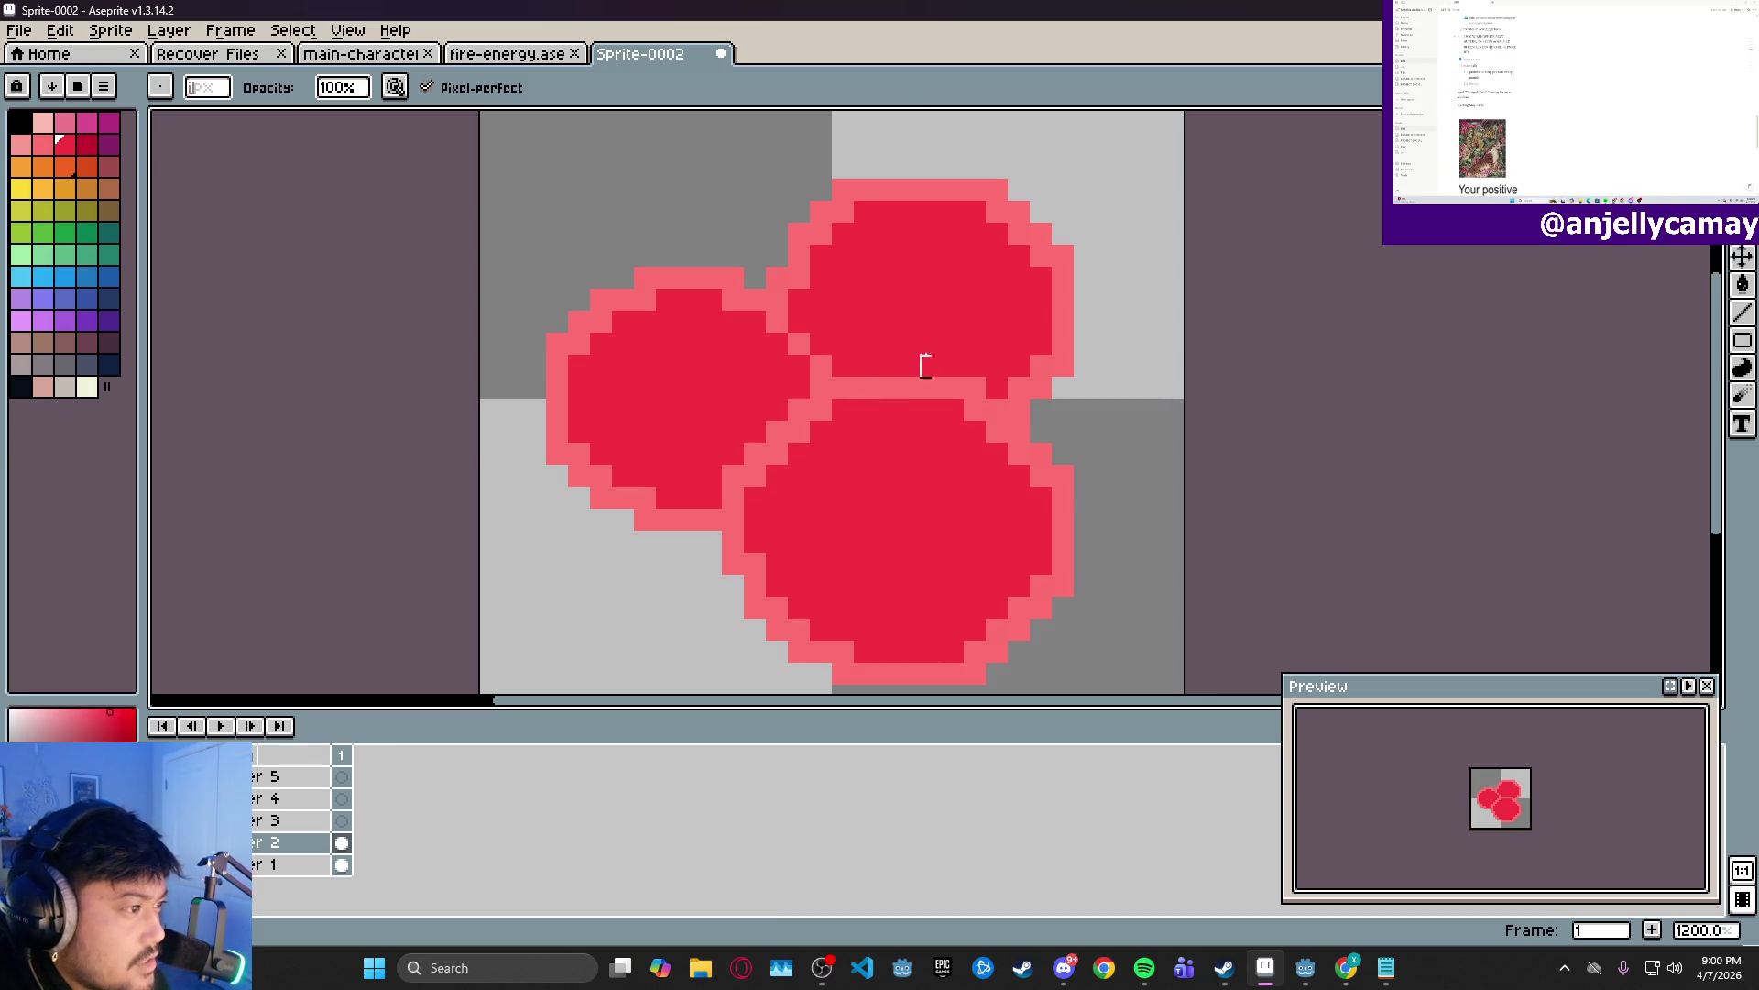
- Erase stray outline pixels along the seam between the orbs
key("e")
left_click(975, 387)
left_click_drag(997, 388, 1019, 388)
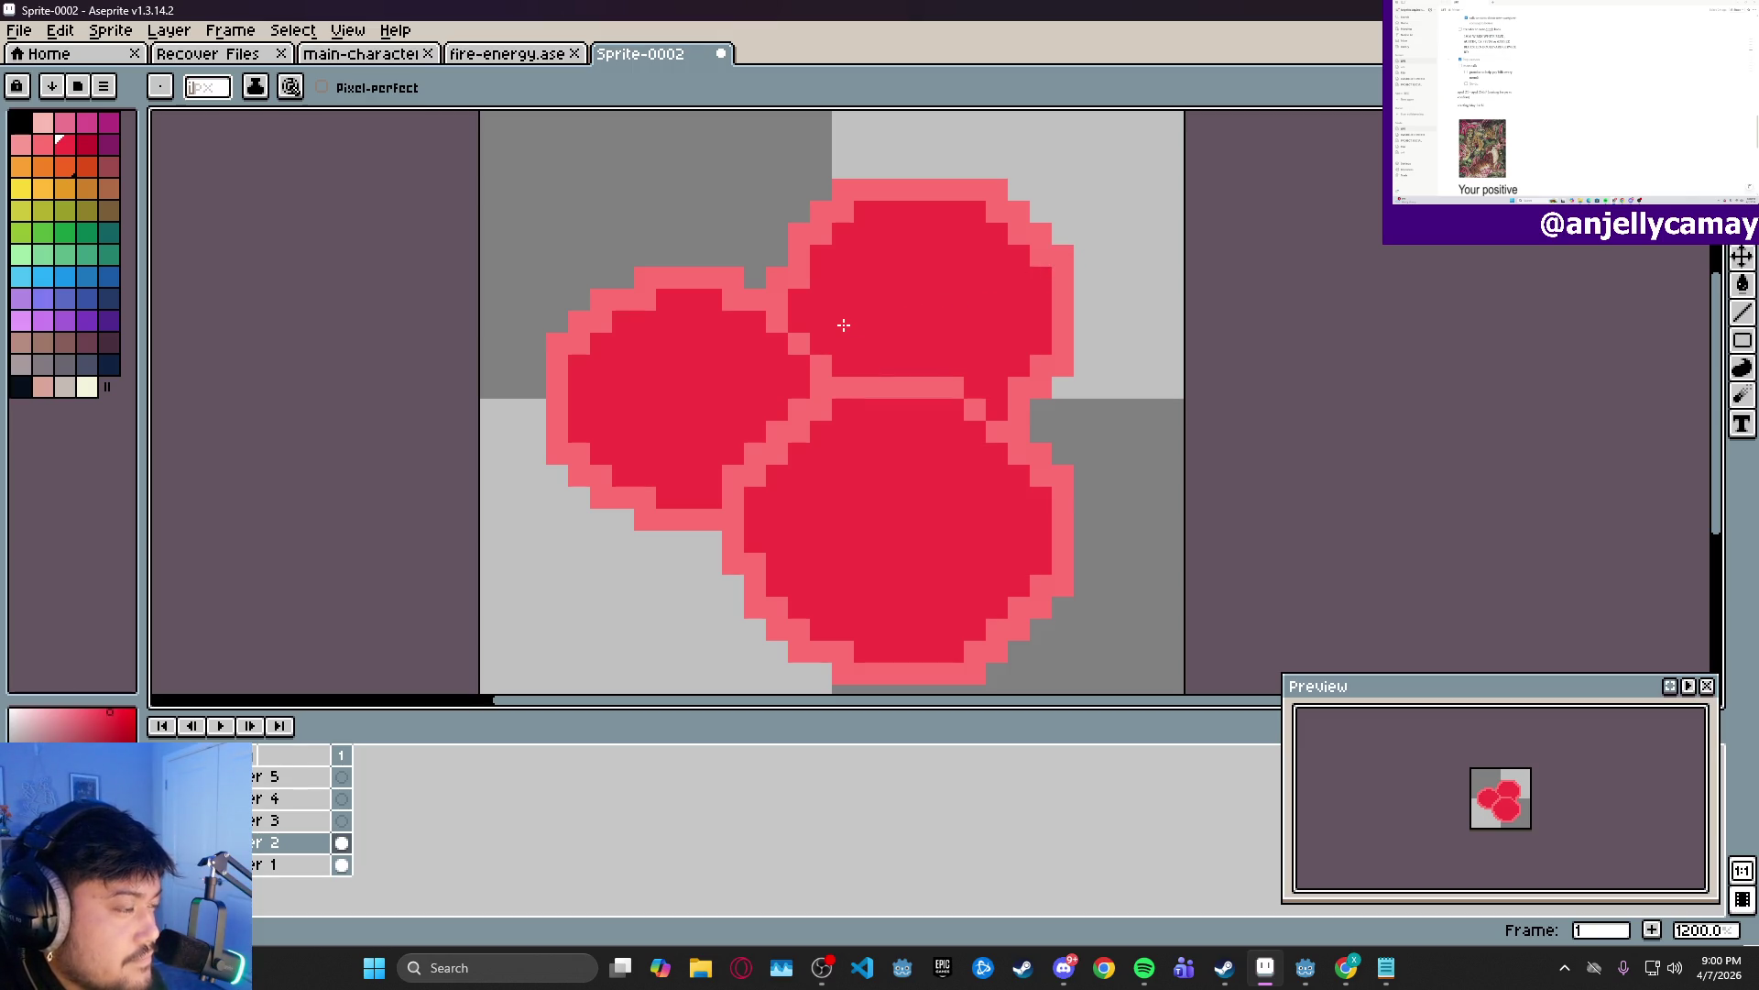
key("b")
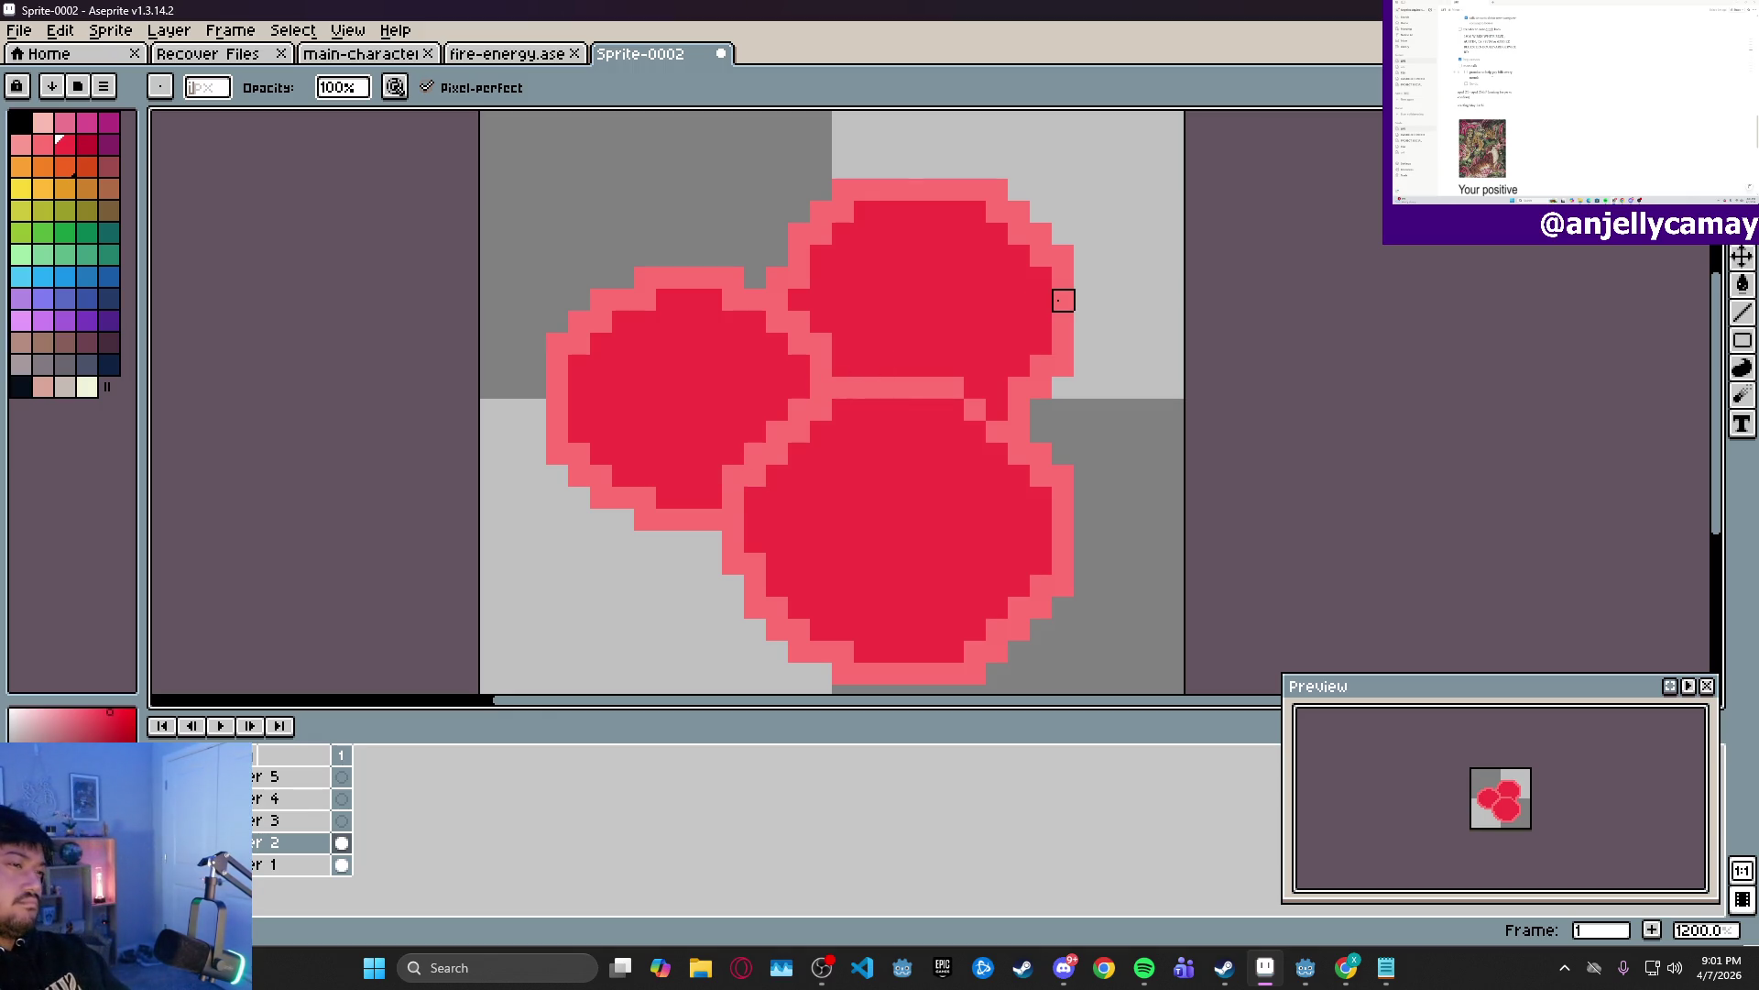
scroll(1063, 300, "down", 9)
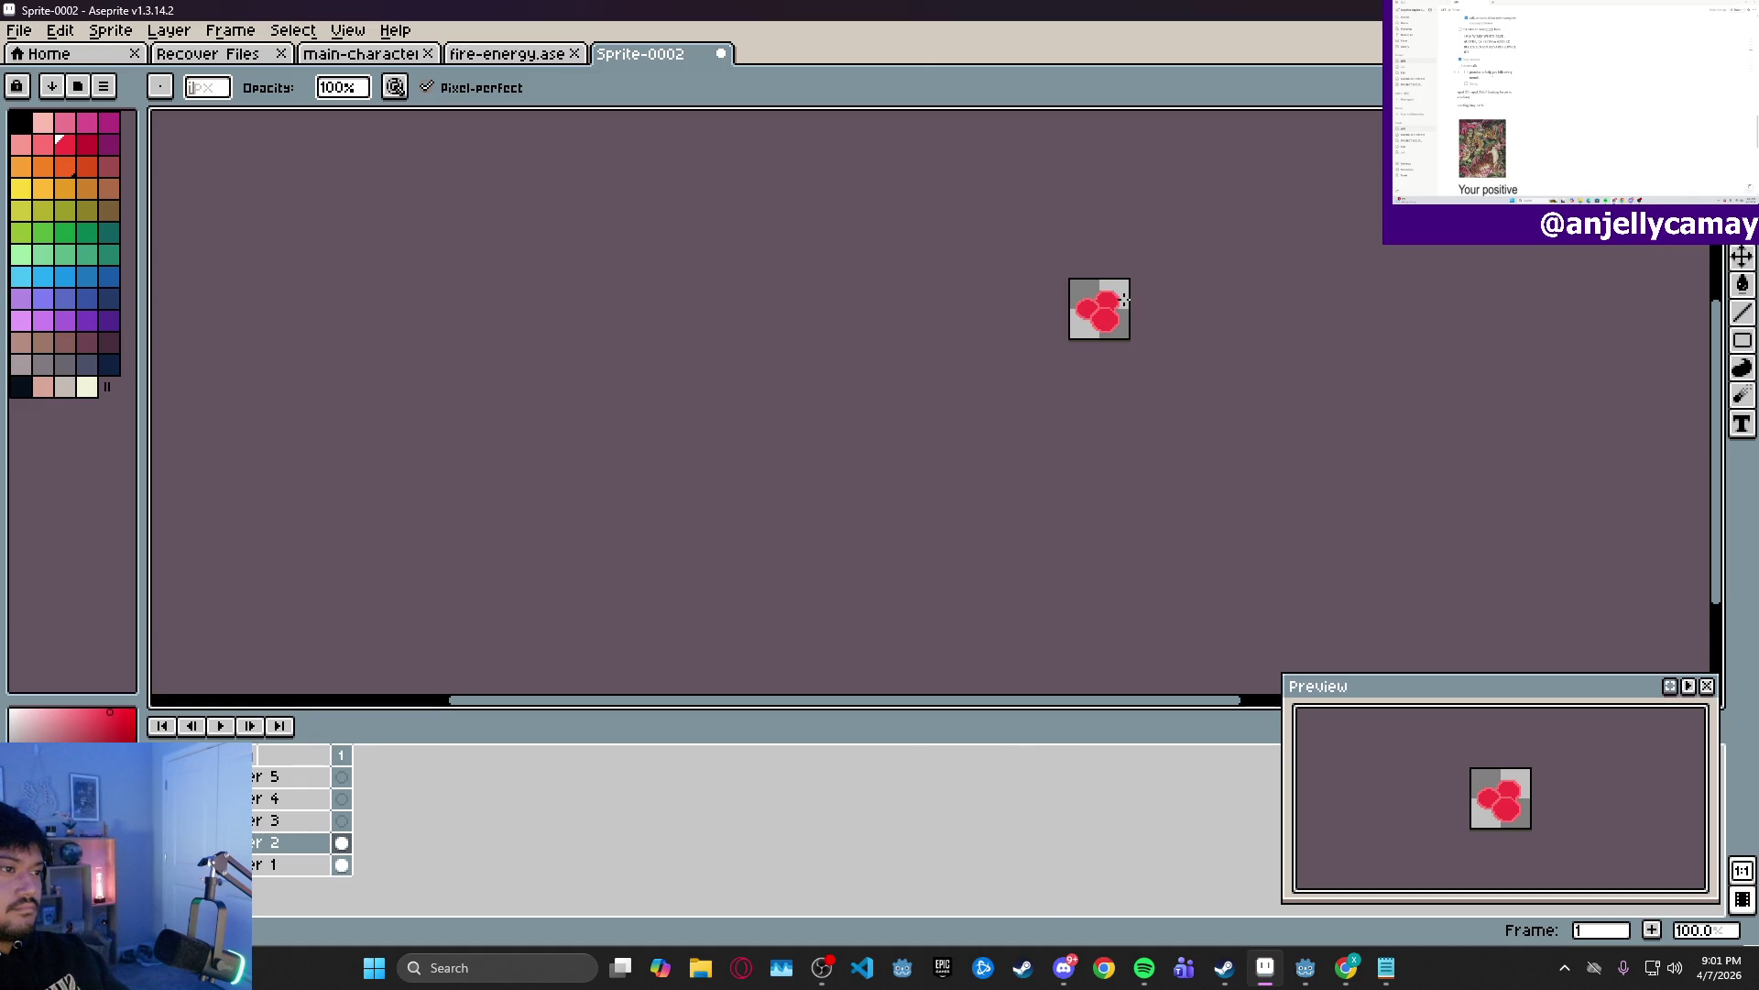
scroll(1139, 299, "up", 6)
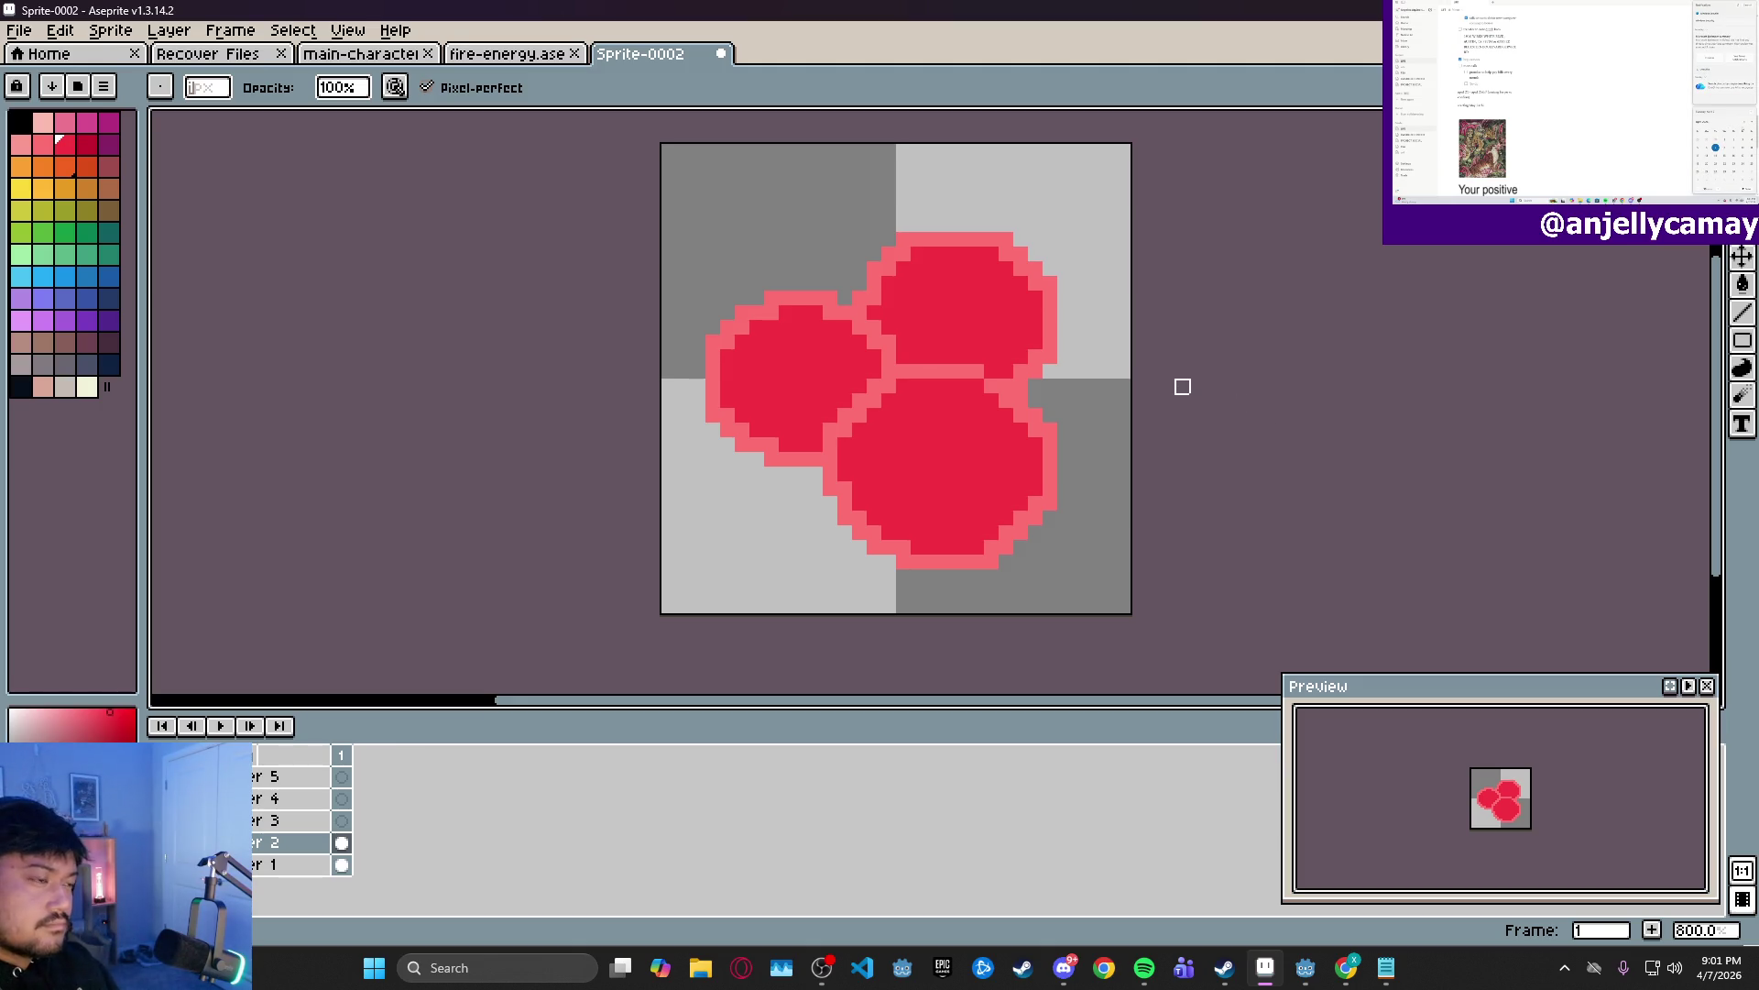
key("ctrl")
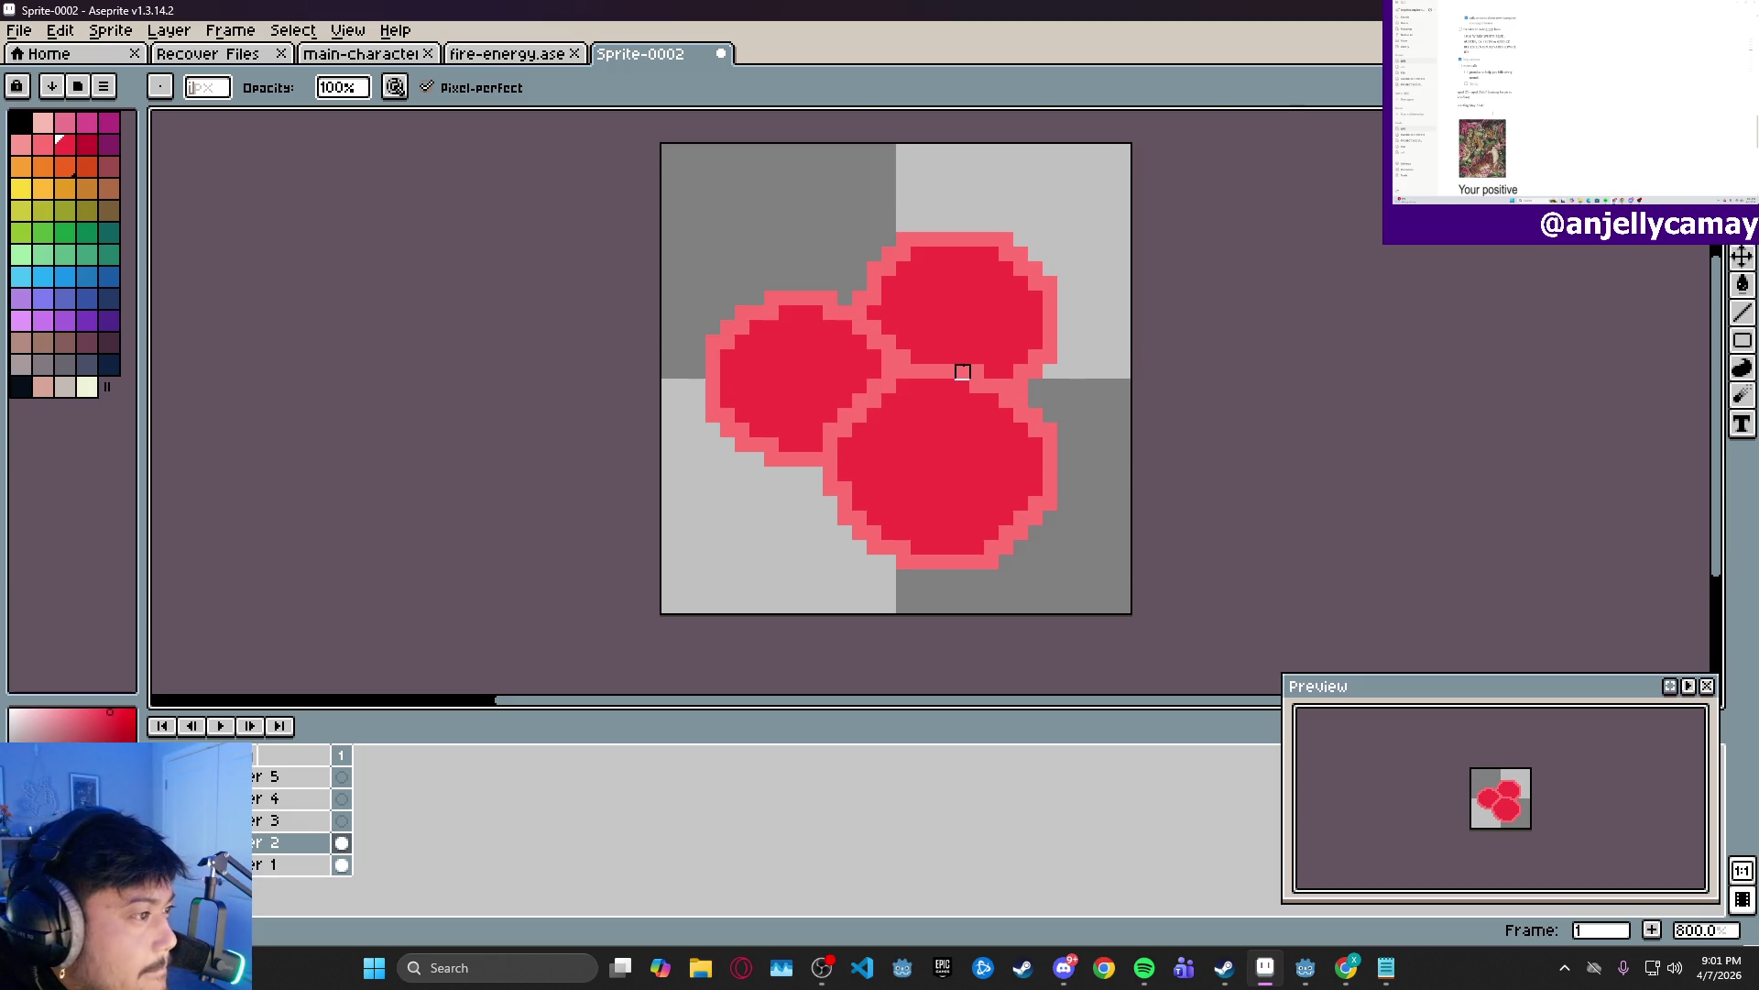
scroll(962, 371, "up", 2)
scroll(1099, 396, "down", 1)
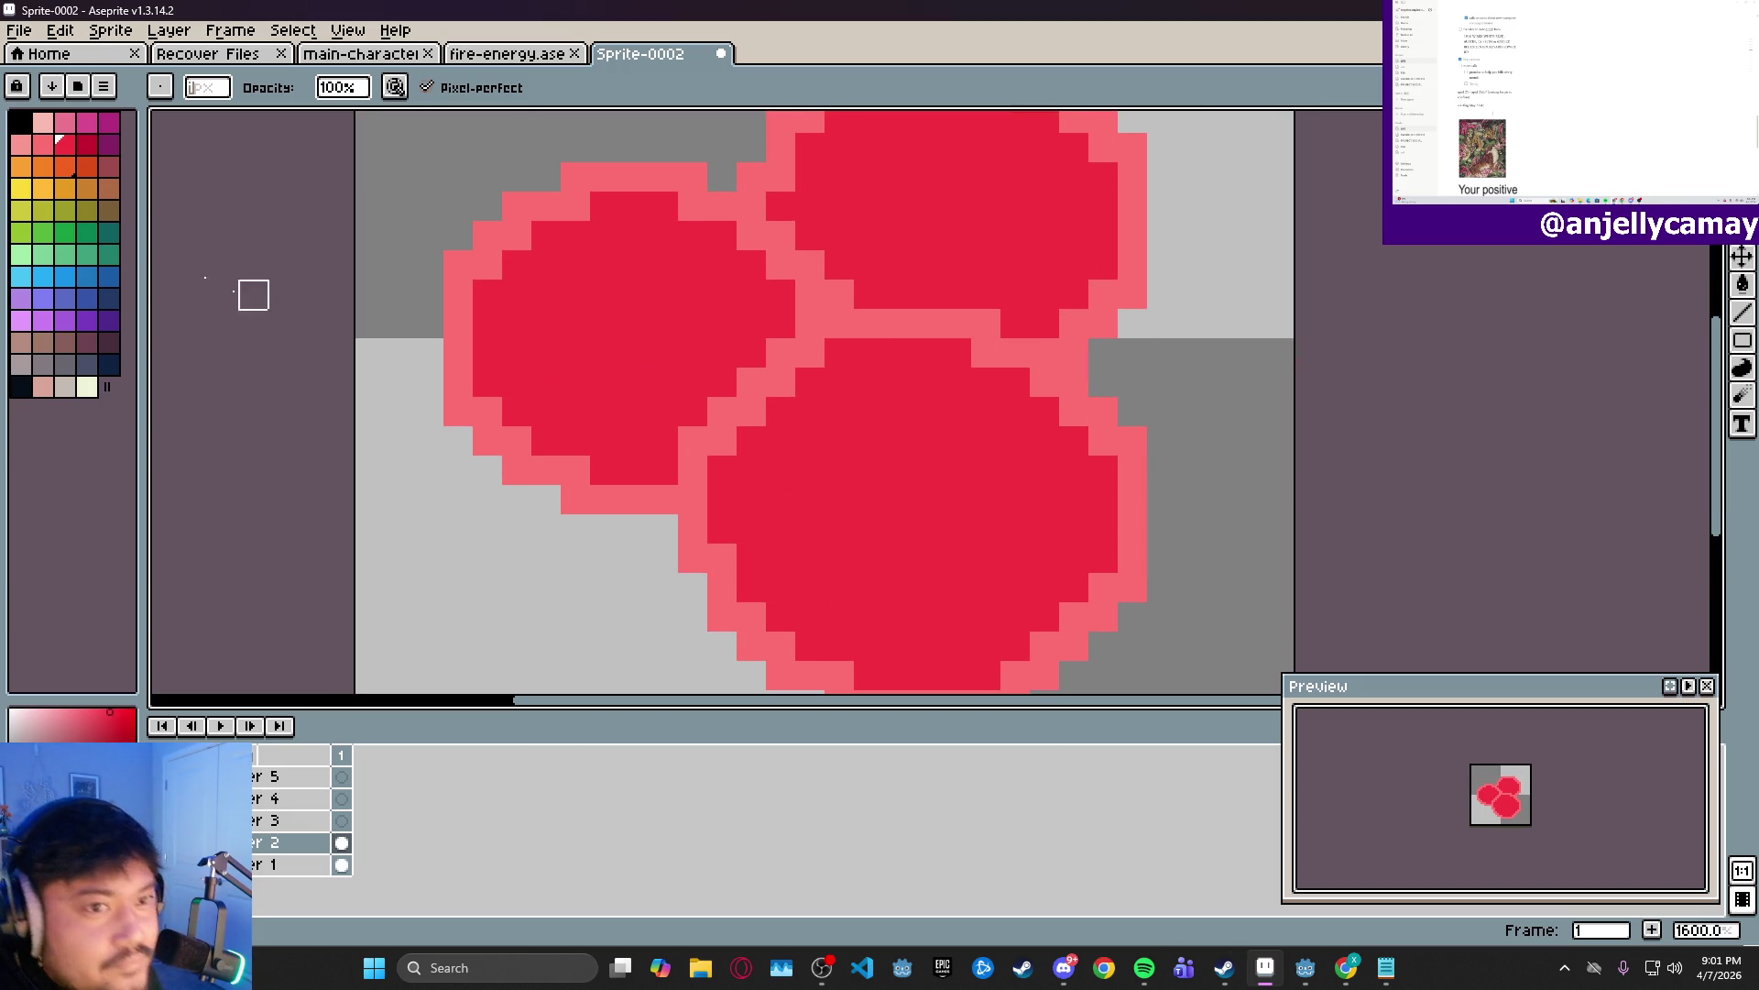
left_click(41, 146)
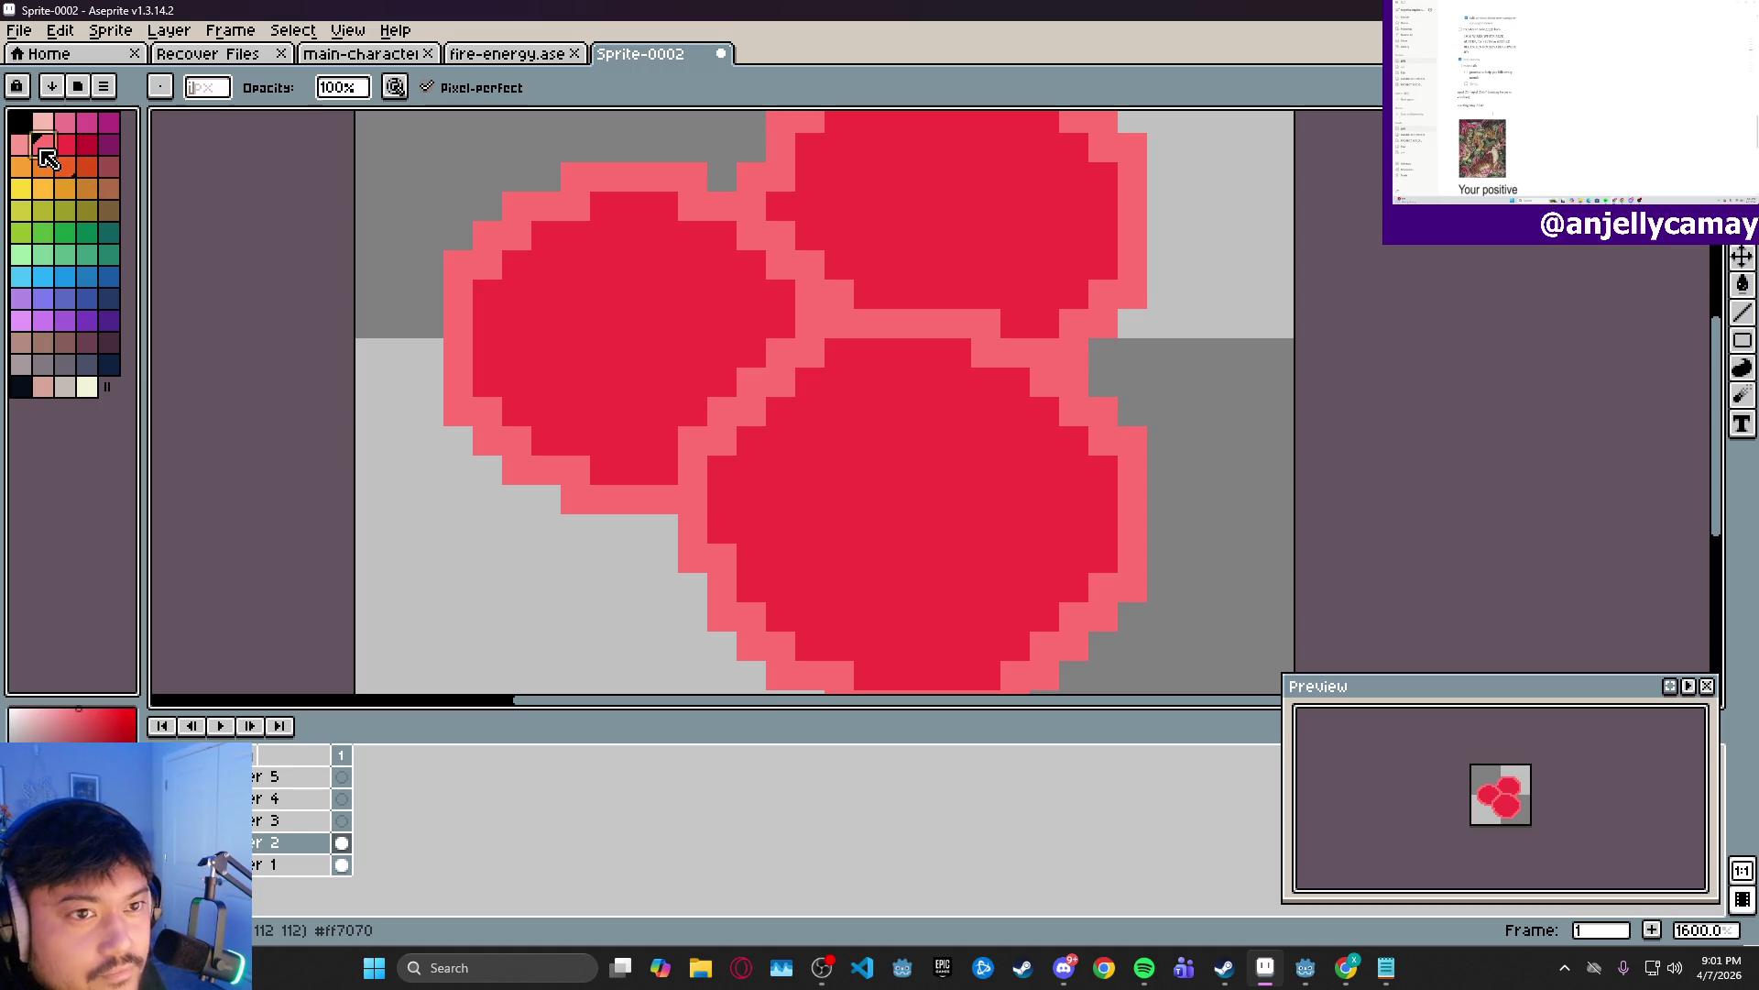
- On Layer 3, choose the light pink swatch and paint highlight pixels on the orbs
left_click(343, 821)
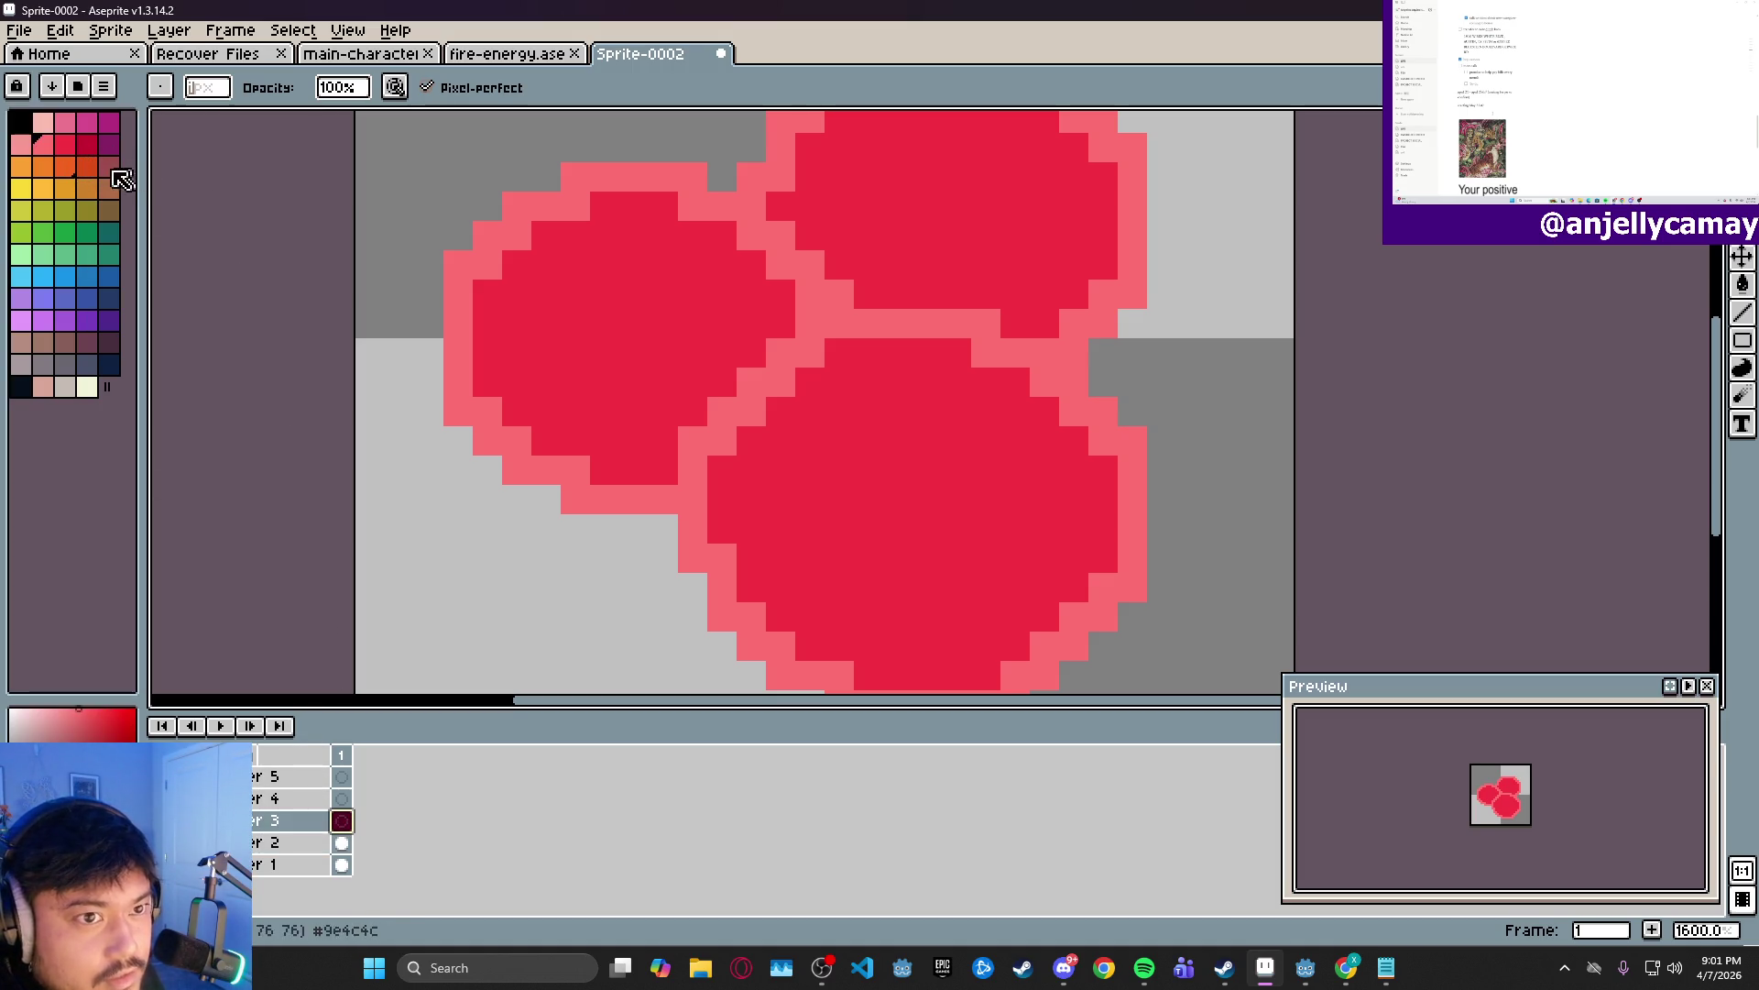
left_click(87, 144)
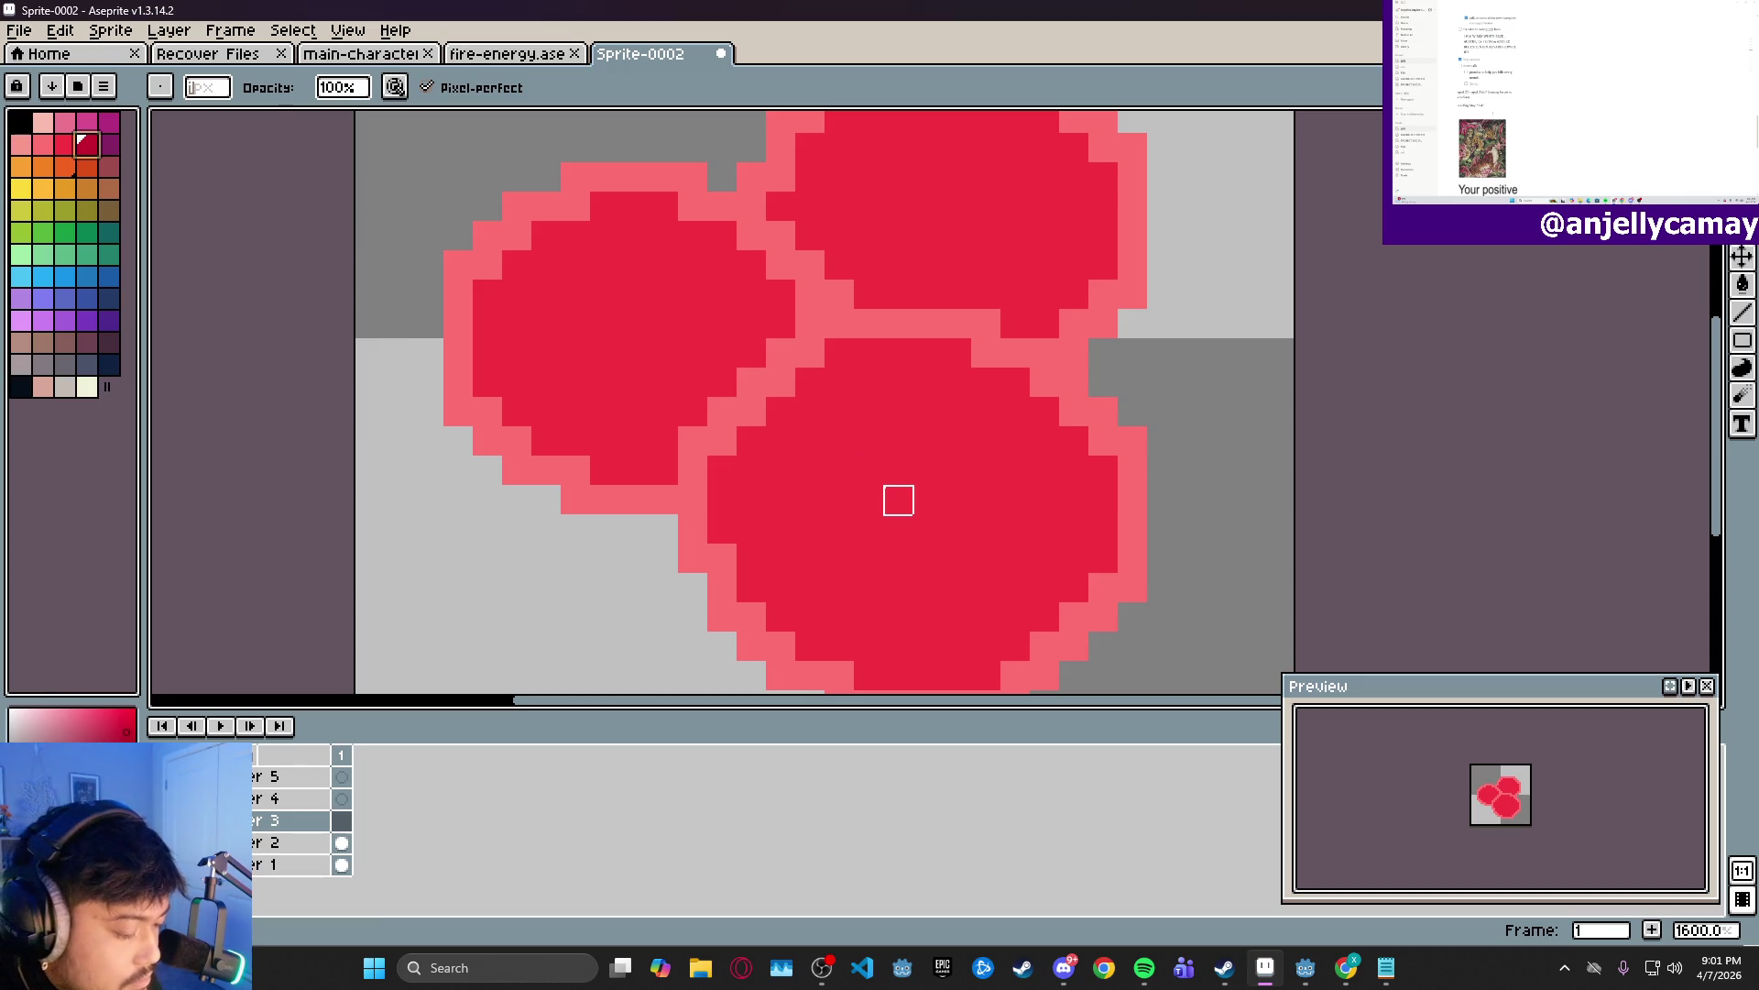
left_click(889, 493)
key("ctrl+z")
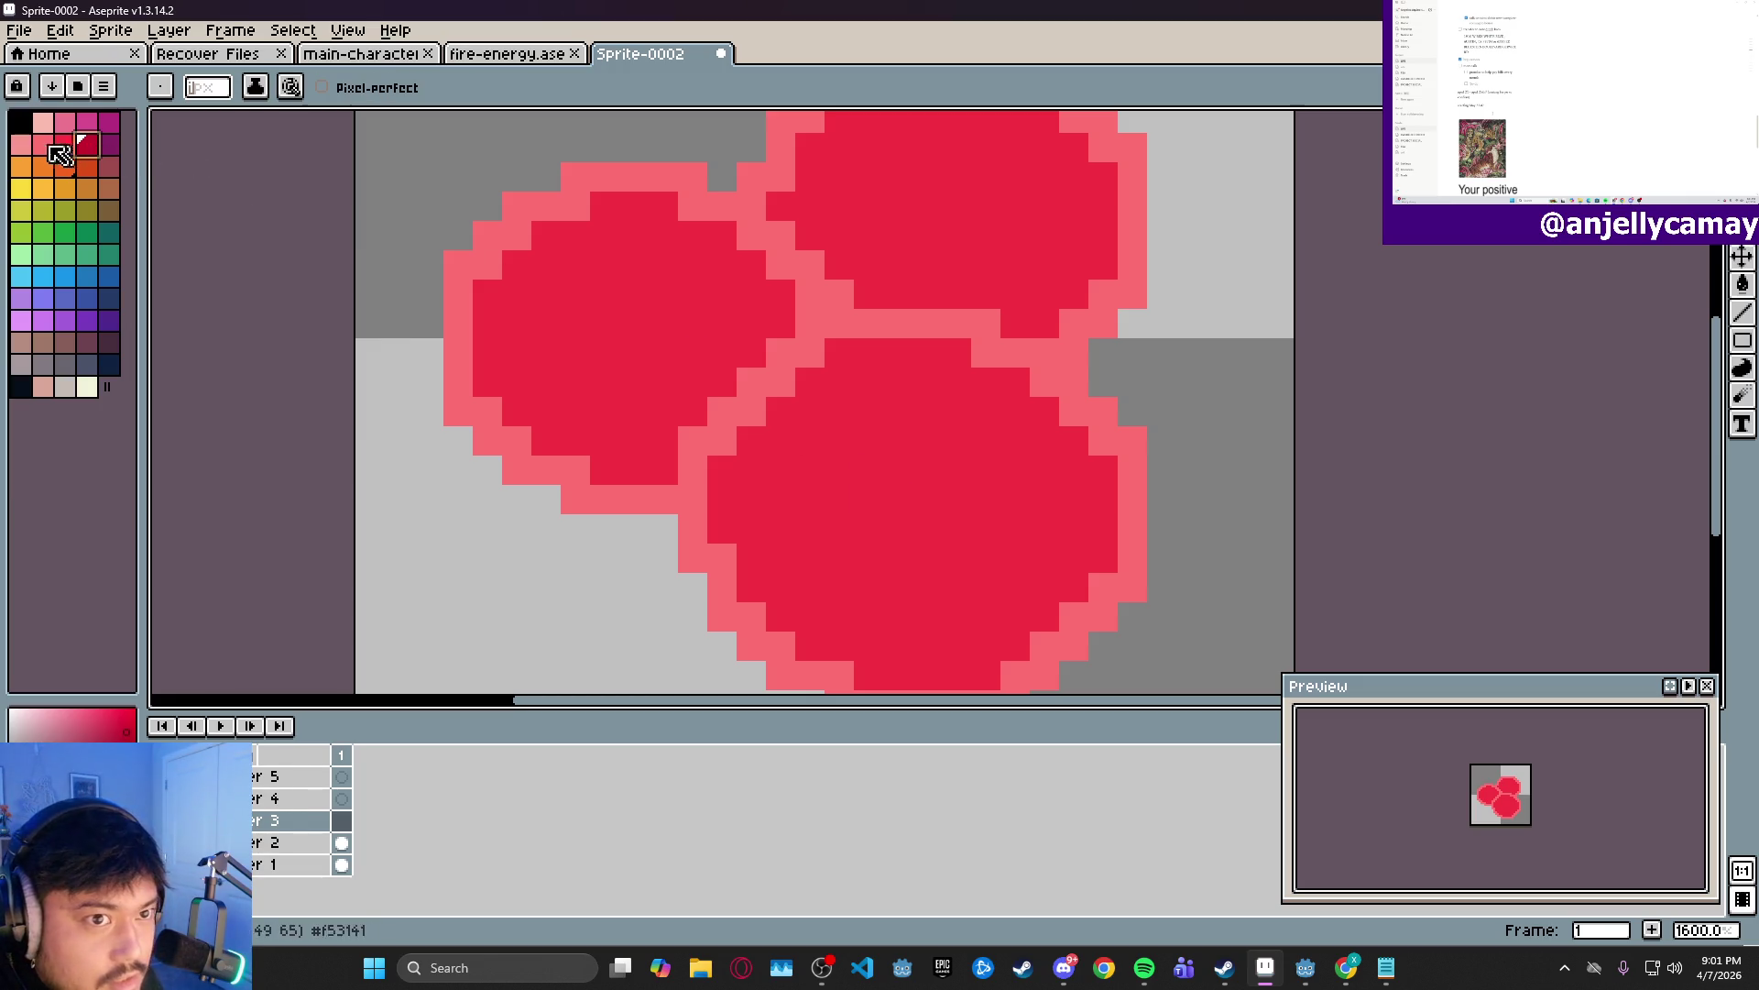
left_click(48, 153)
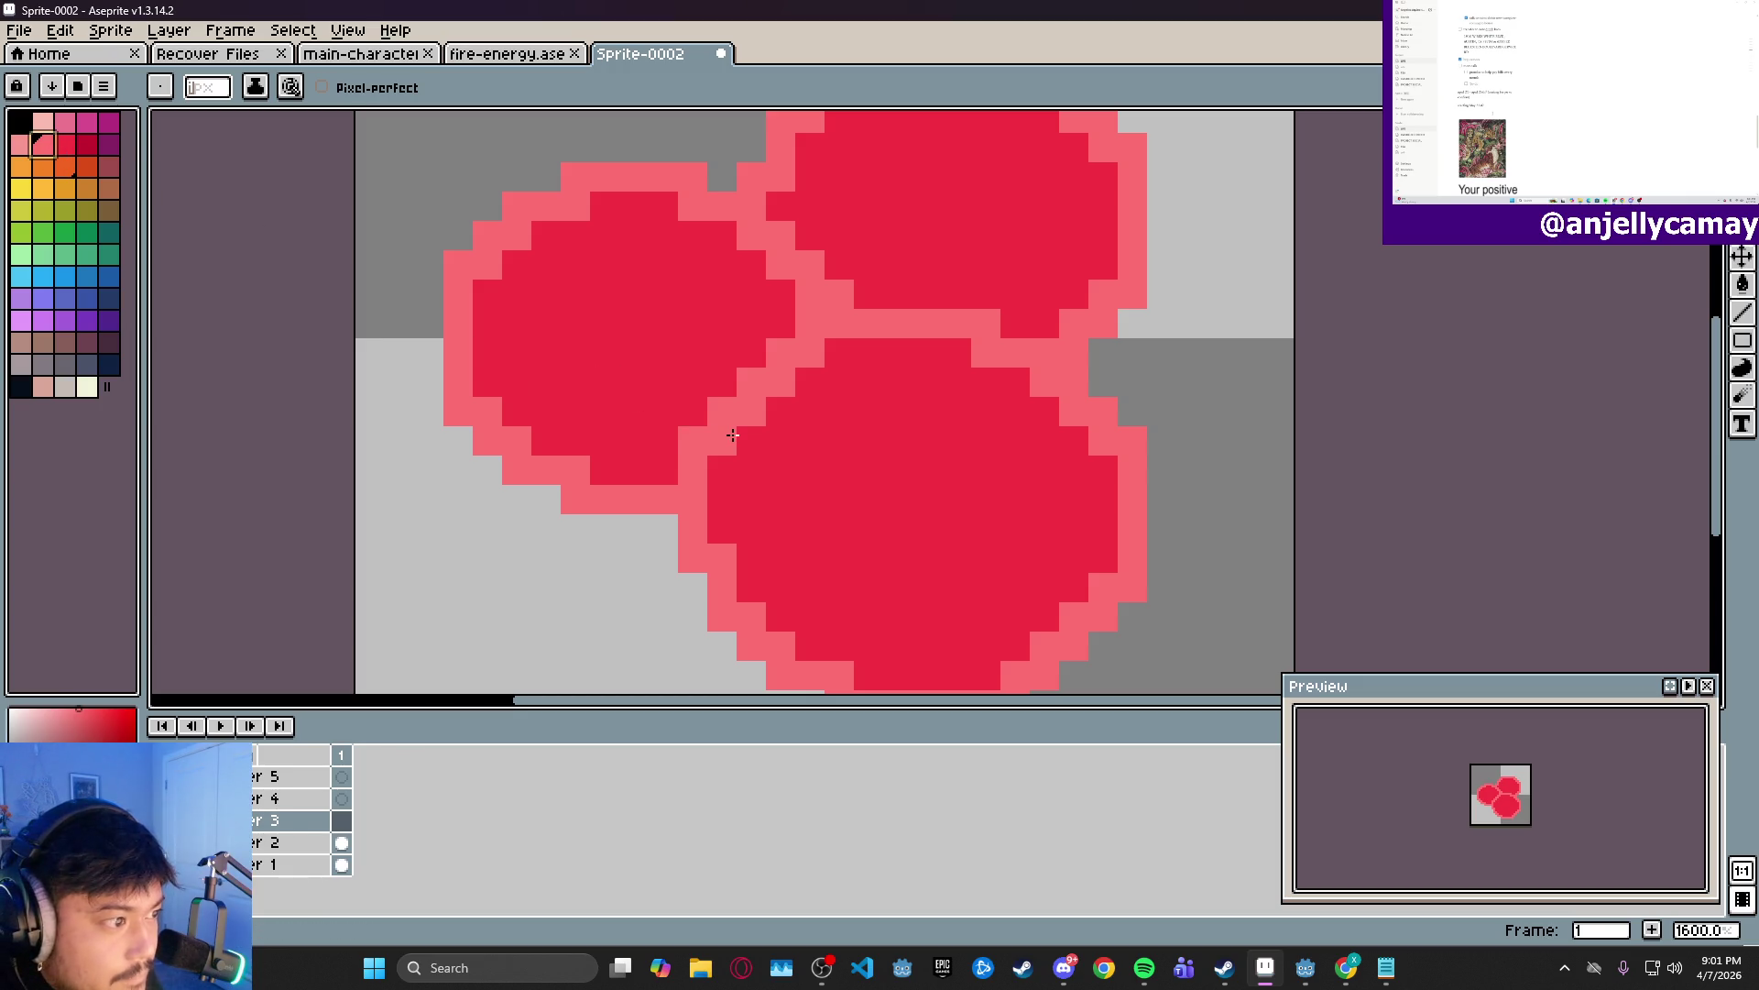
left_click(19, 144)
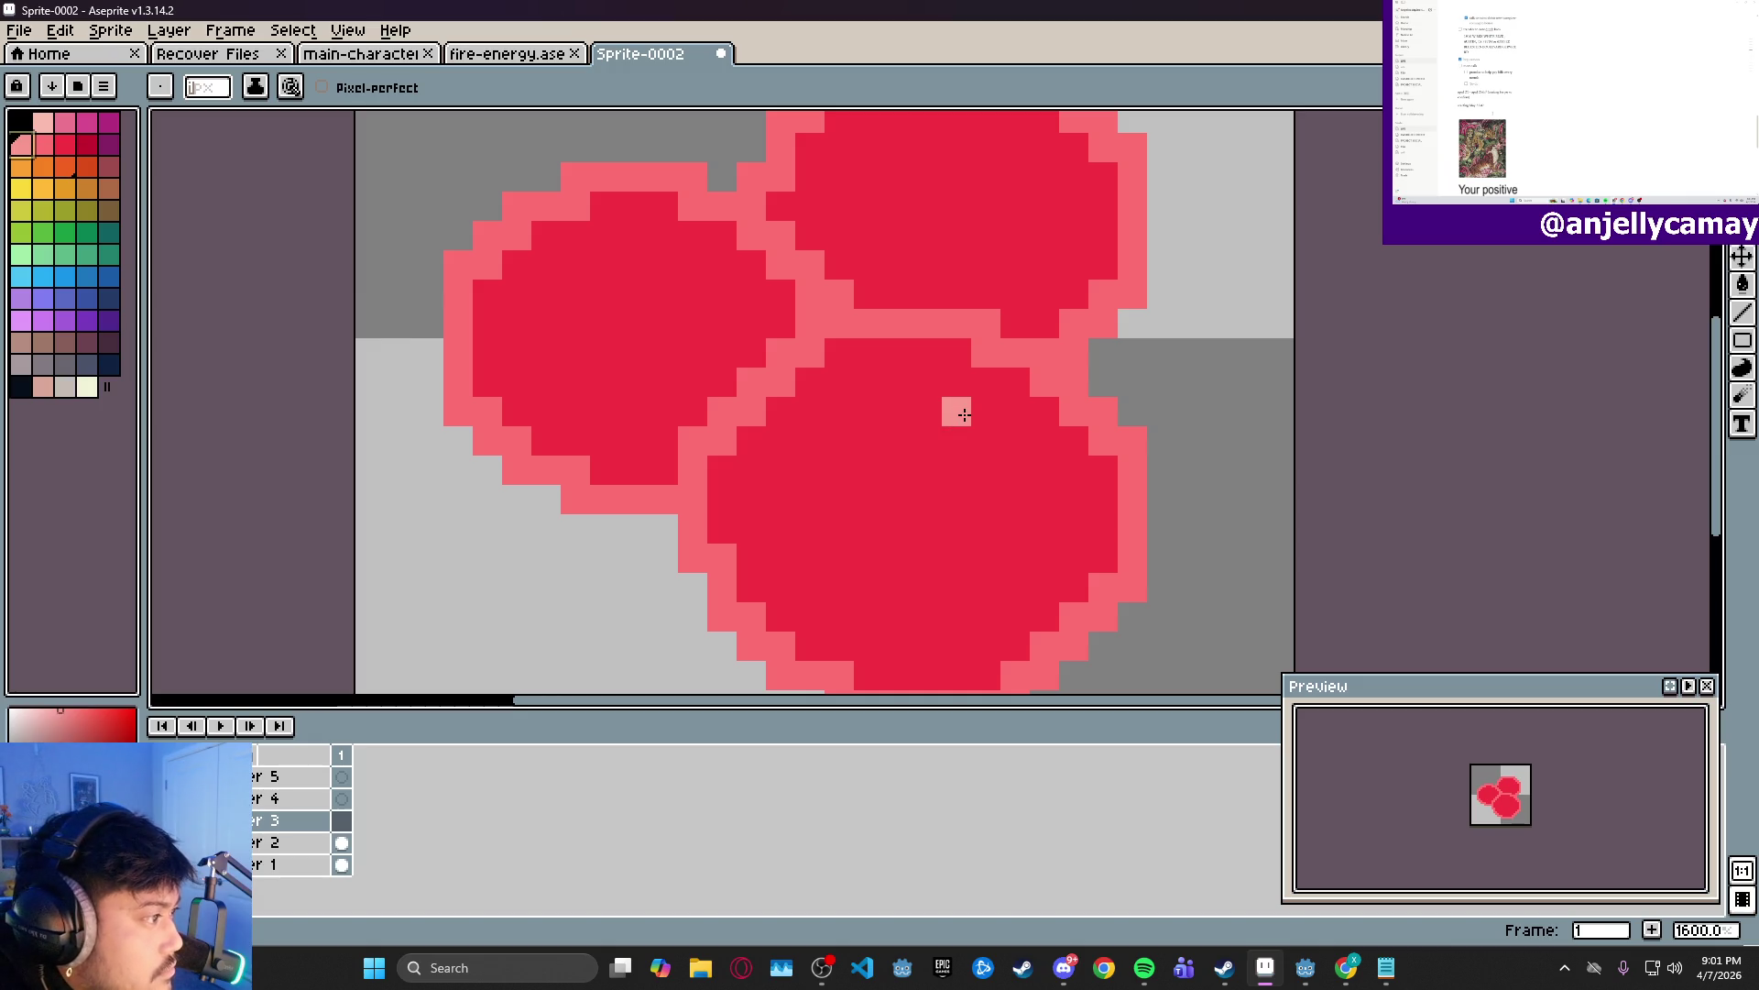
left_click_drag(954, 409, 984, 425)
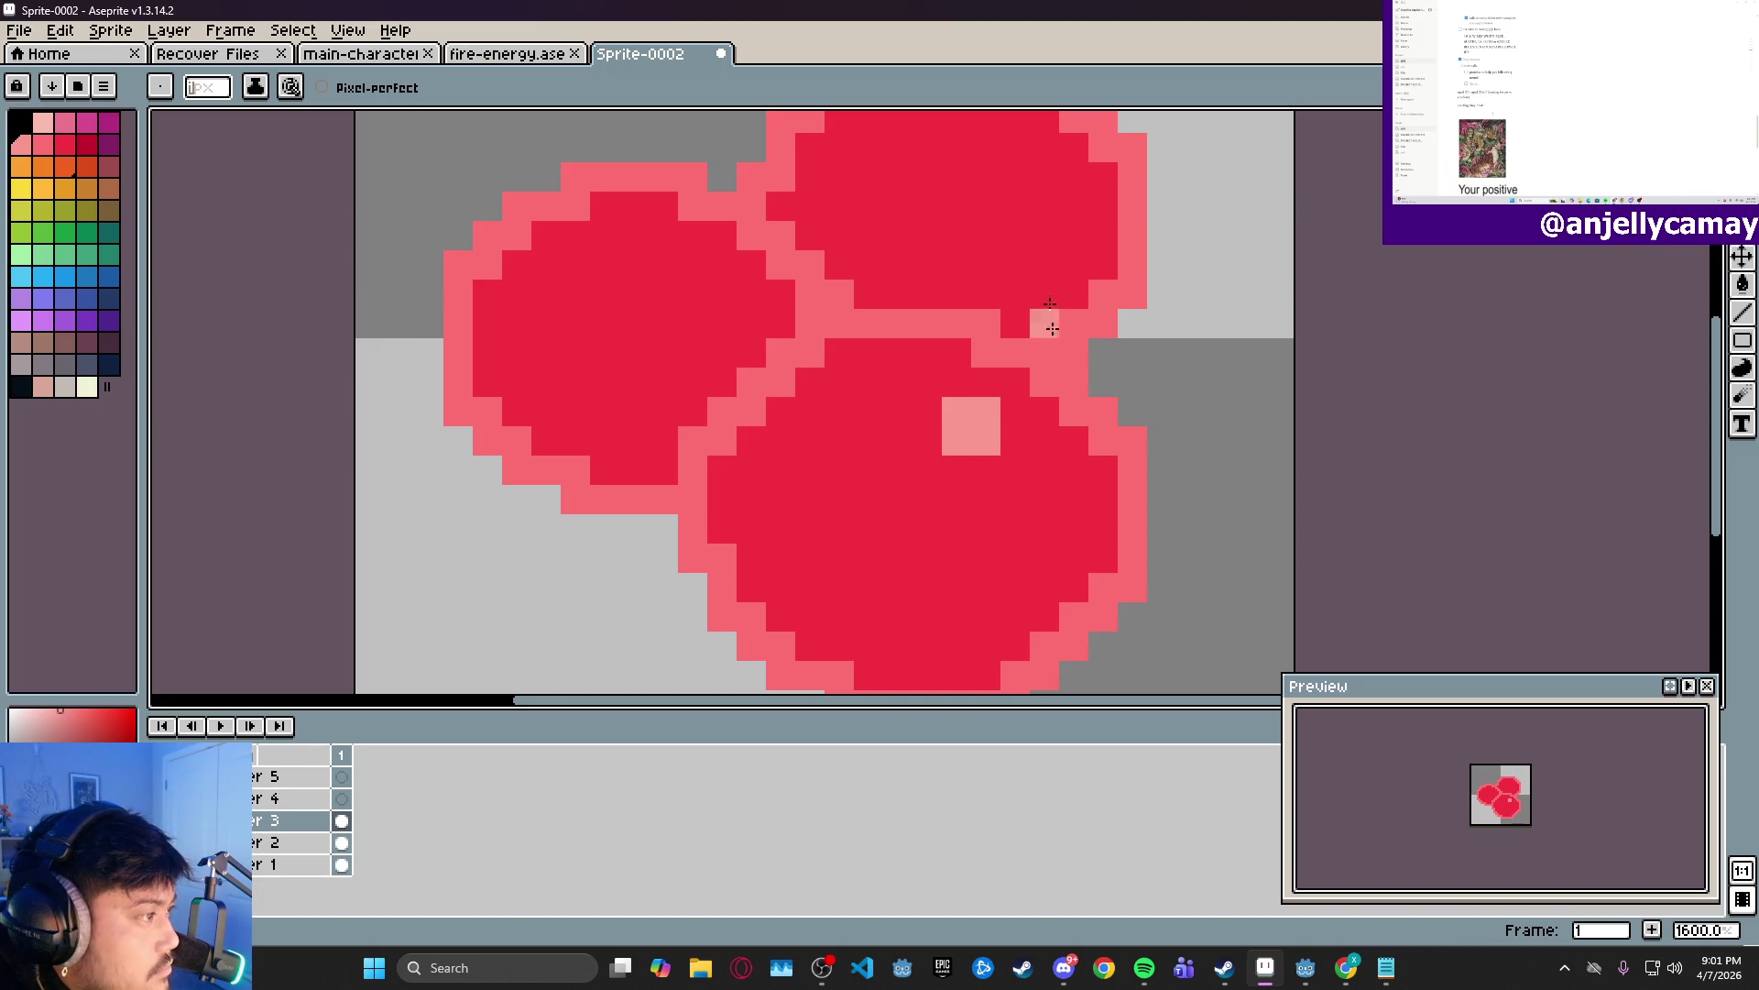
- Paint a 2x2 light-pink highlight on the left orb, then zoom out to view the sprite
left_click_drag(1032, 211, 986, 324)
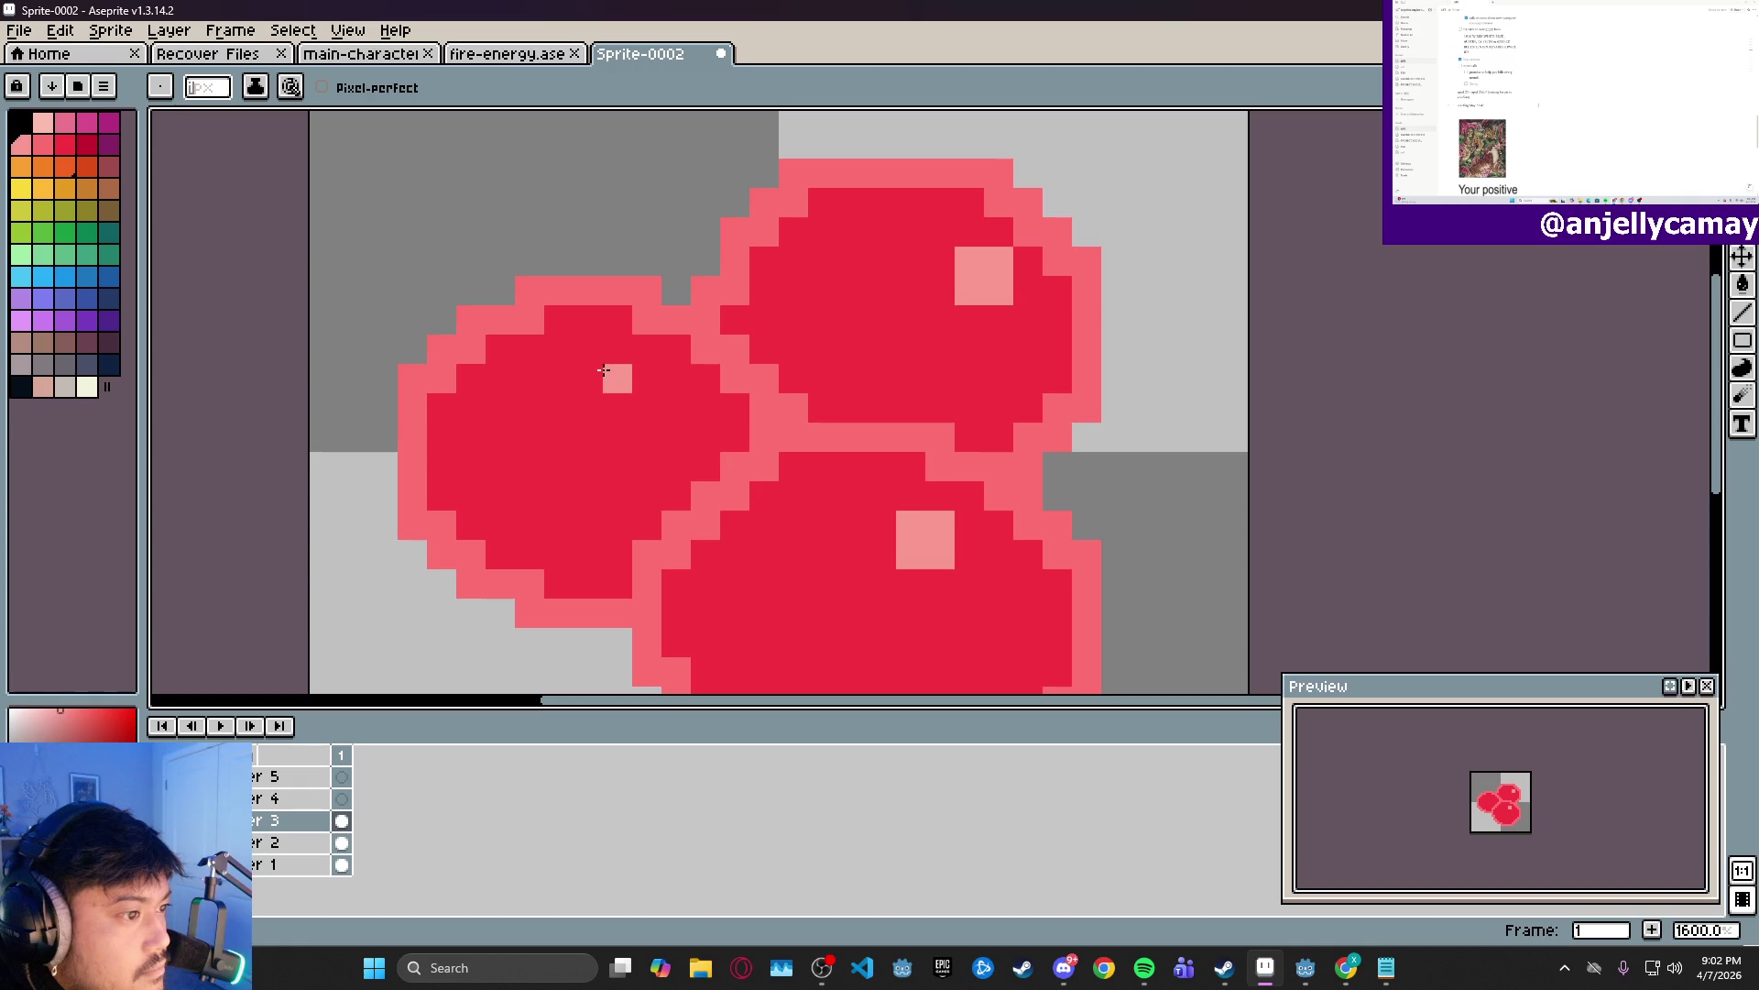
left_click_drag(585, 370, 616, 408)
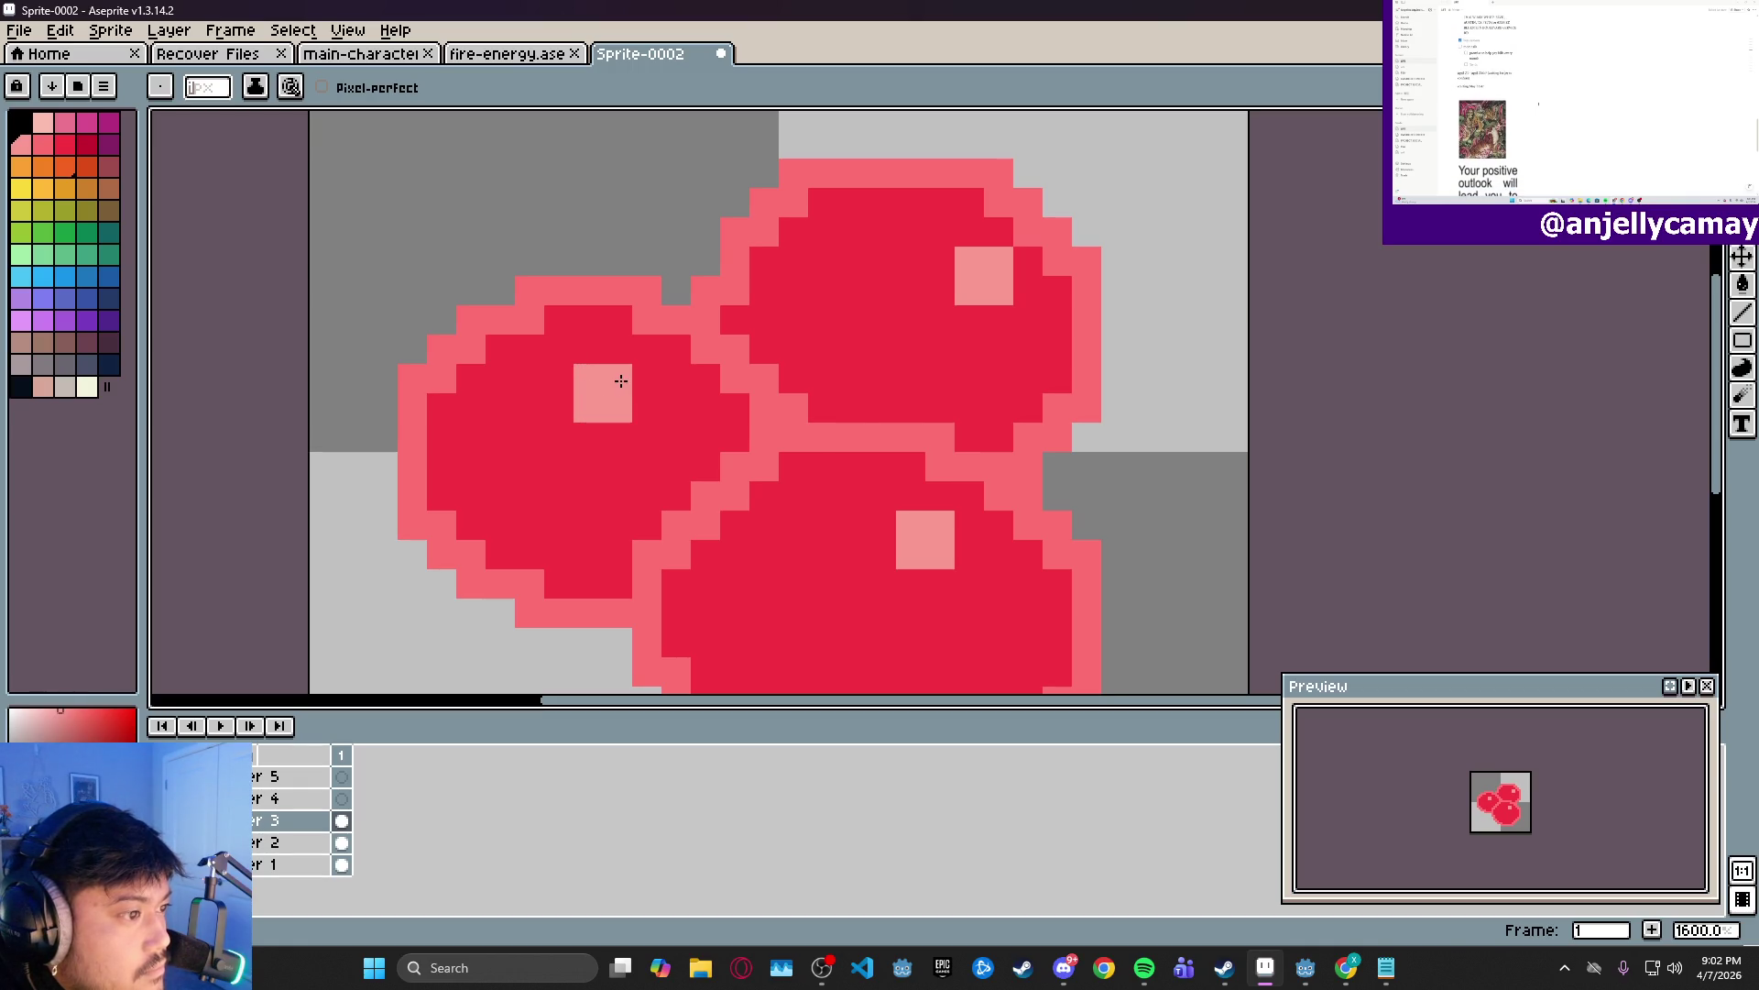
left_click(616, 377)
left_click_drag(1060, 402, 1060, 338)
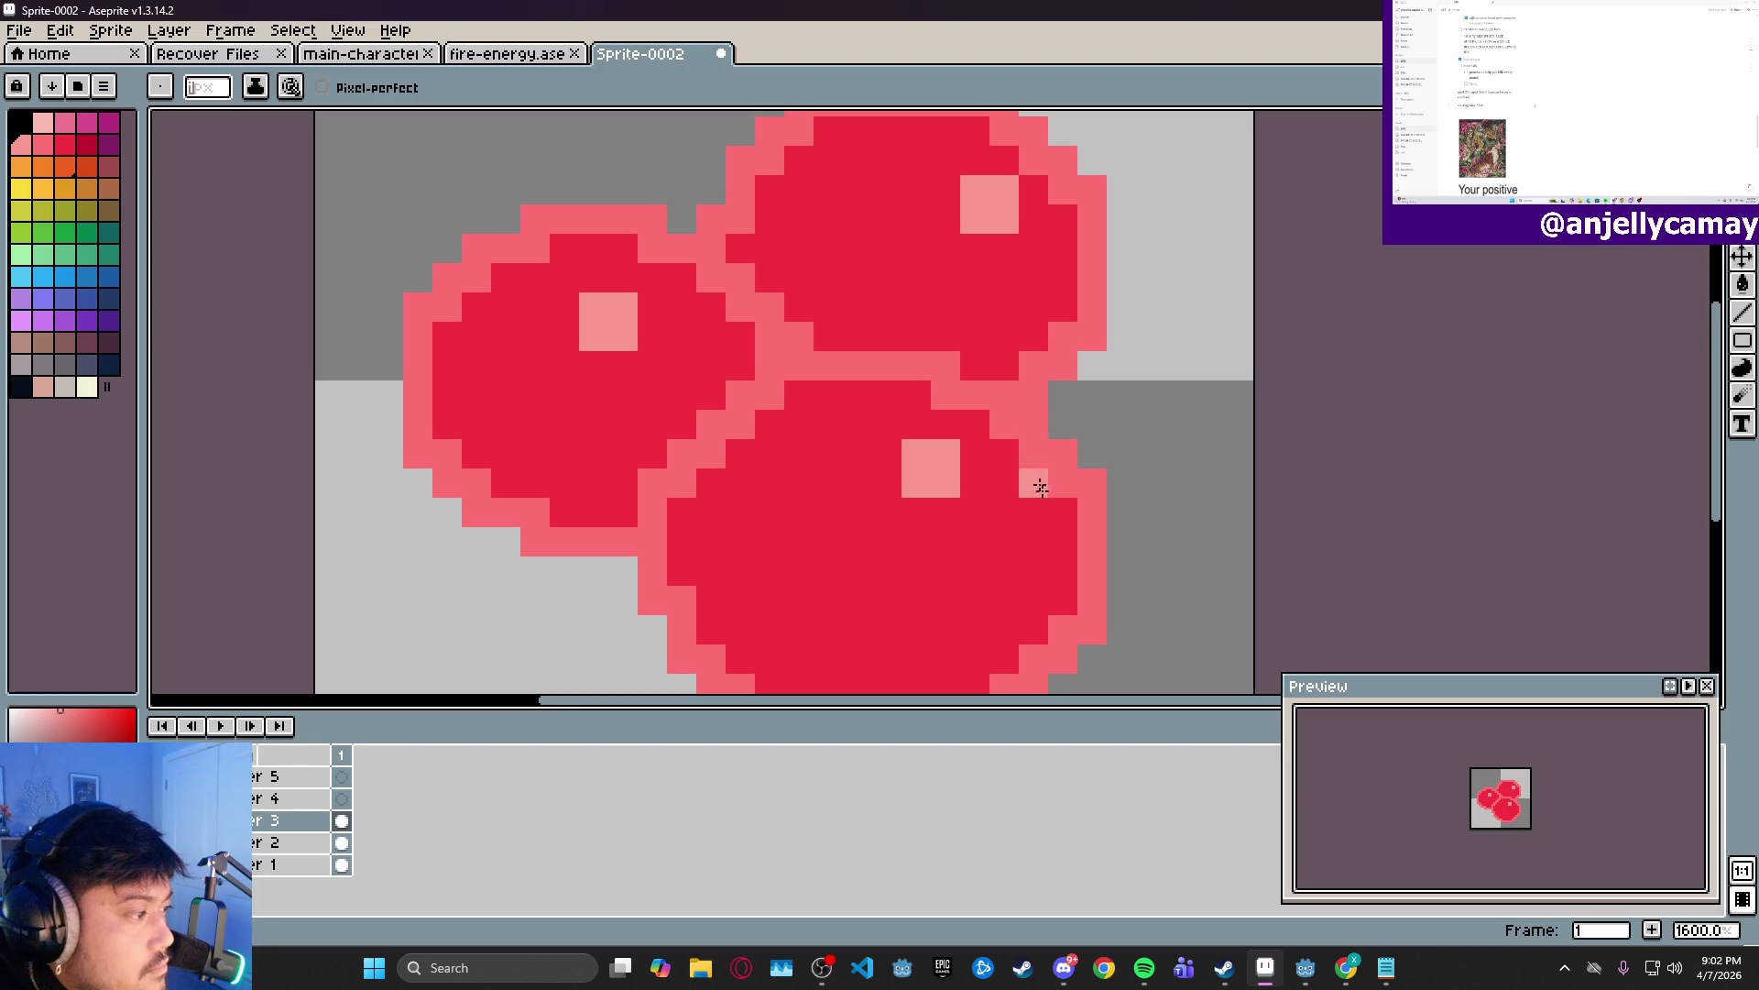
left_click_drag(1032, 479, 1068, 440)
scroll(1102, 412, "down", 3)
scroll(1101, 412, "down", 1)
left_click_drag(1187, 377, 977, 392)
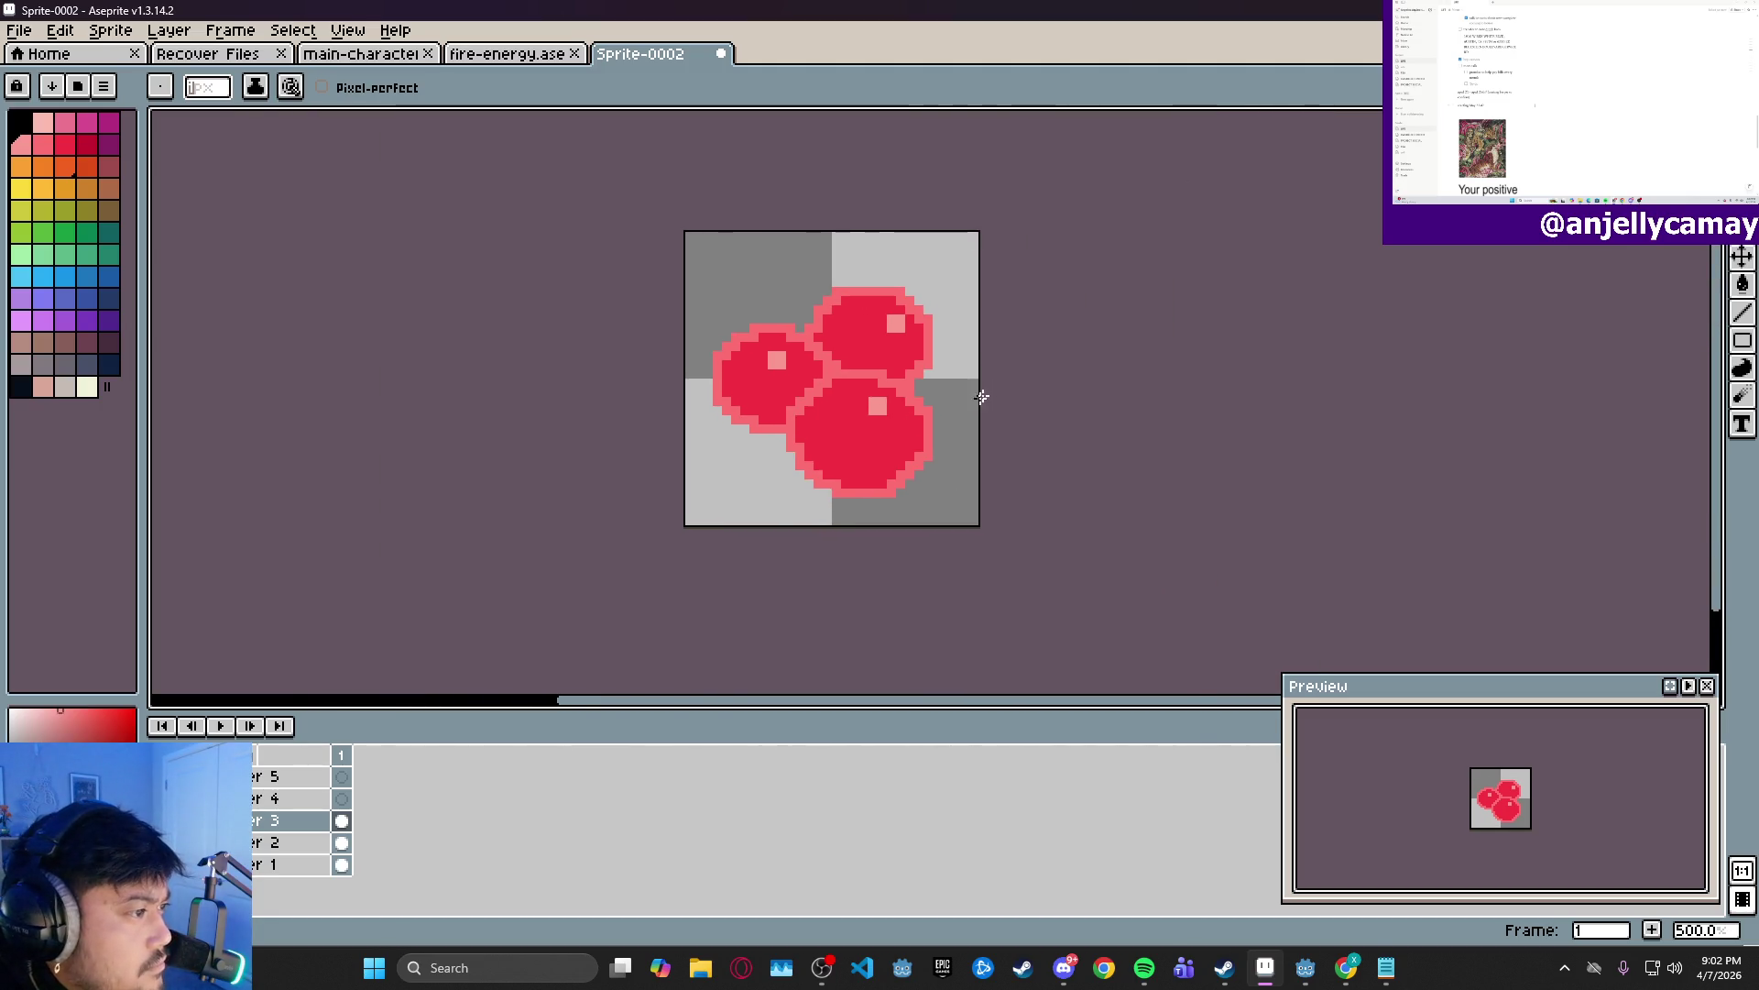
scroll(978, 393, "up", 2)
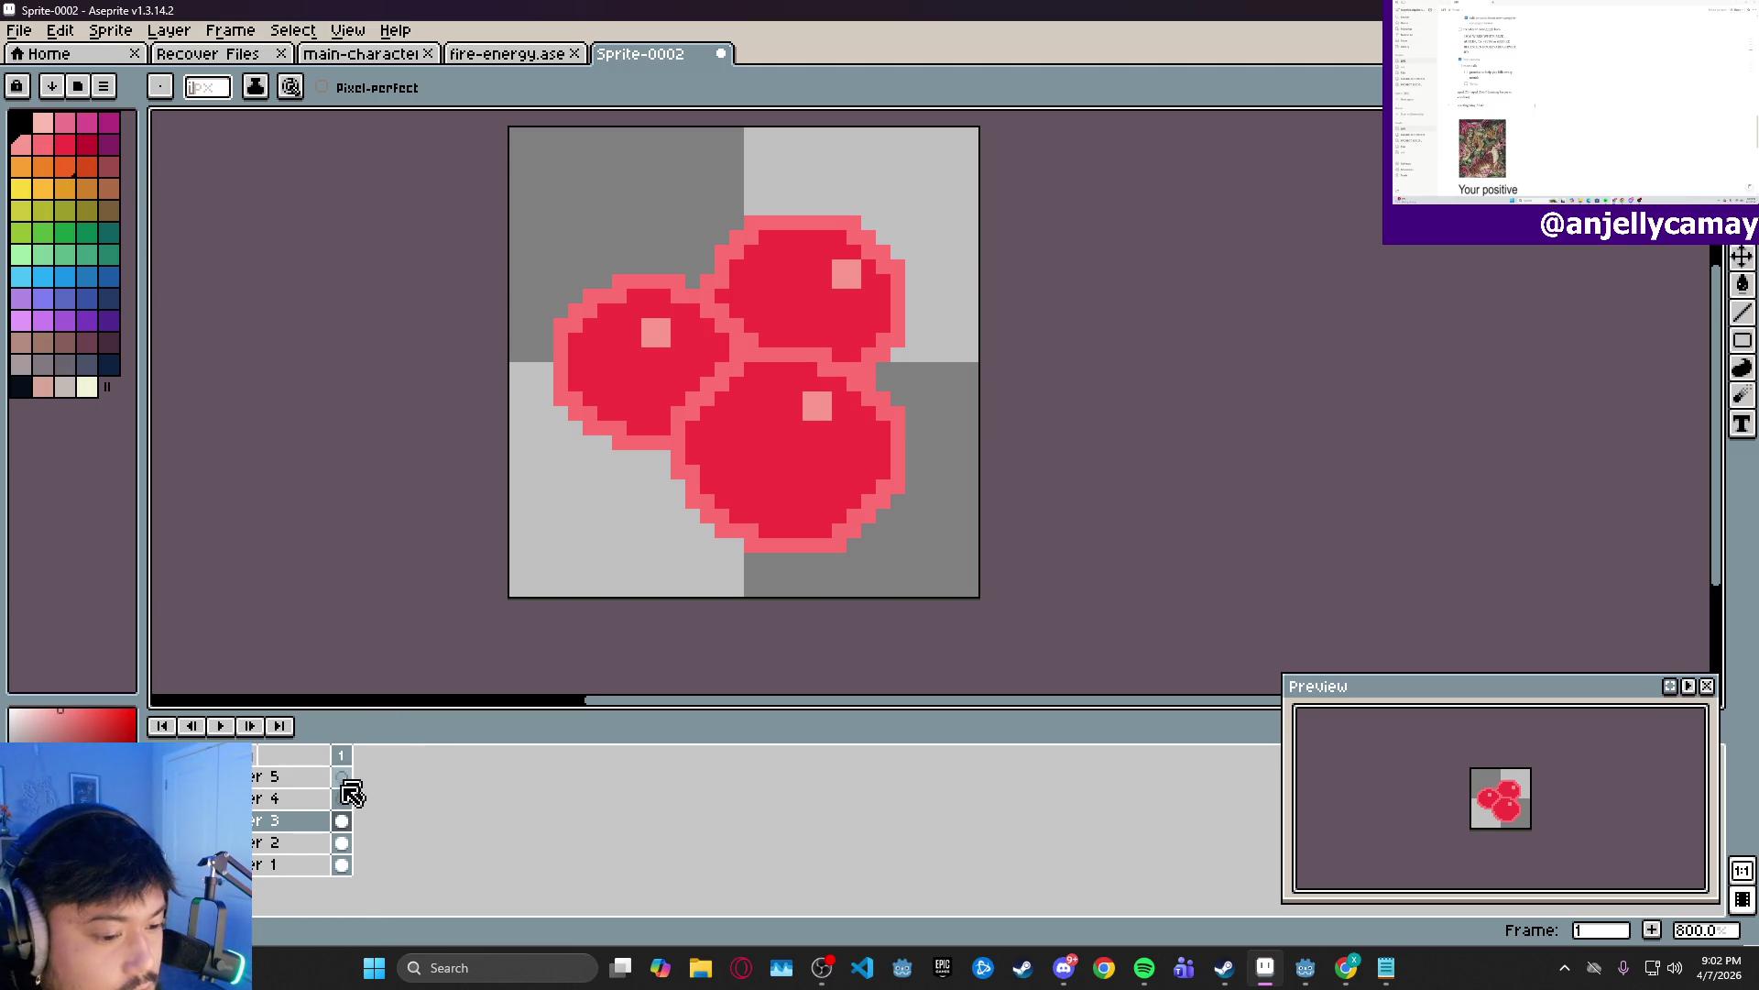
- On Layer 2, paint a mid-pink patch around the bottom orb's highlight
left_click(341, 842)
scroll(824, 414, "up", 2)
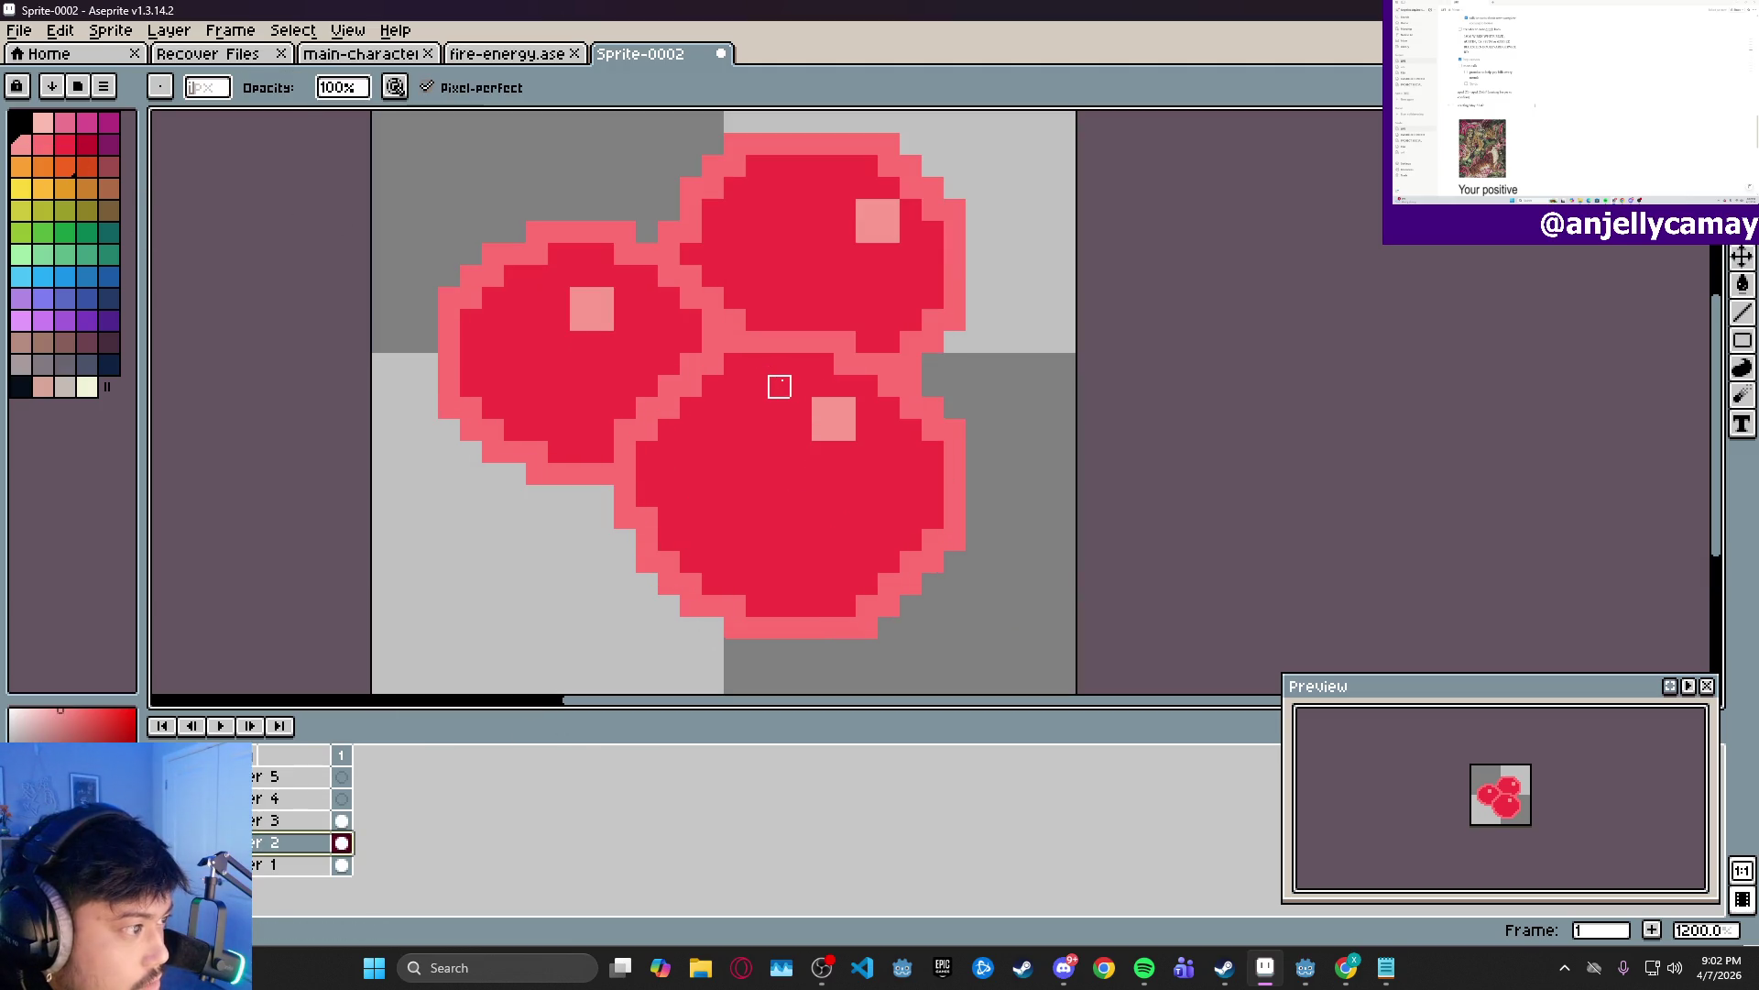
scroll(801, 404, "up", 1)
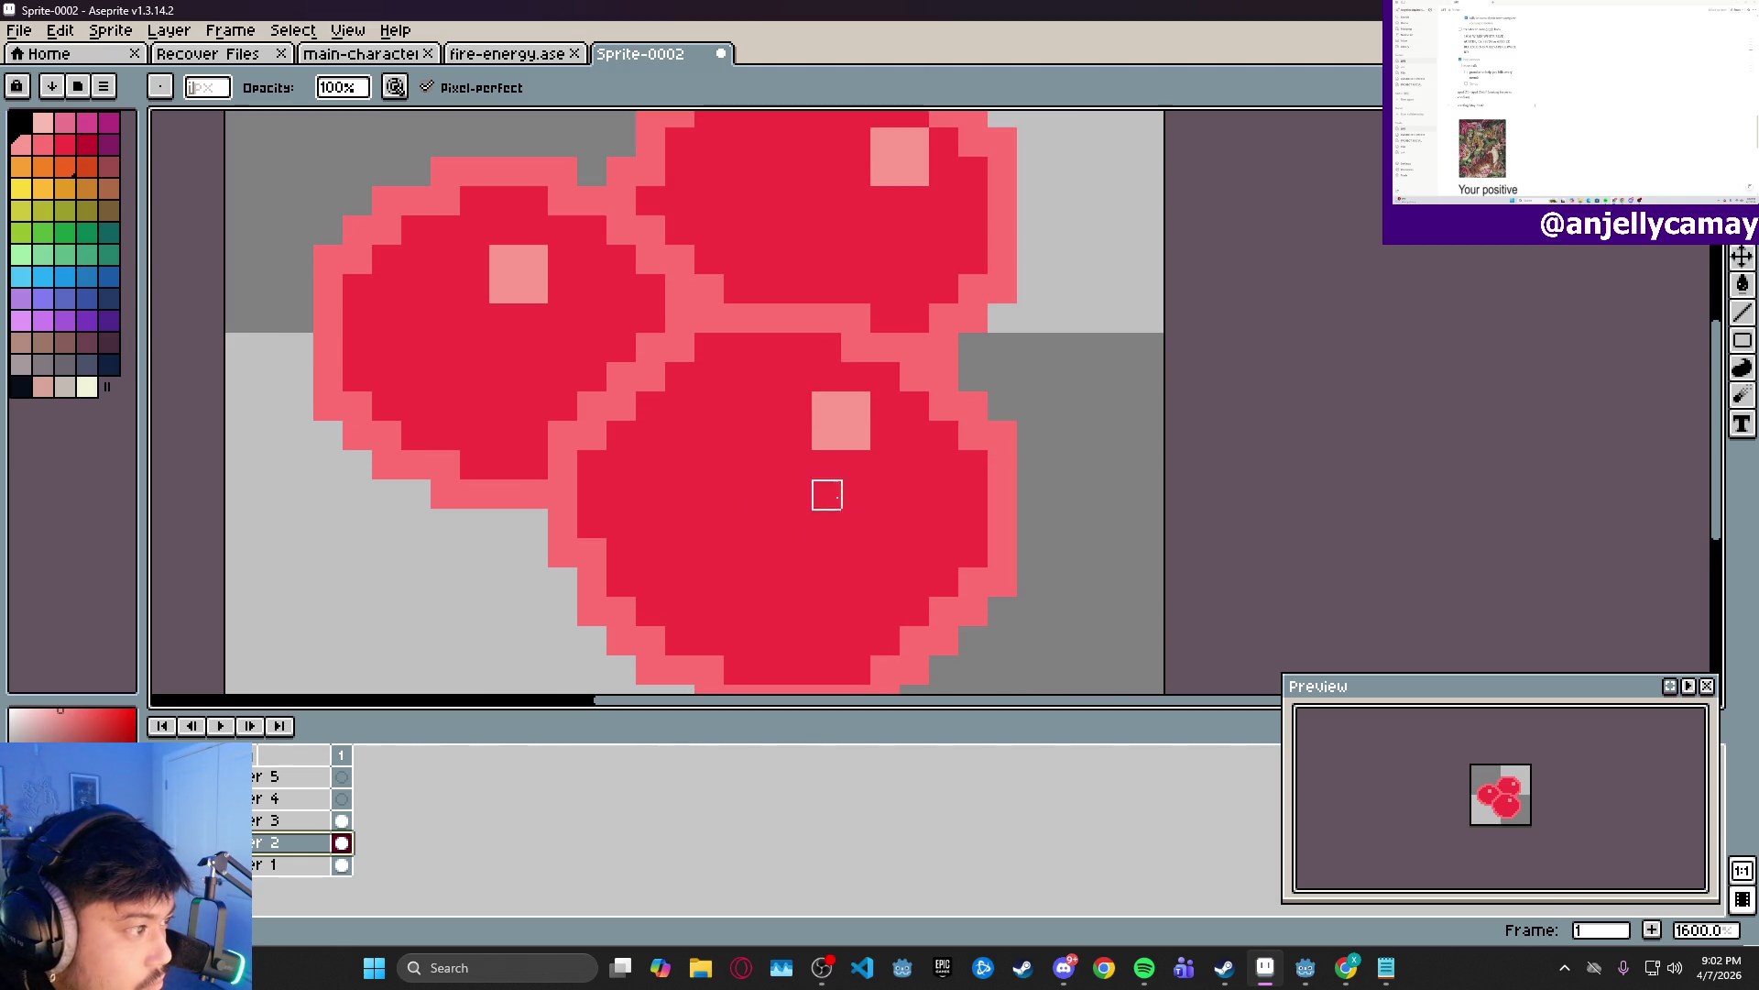
mouse_move(856, 375)
left_mouse_down()
mouse_move(887, 376)
mouse_move(943, 436)
mouse_move(885, 407)
mouse_move(766, 404)
mouse_move(797, 464)
mouse_move(856, 436)
mouse_move(797, 431)
mouse_move(884, 436)
mouse_move(797, 436)
left_mouse_up()
left_click(797, 436)
left_click(916, 463)
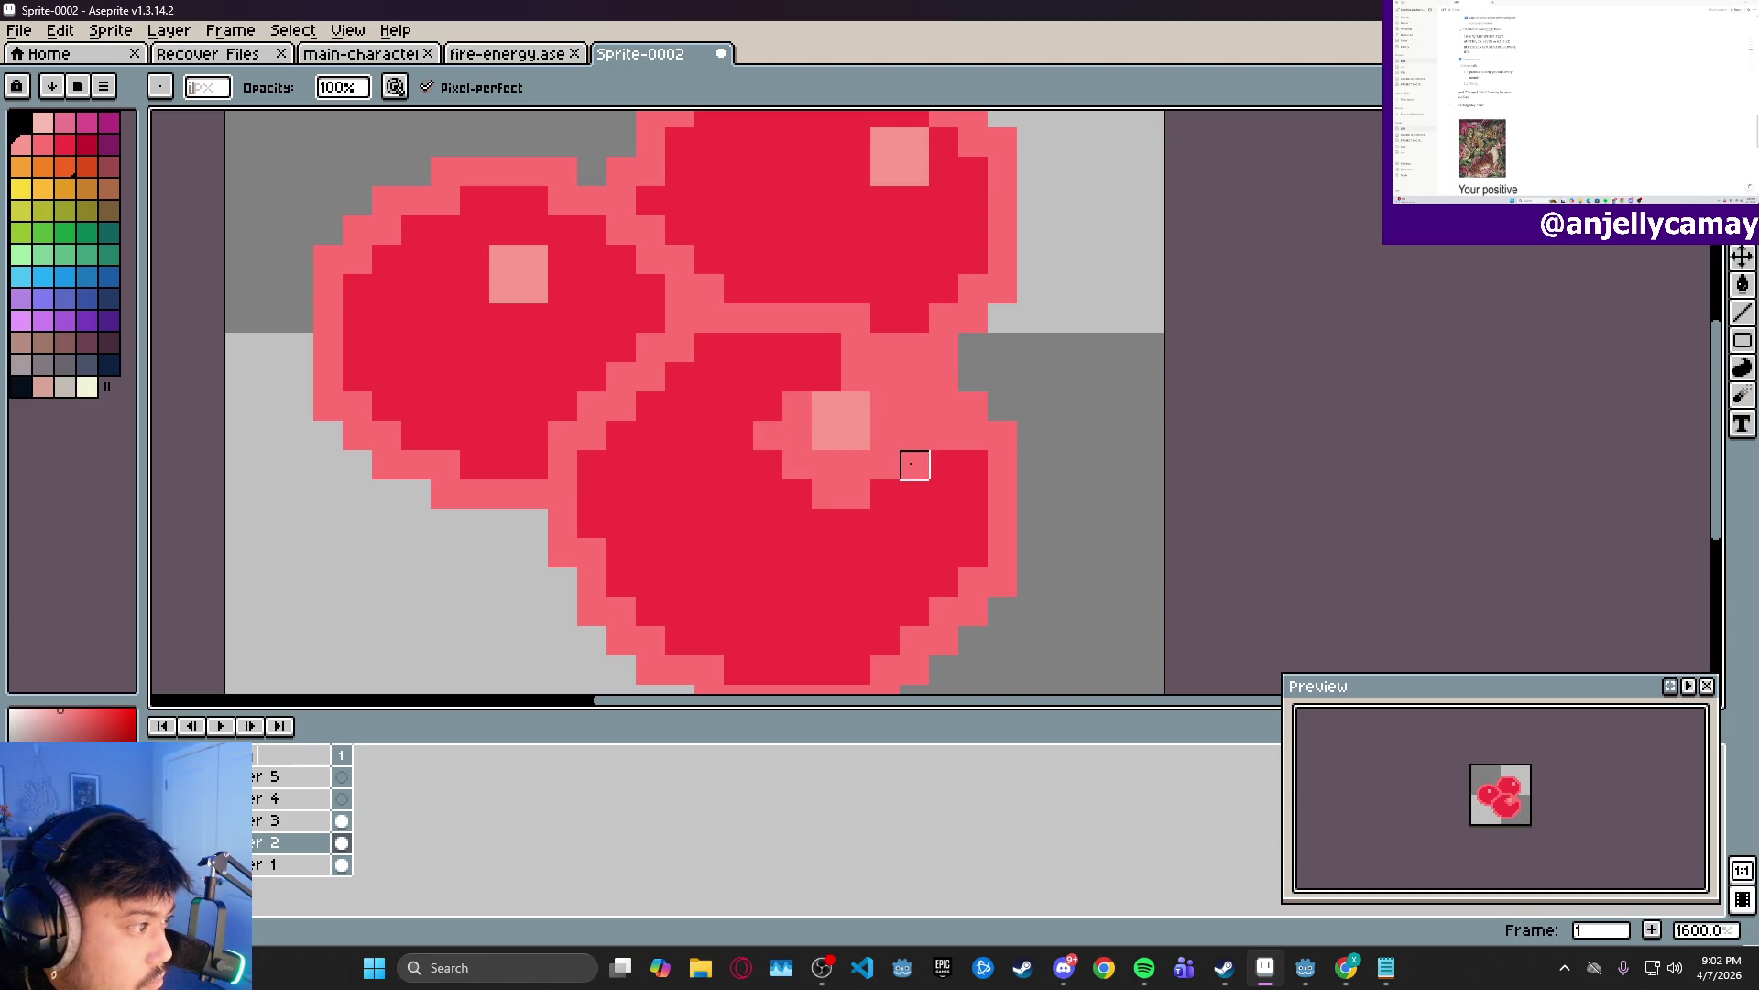
left_click(885, 495)
left_click(822, 399)
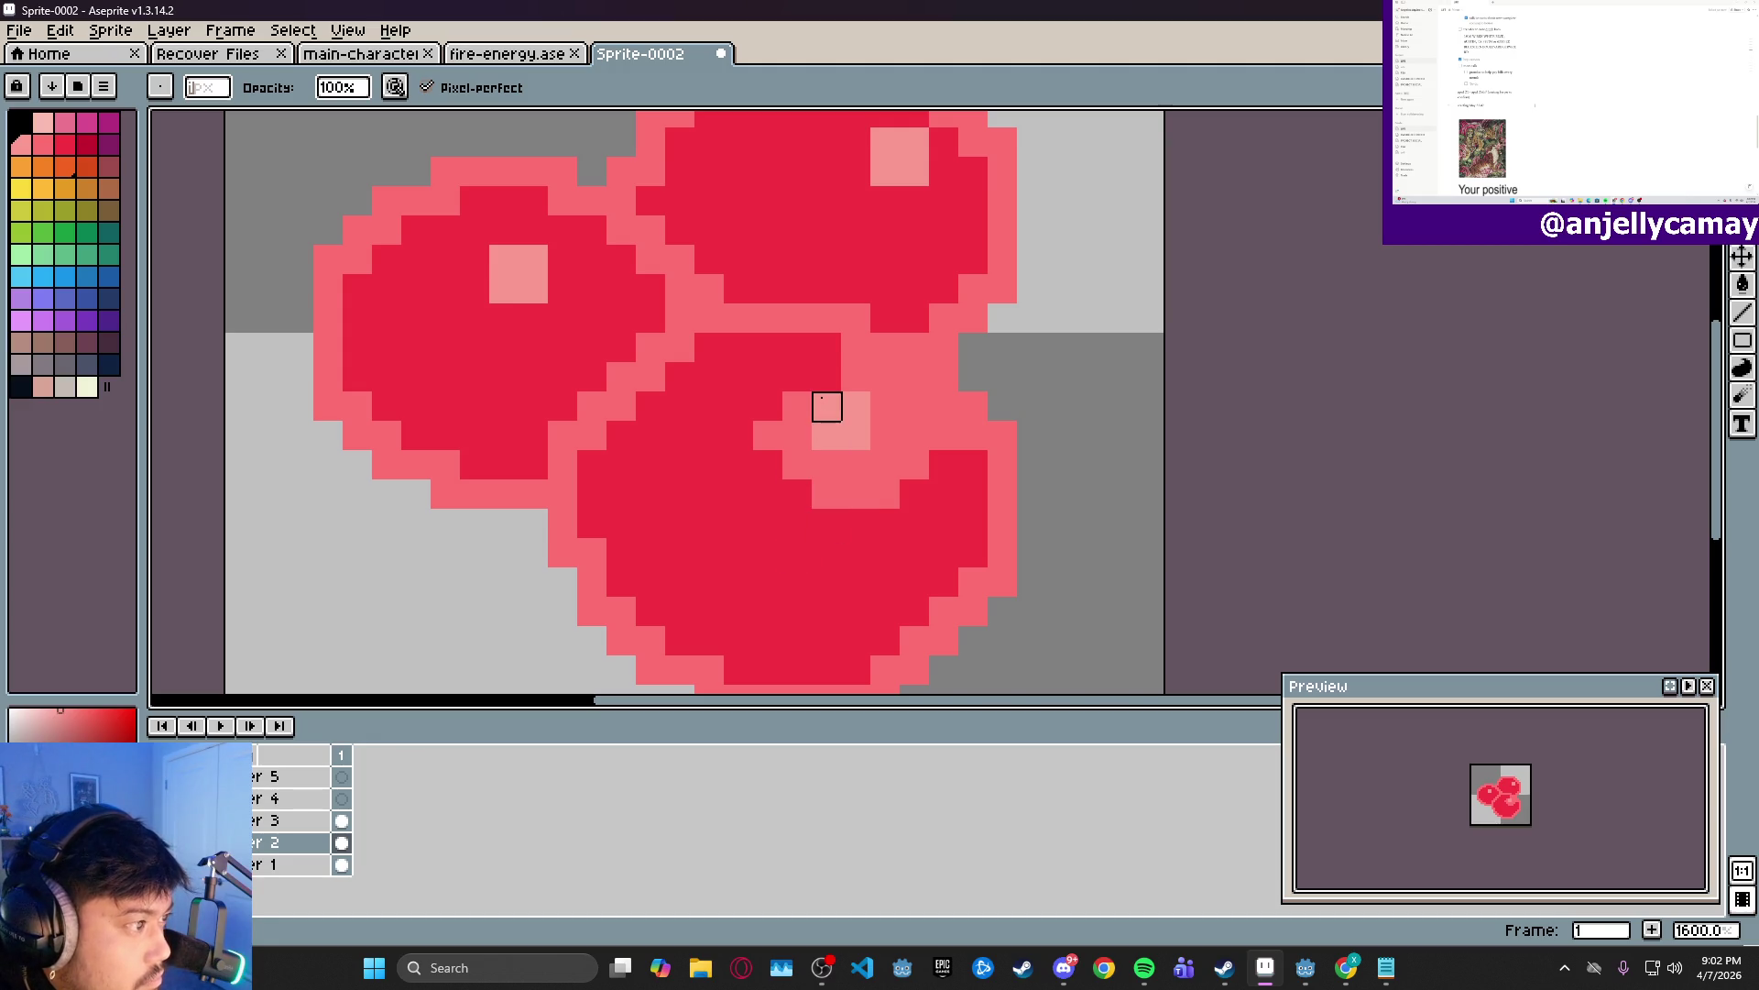
left_click(827, 377)
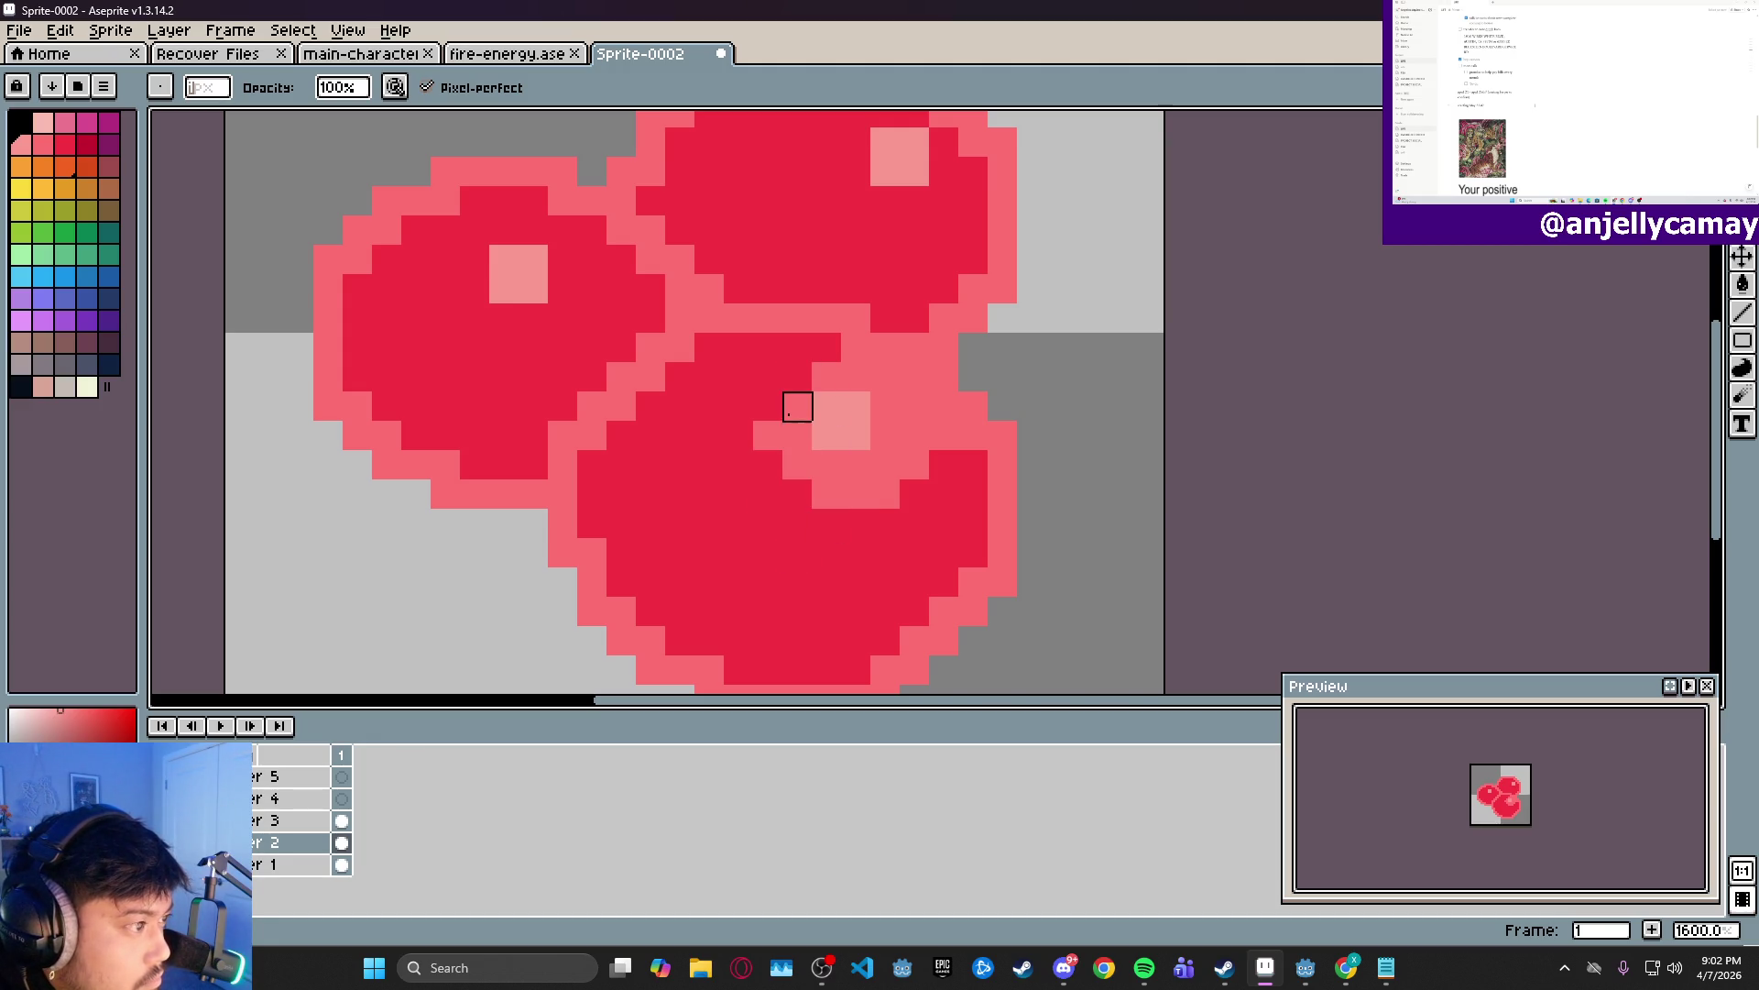
mouse_move(788, 389)
left_mouse_down()
mouse_move(760, 466)
mouse_move(786, 482)
left_mouse_up()
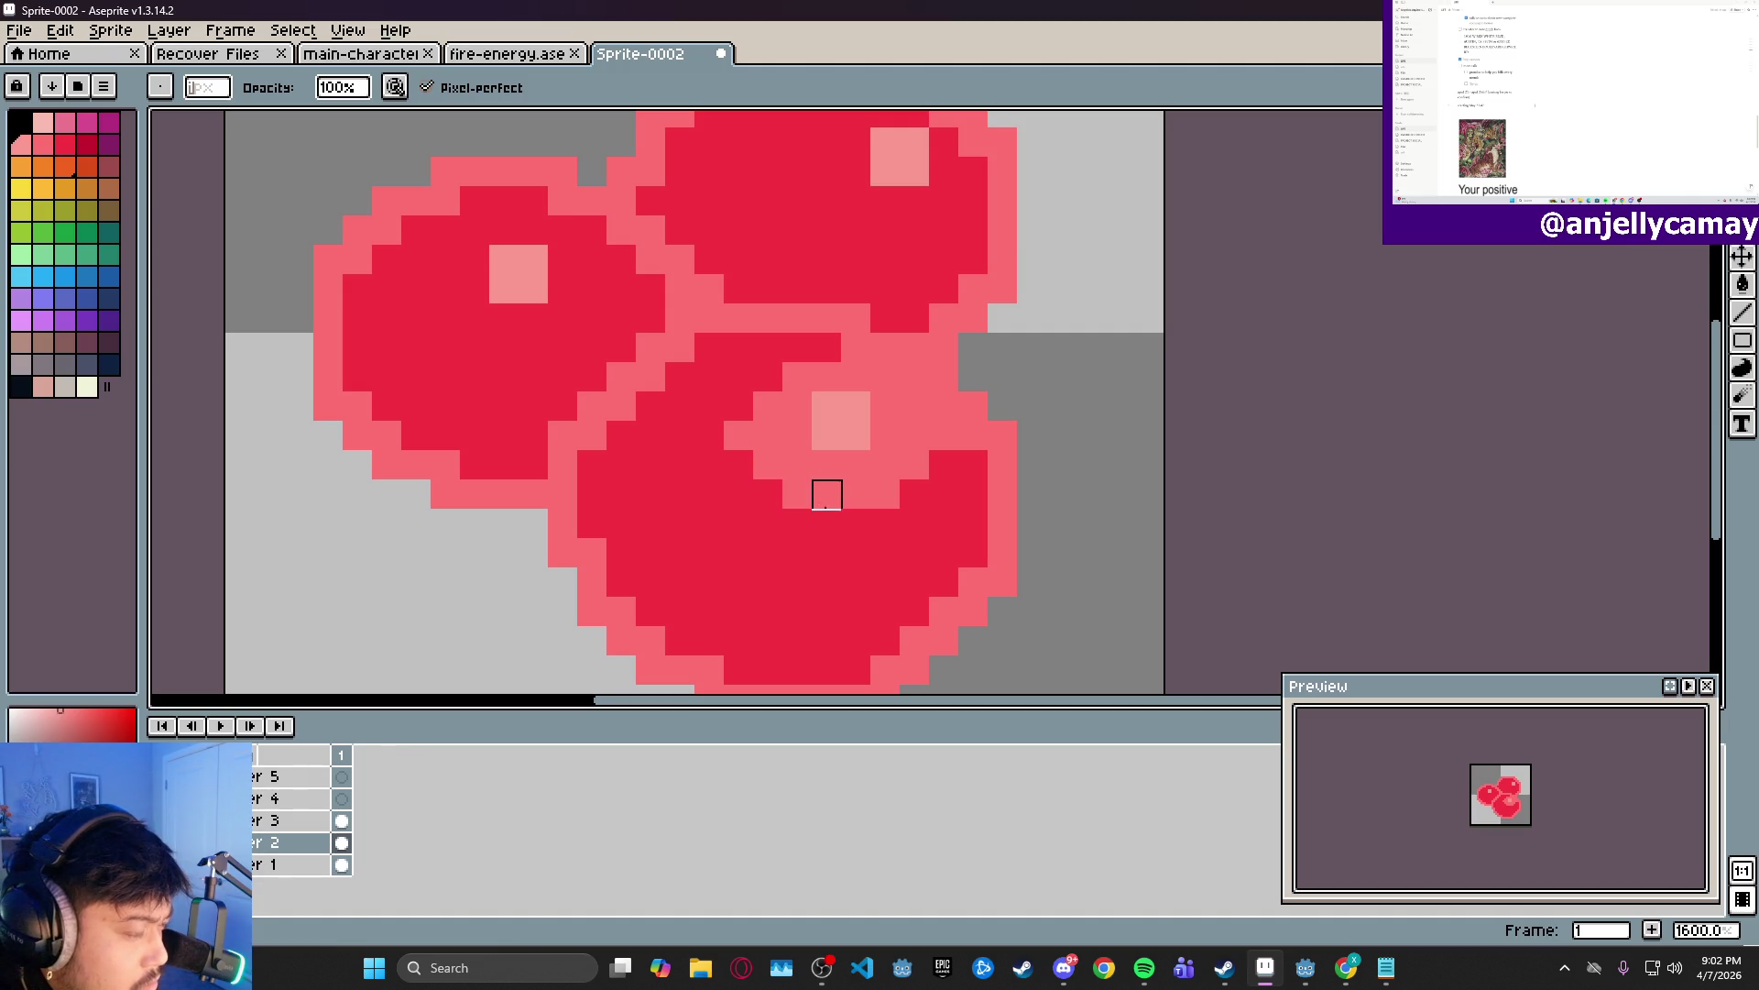
left_click(915, 495)
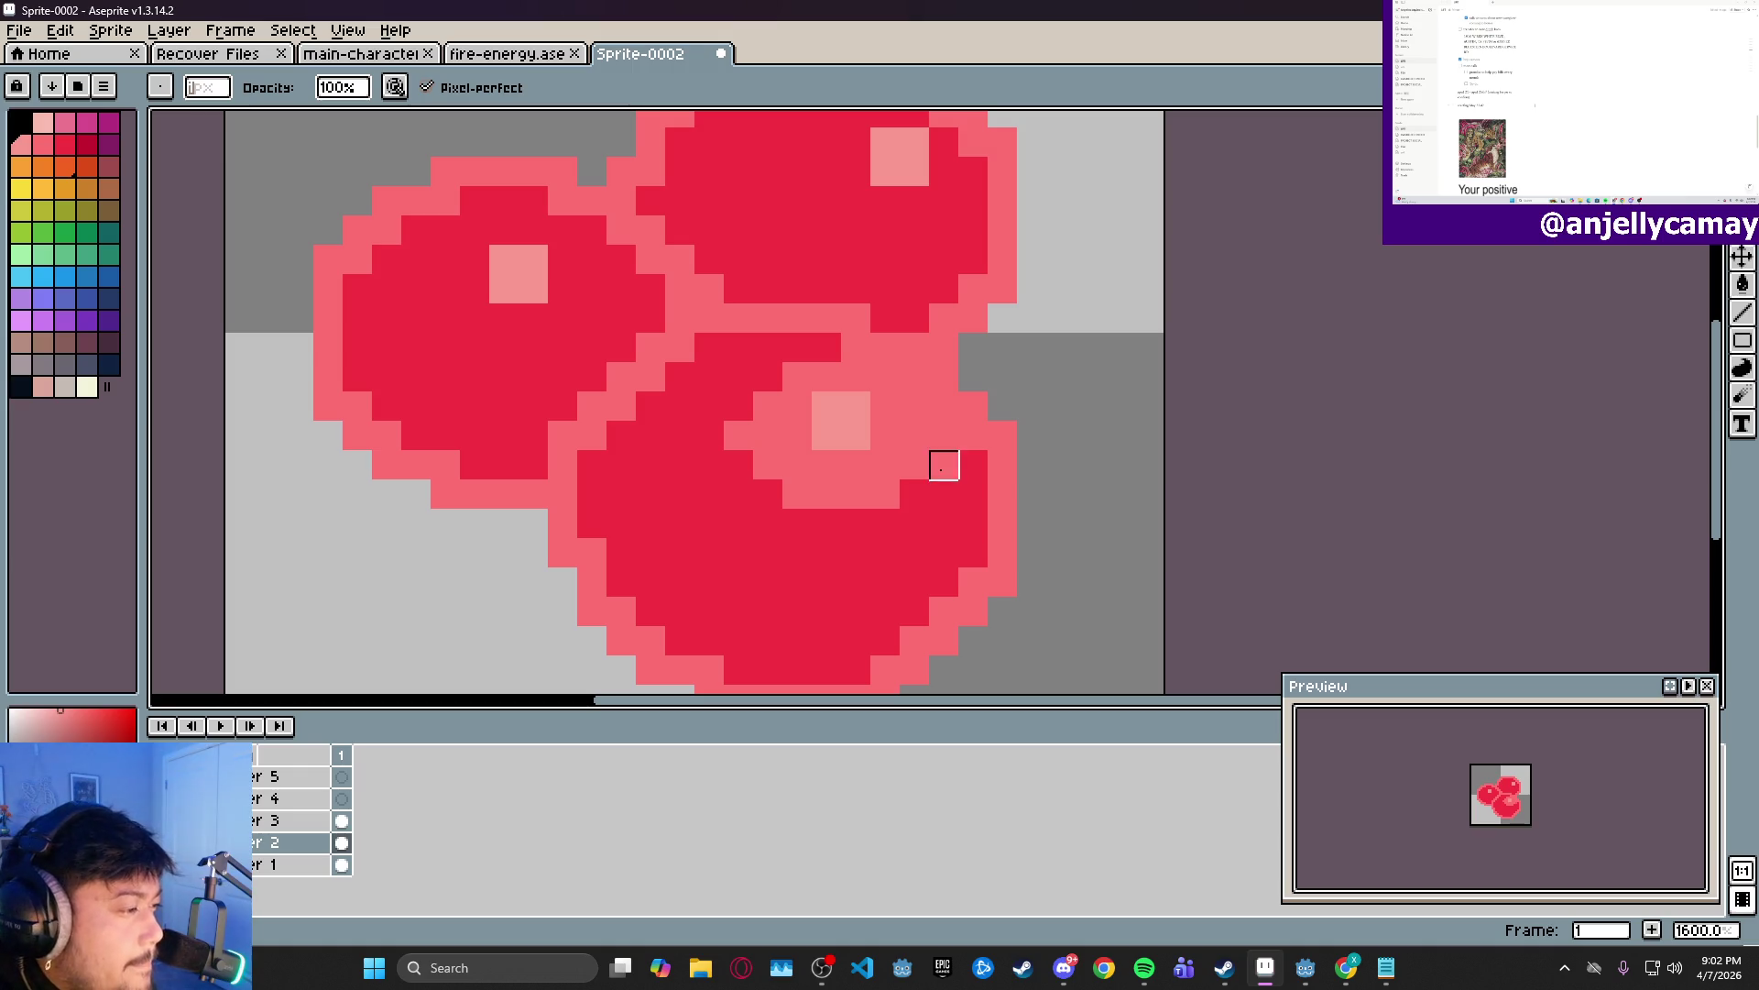
left_click(915, 495)
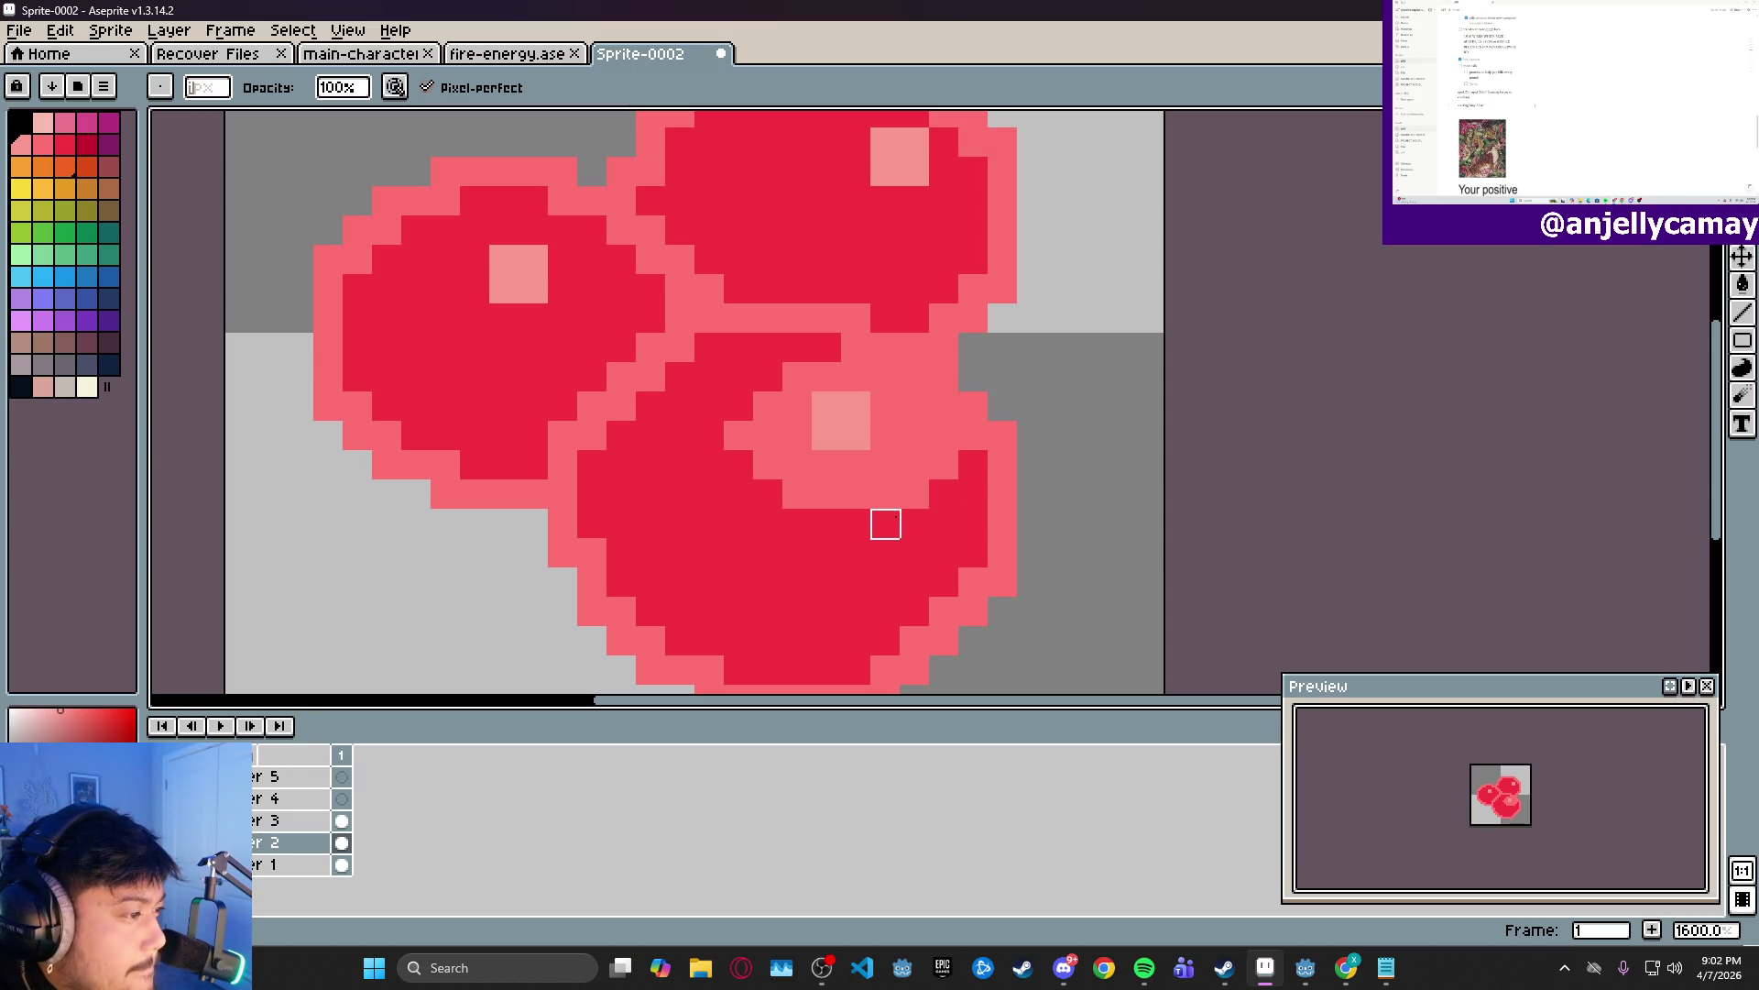
mouse_move(885, 523)
left_mouse_down()
mouse_move(797, 523)
mouse_move(768, 493)
left_mouse_up()
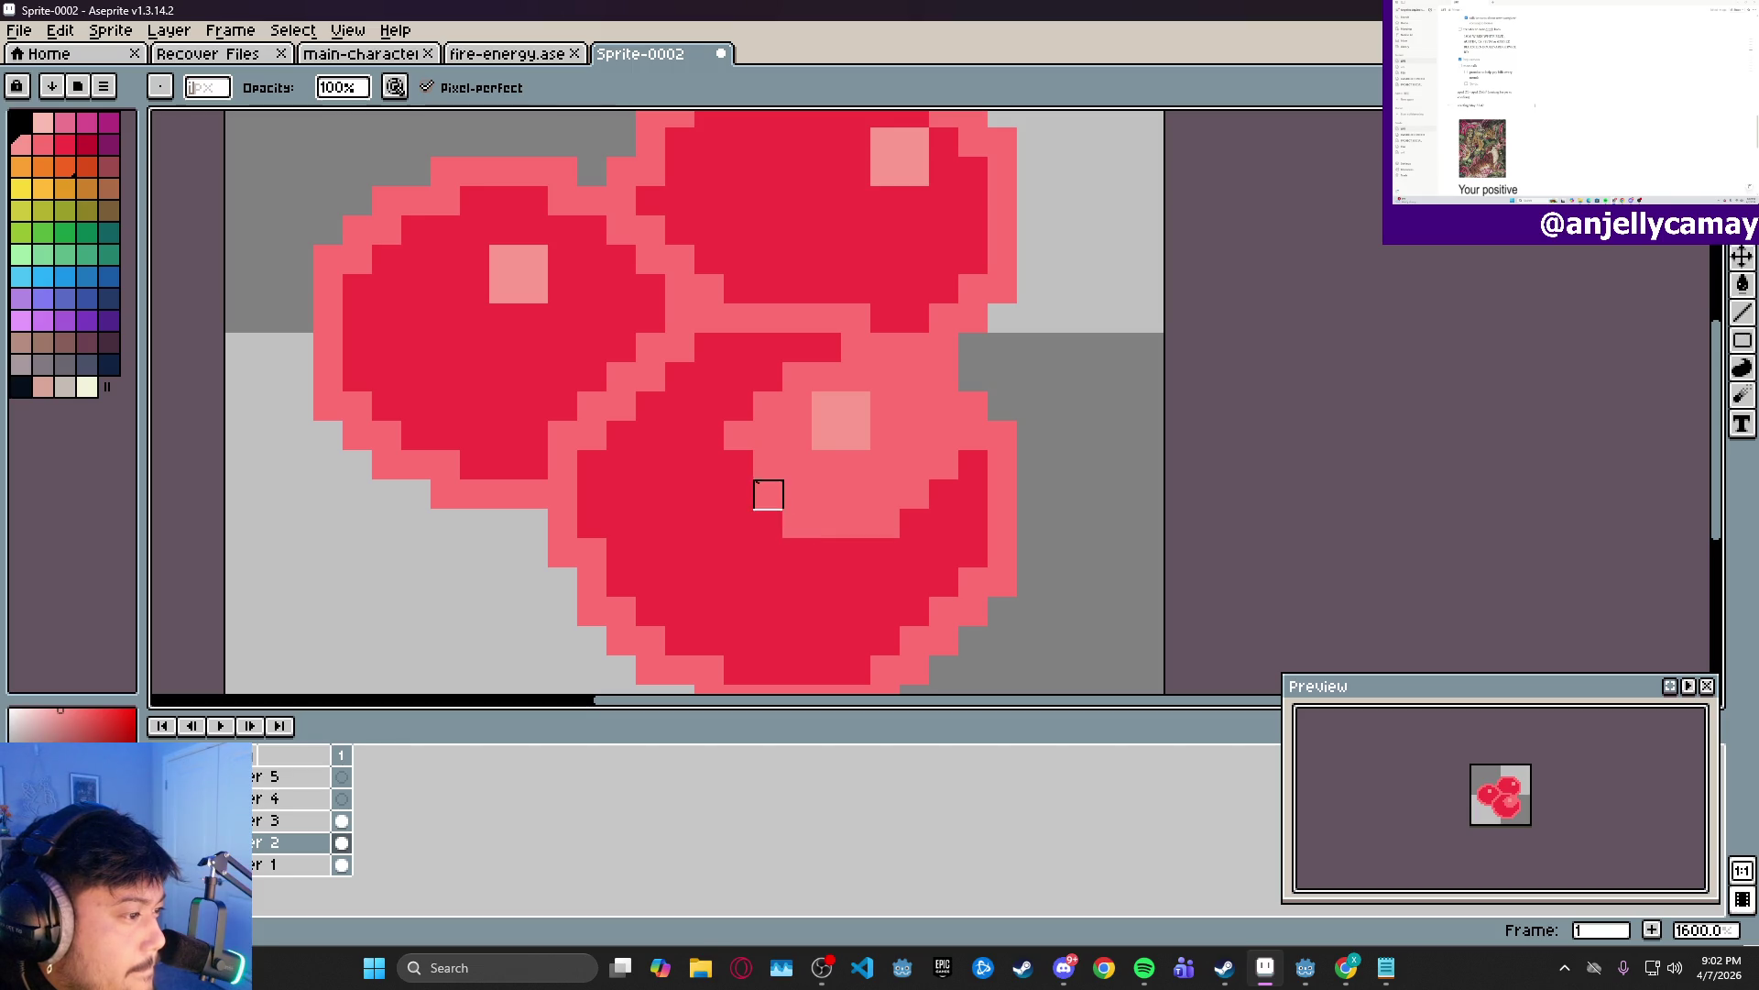
- Paint pink patches around the top and left orbs' highlights
scroll(948, 346, "down", 5)
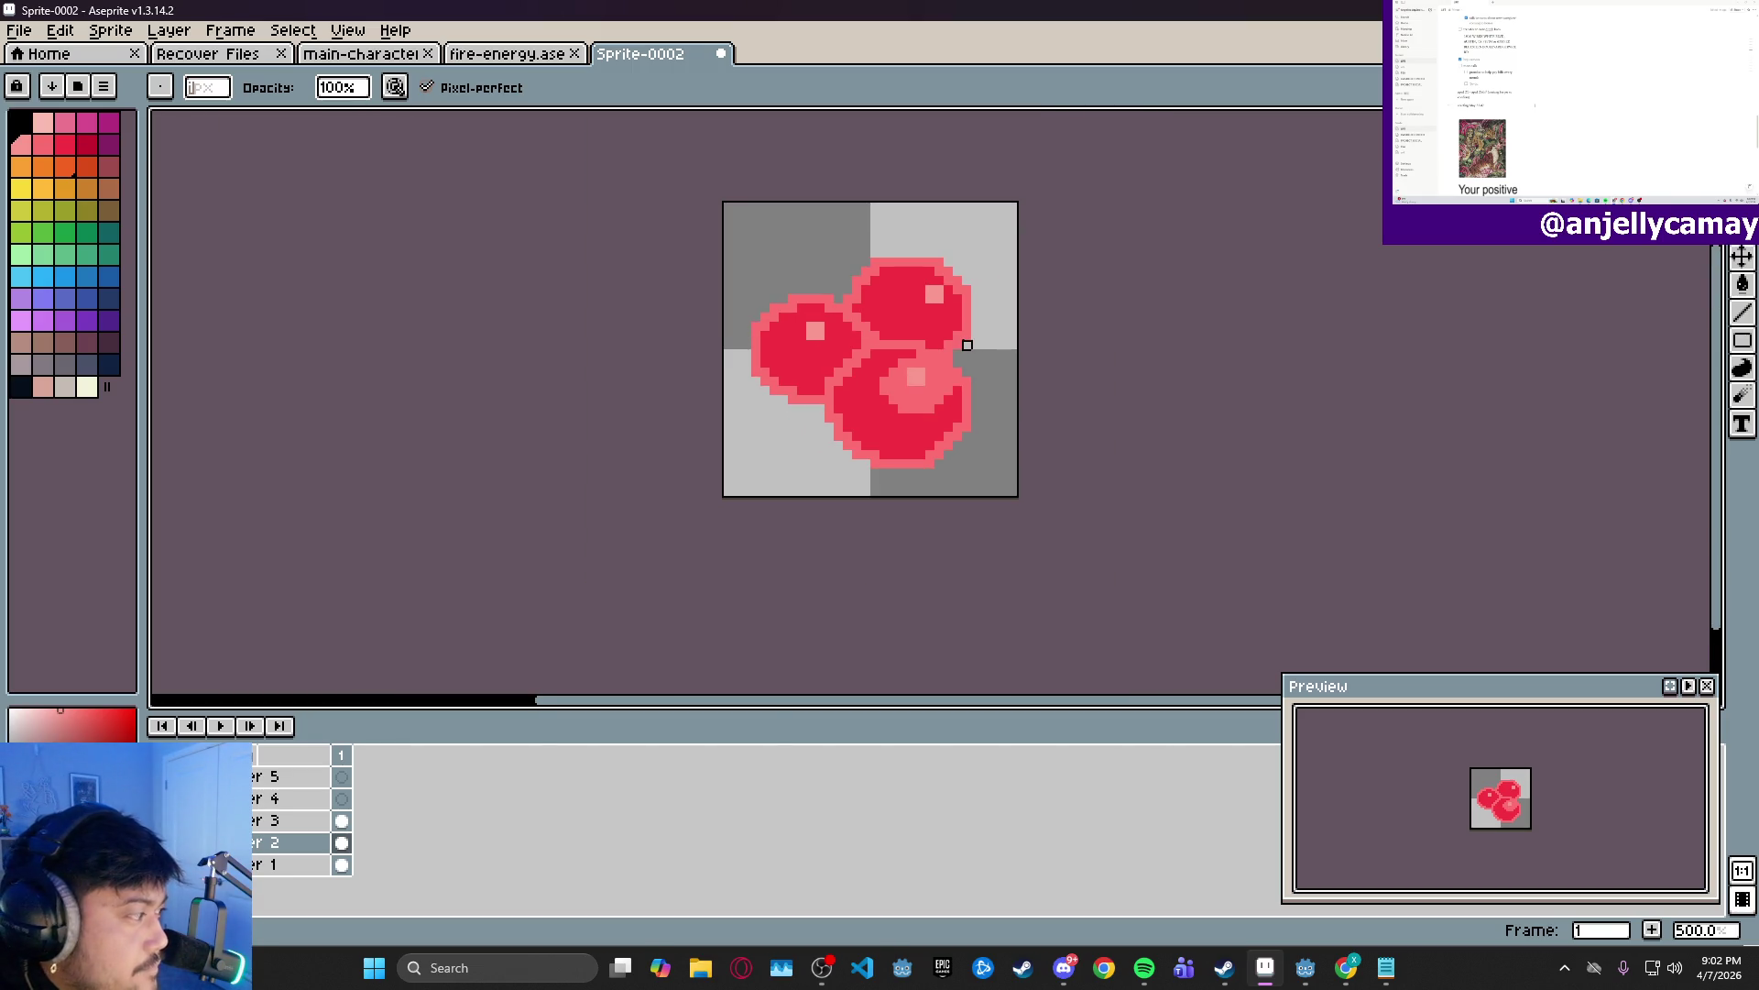
scroll(930, 325, "up", 5)
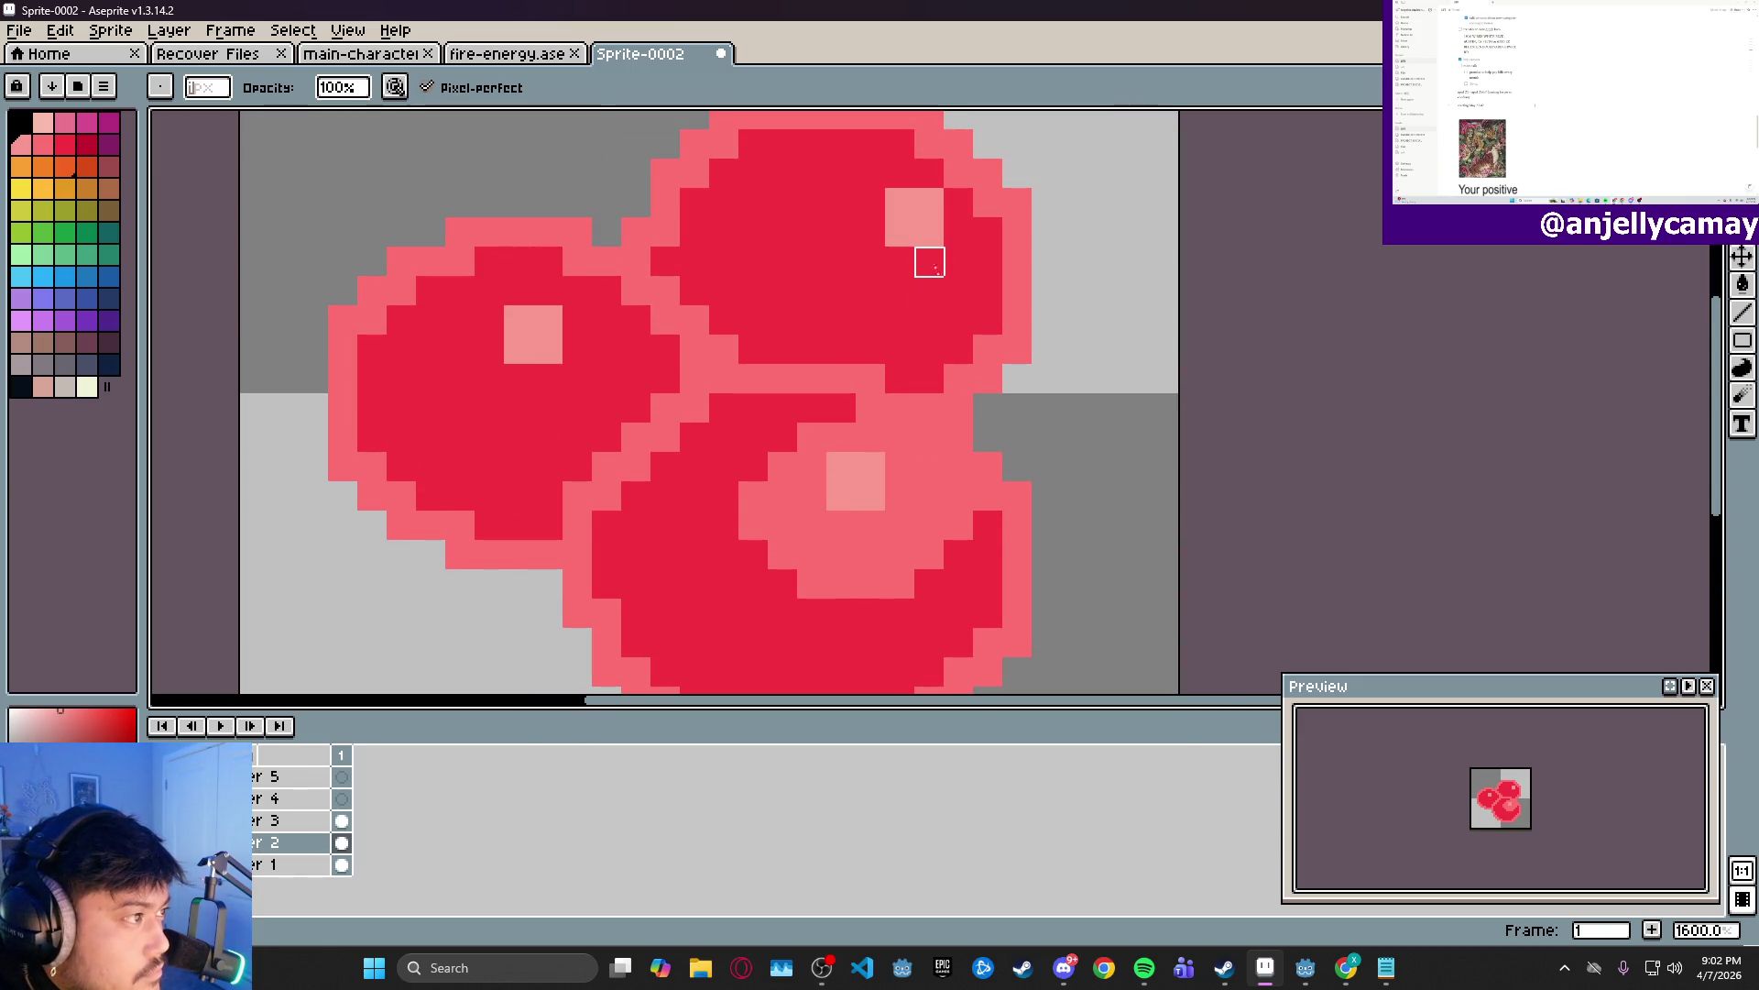
mouse_move(929, 173)
left_mouse_down()
mouse_move(958, 202)
mouse_move(900, 225)
mouse_move(870, 173)
mouse_move(871, 232)
mouse_move(899, 261)
mouse_move(959, 232)
left_mouse_up()
left_click(871, 262)
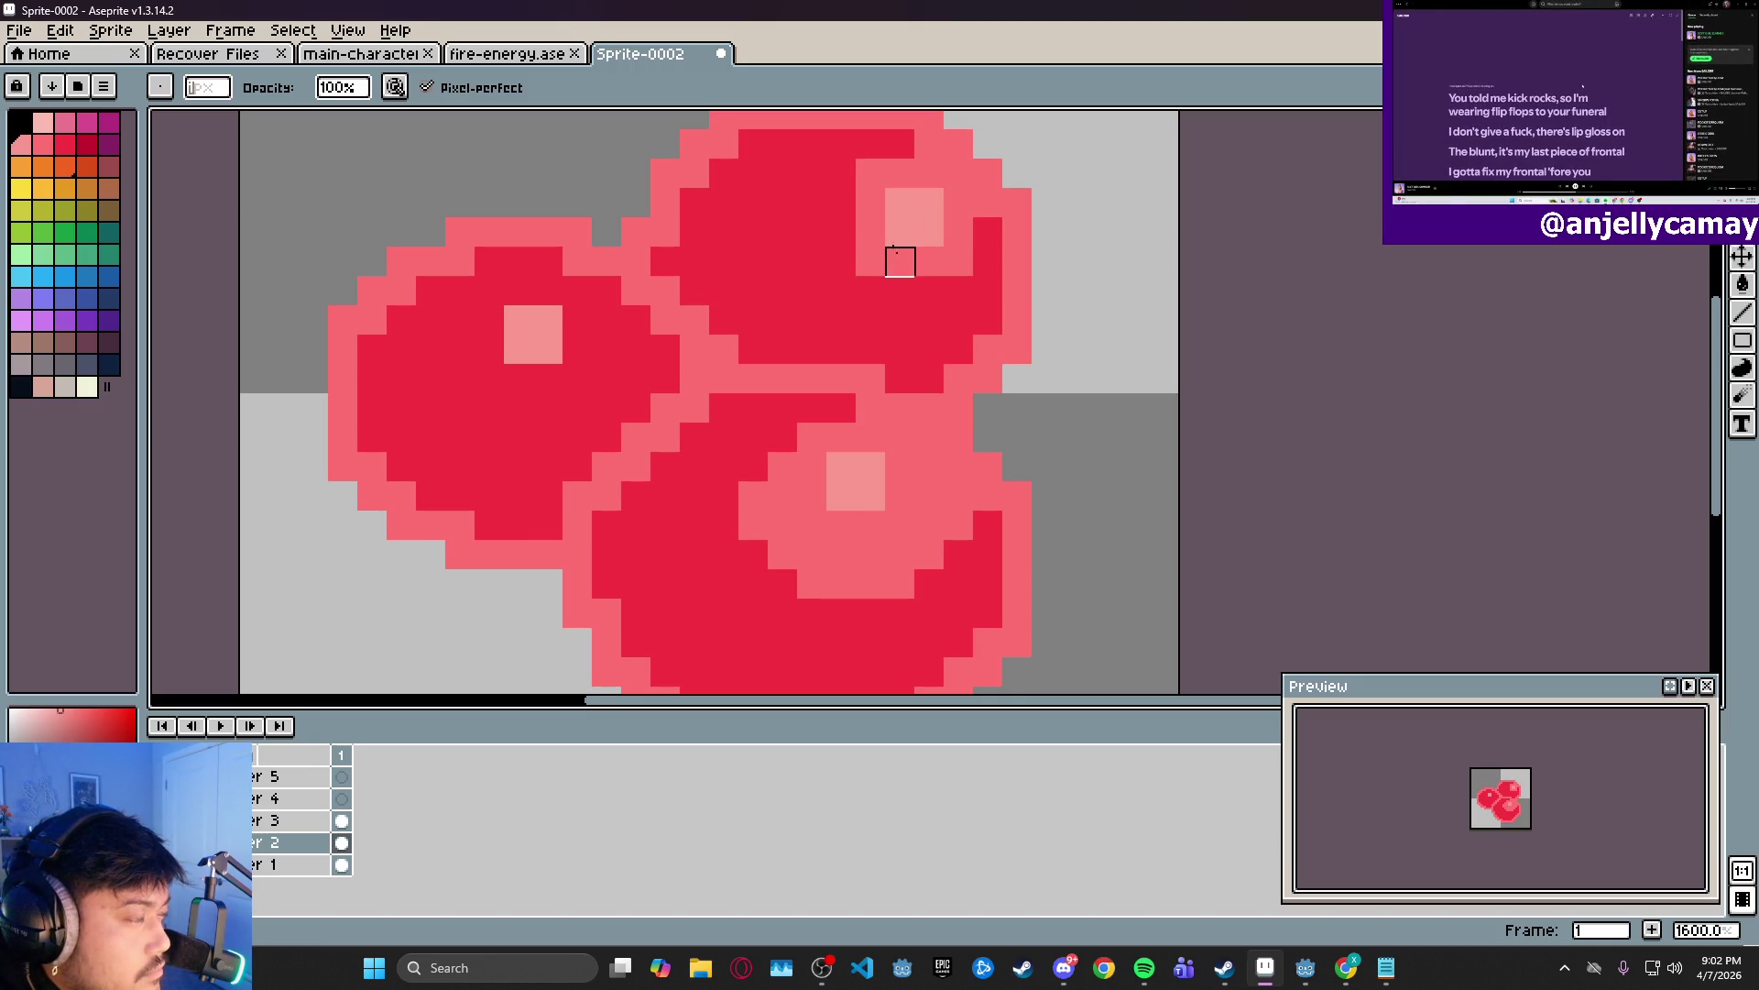
mouse_move(842, 203)
left_mouse_down()
mouse_move(841, 232)
mouse_move(900, 291)
mouse_move(930, 290)
left_mouse_up()
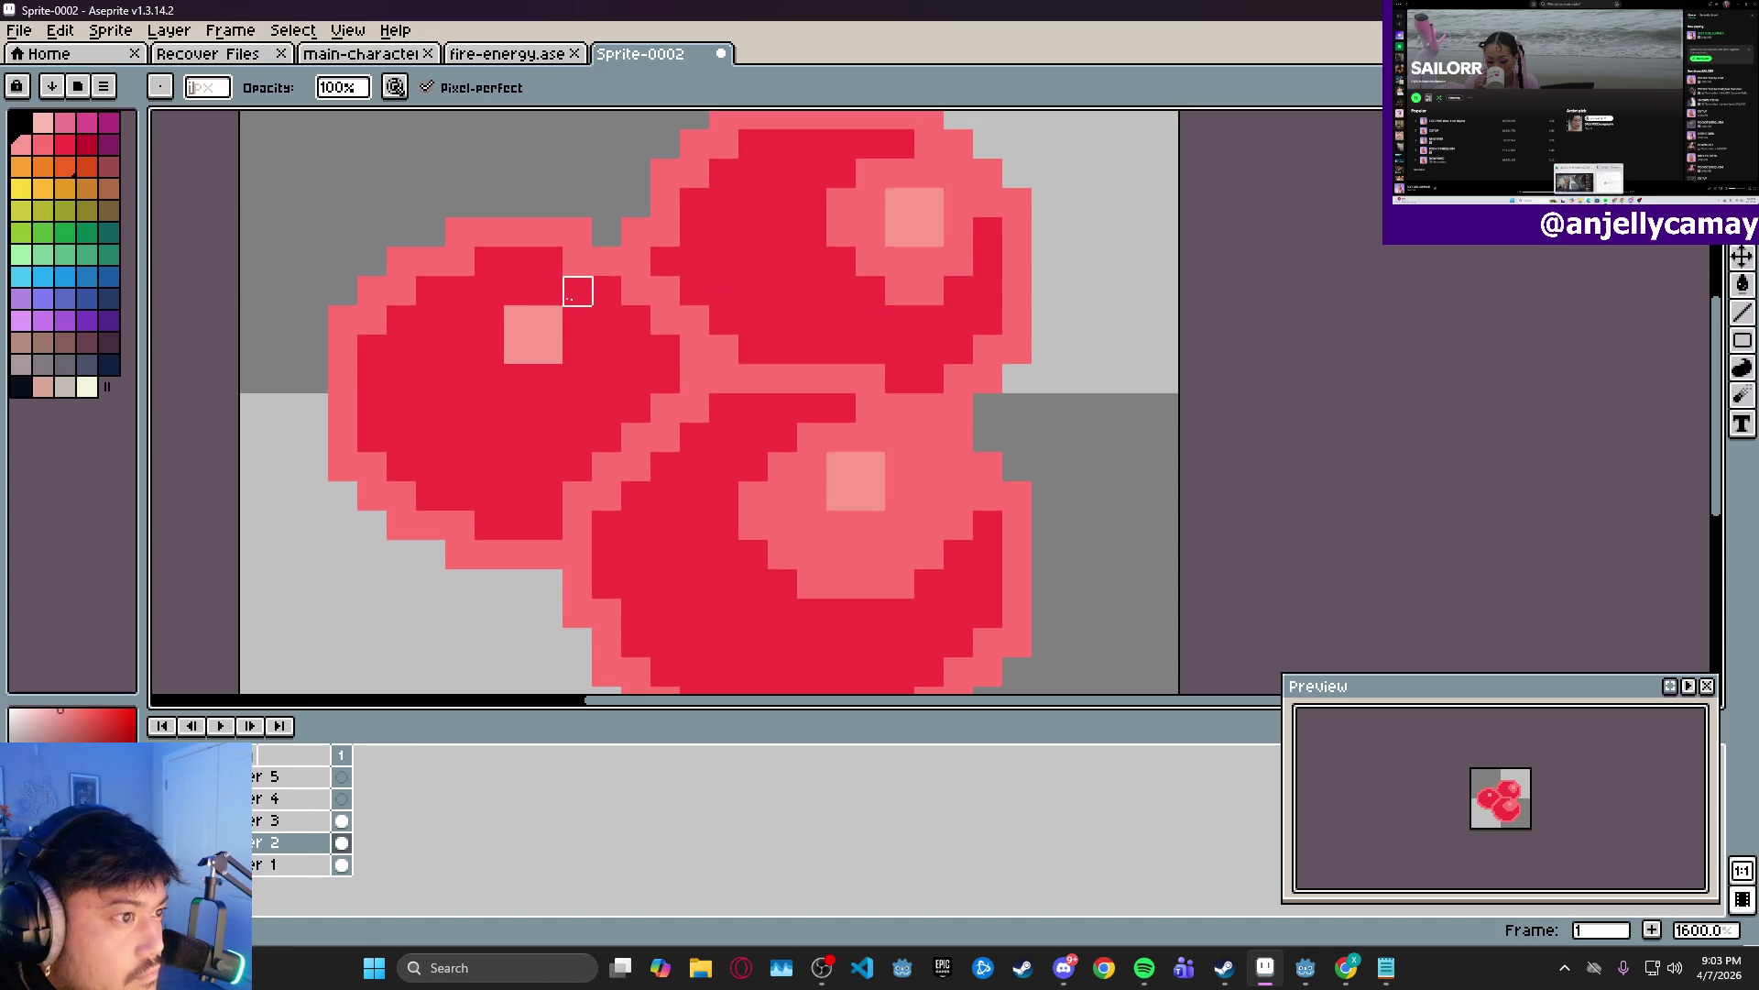
mouse_move(578, 292)
left_mouse_down()
mouse_move(489, 321)
mouse_move(518, 379)
mouse_move(548, 379)
left_mouse_up()
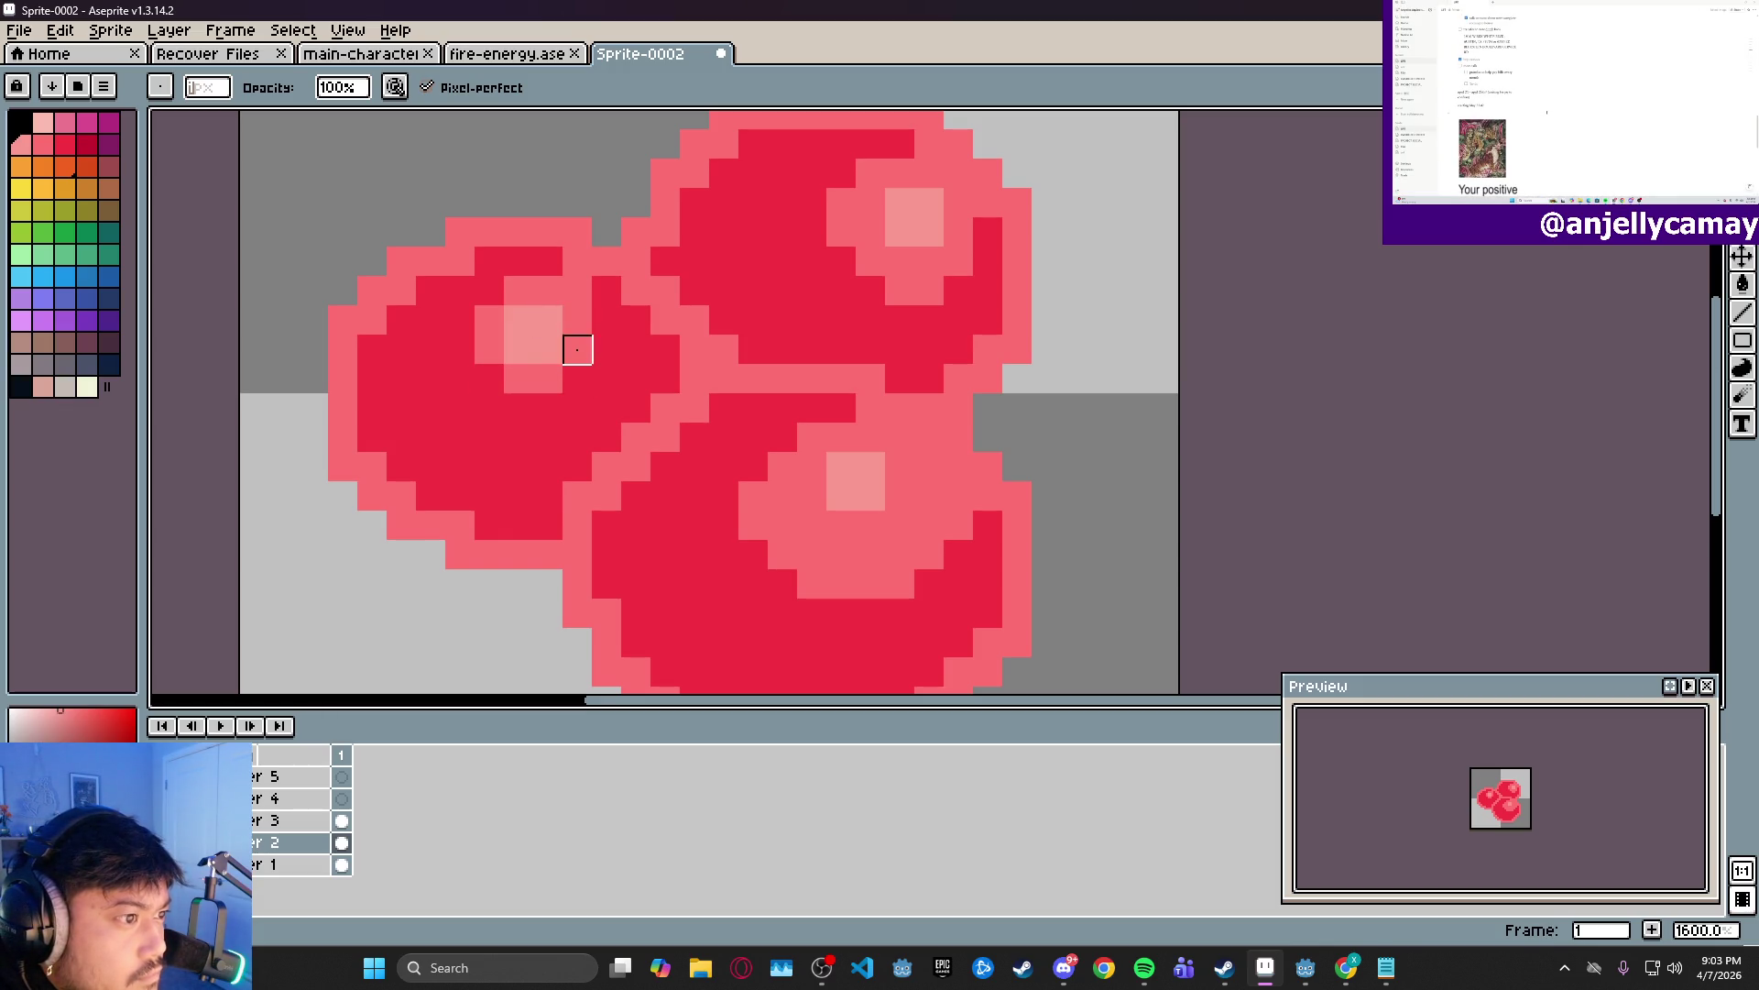
scroll(826, 266, "down", 1)
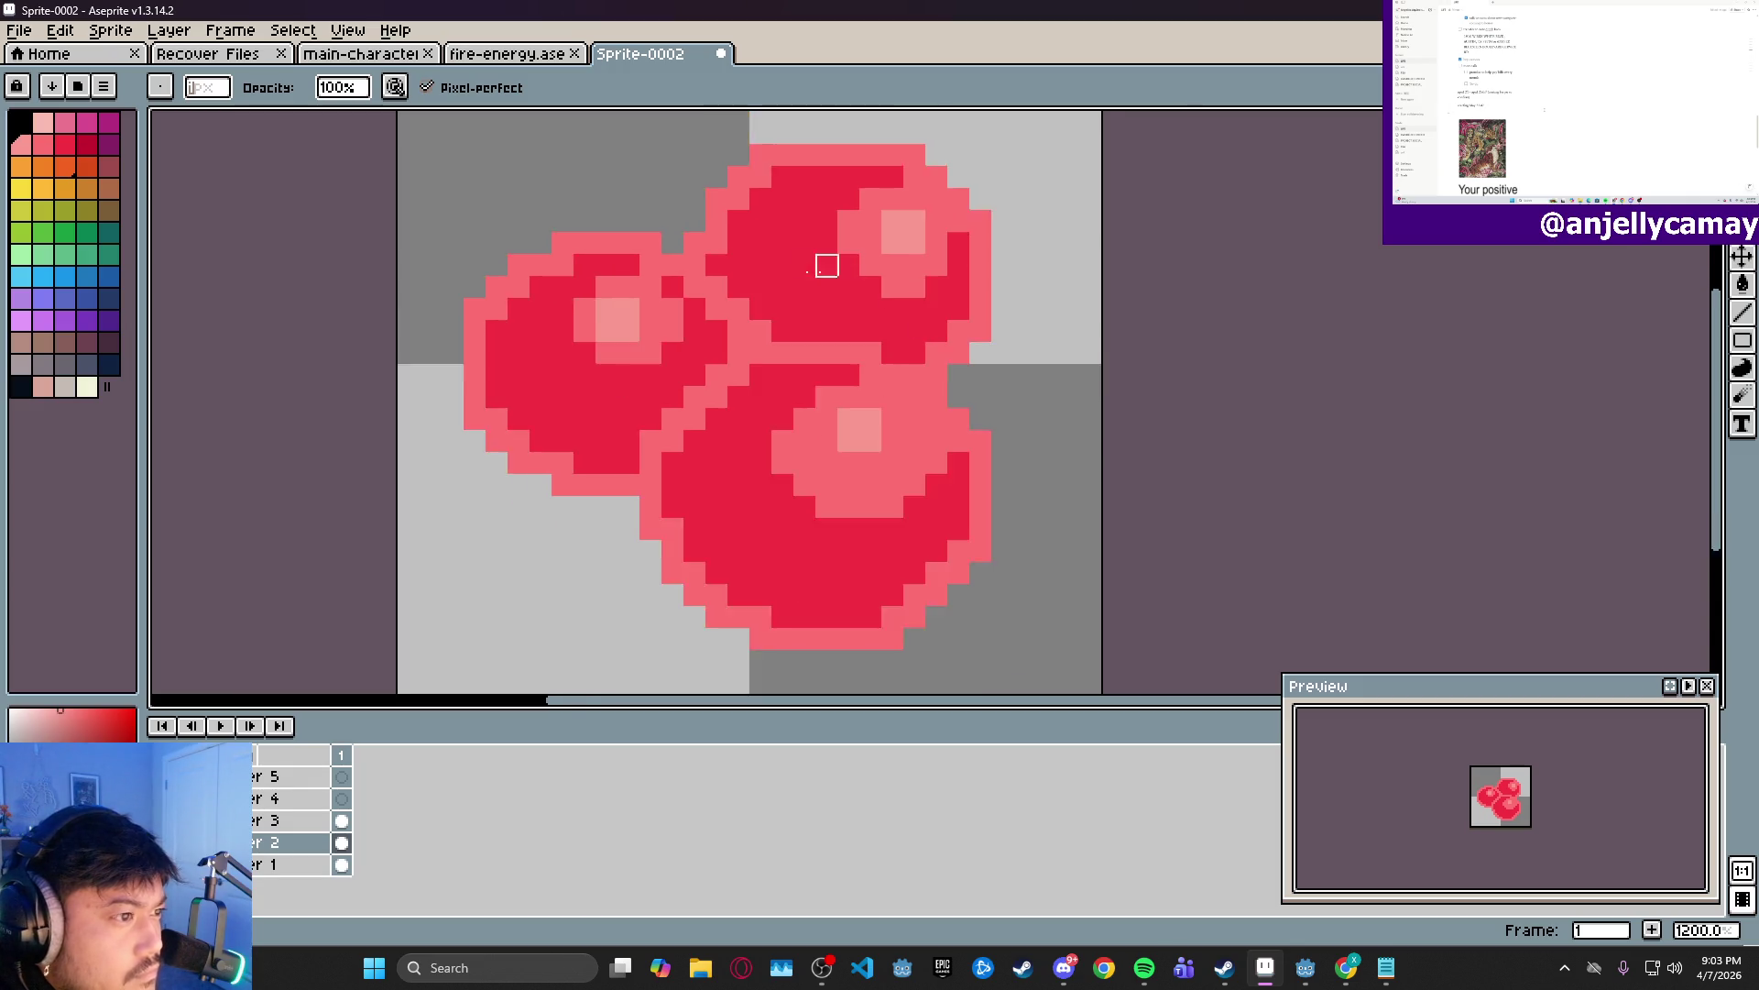
scroll(826, 266, "down", 4)
scroll(816, 279, "up", 4)
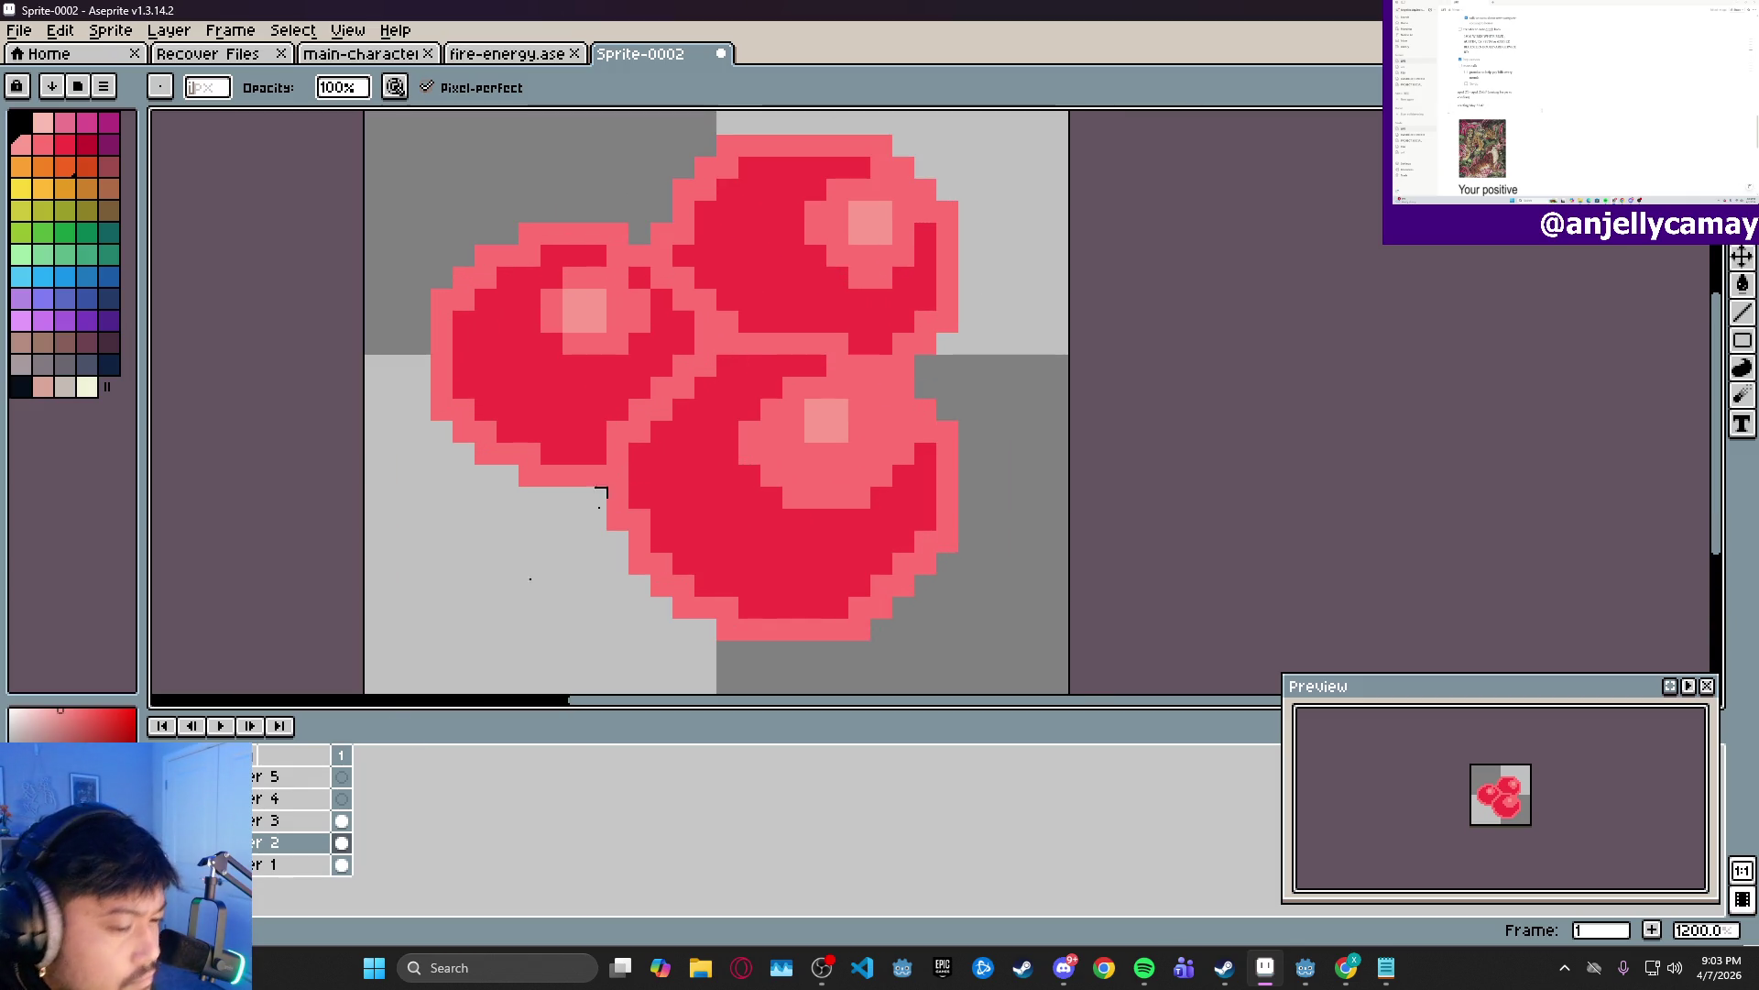
left_click(341, 820)
- Select the bottom orb's highlight with the Rectangular Marquee and nudge it one pixel down-right
key("m")
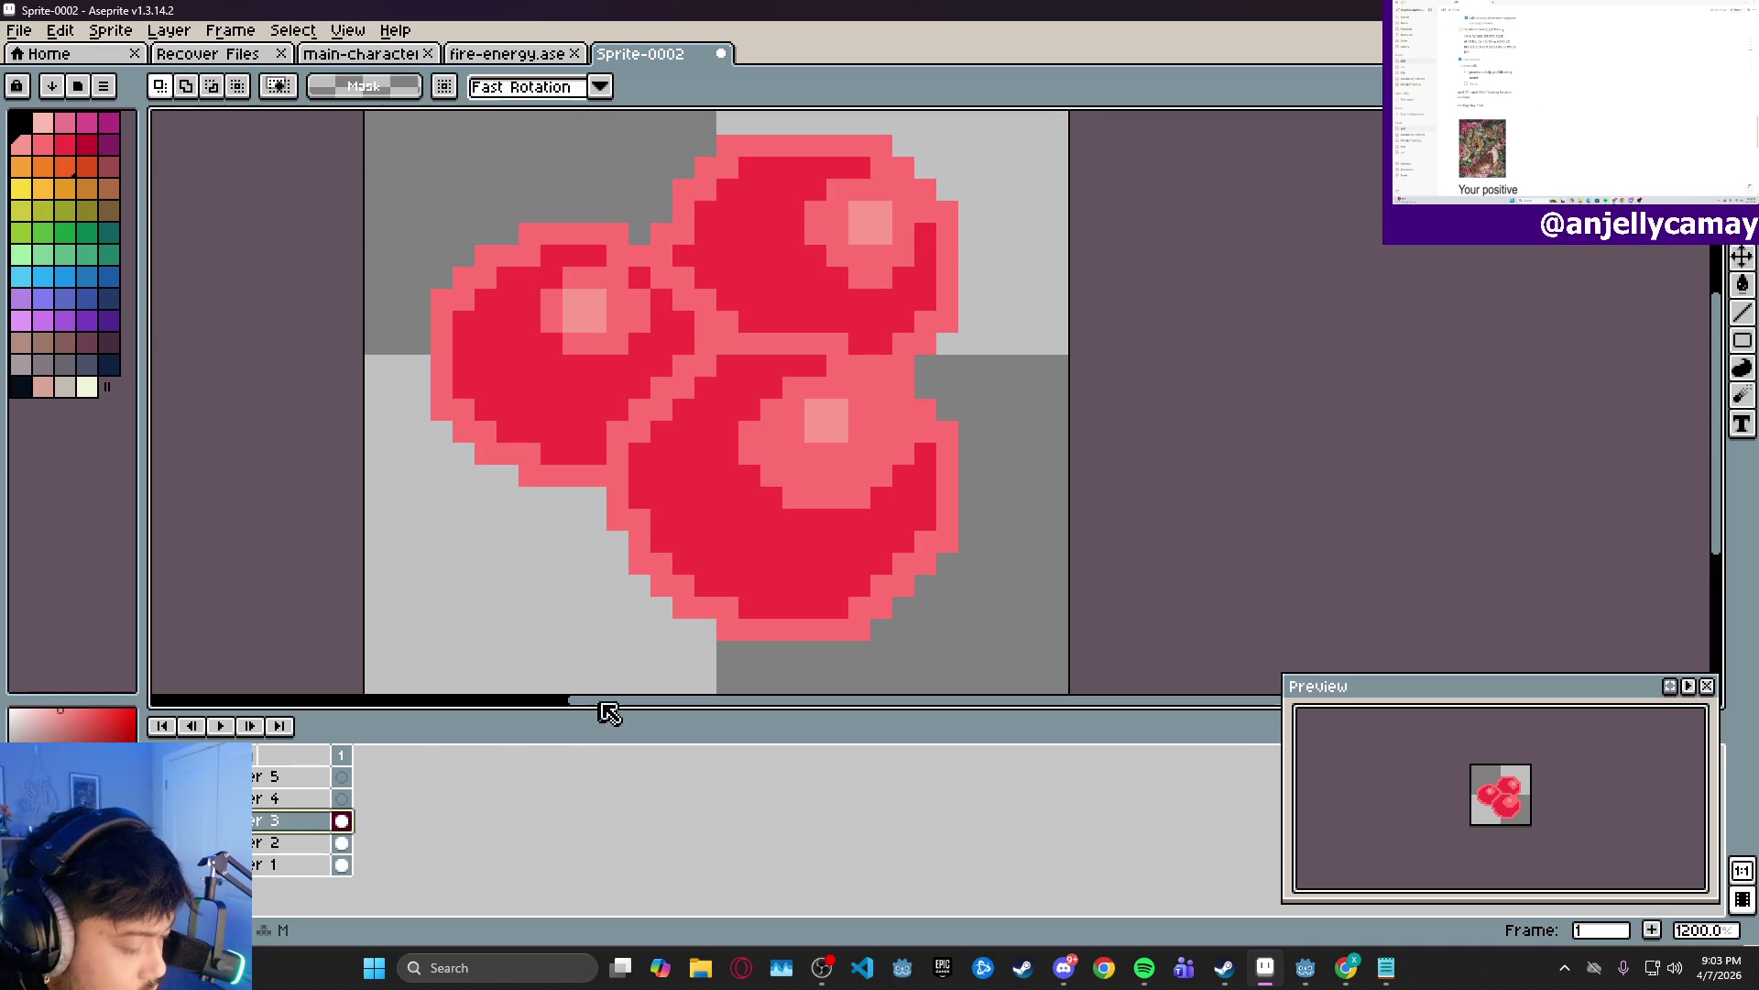
mouse_move(766, 377)
left_mouse_down()
mouse_move(866, 458)
mouse_move(833, 444)
mouse_move(838, 424)
left_mouse_up()
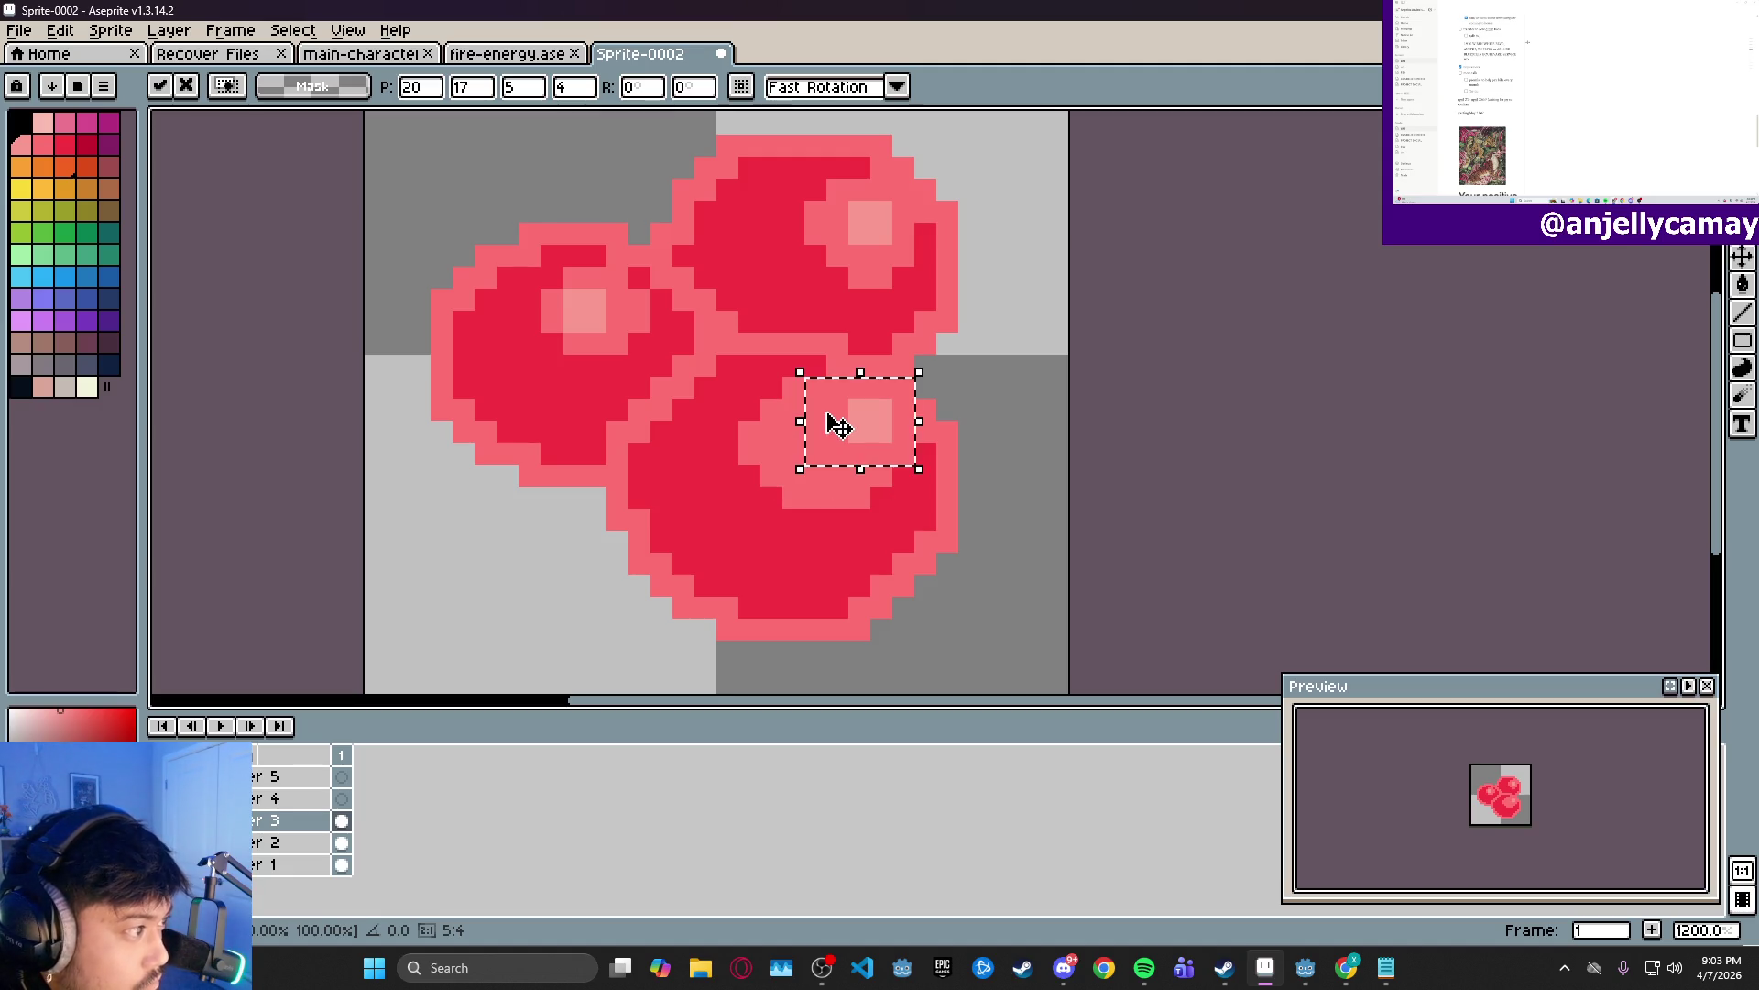
key("ctrl+d")
scroll(1100, 385, "down", 6)
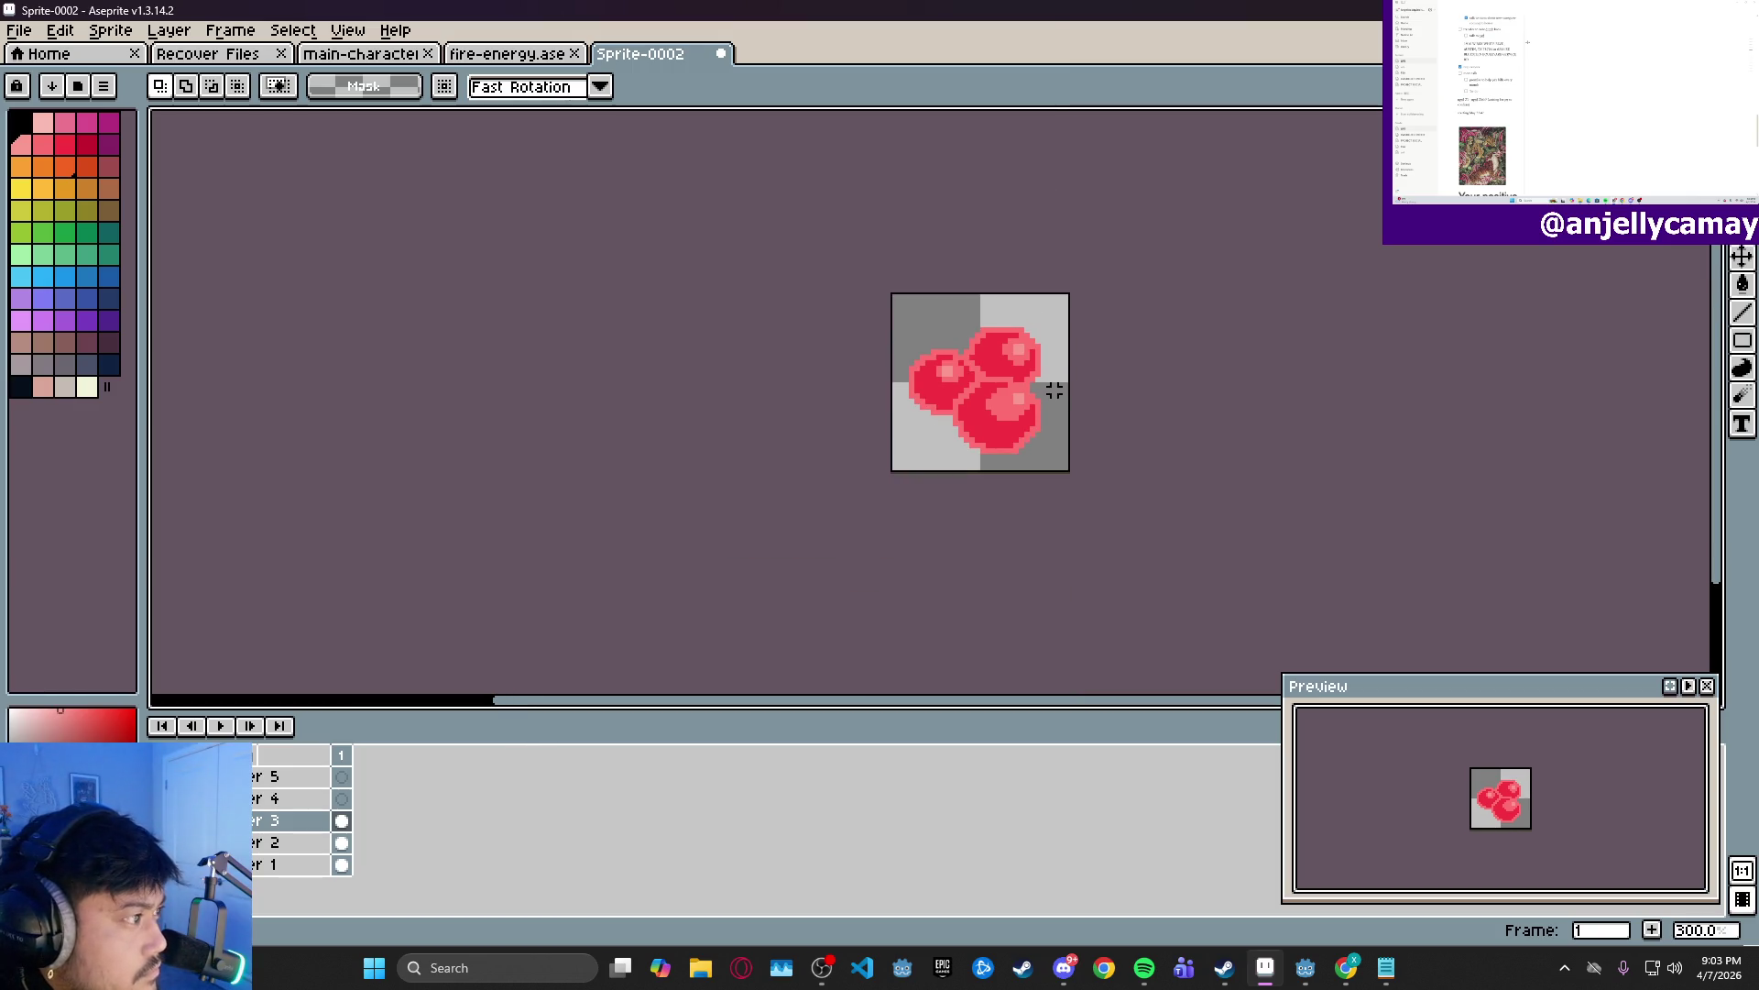
scroll(1055, 390, "up", 3)
scroll(1056, 398, "up", 3)
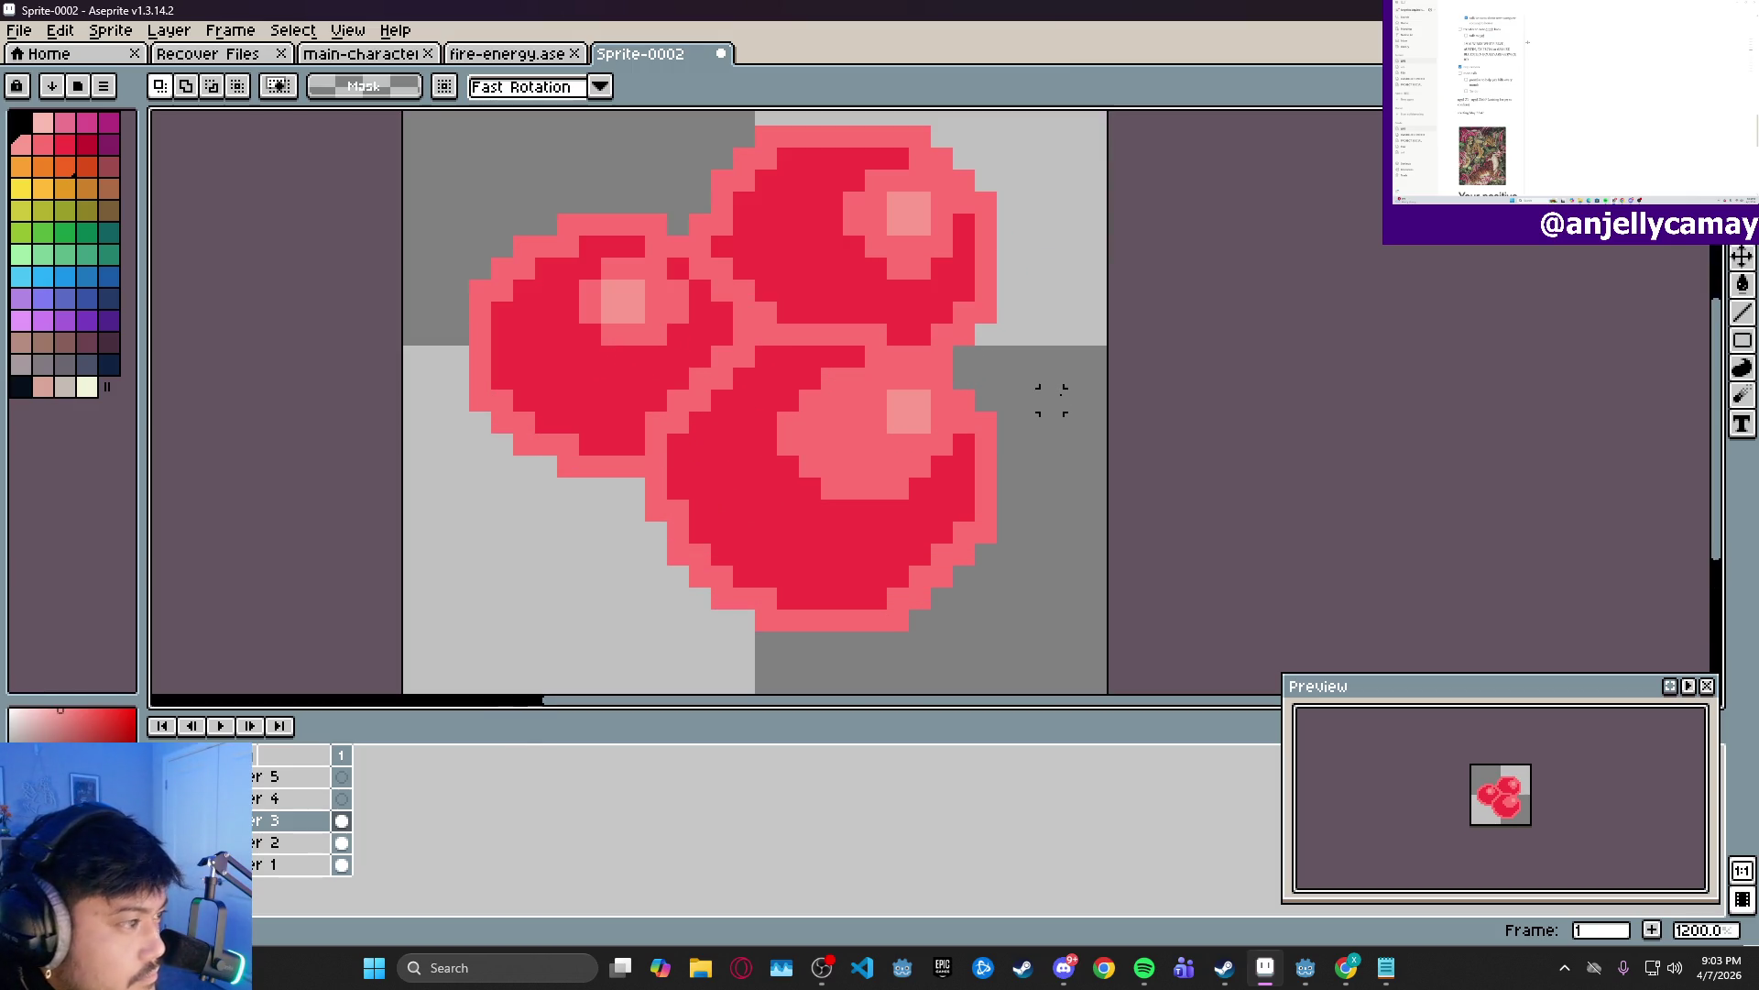
- On Layer 4, draw the dark-red rim along the cluster's bottom and lower-left edges
left_click(311, 798)
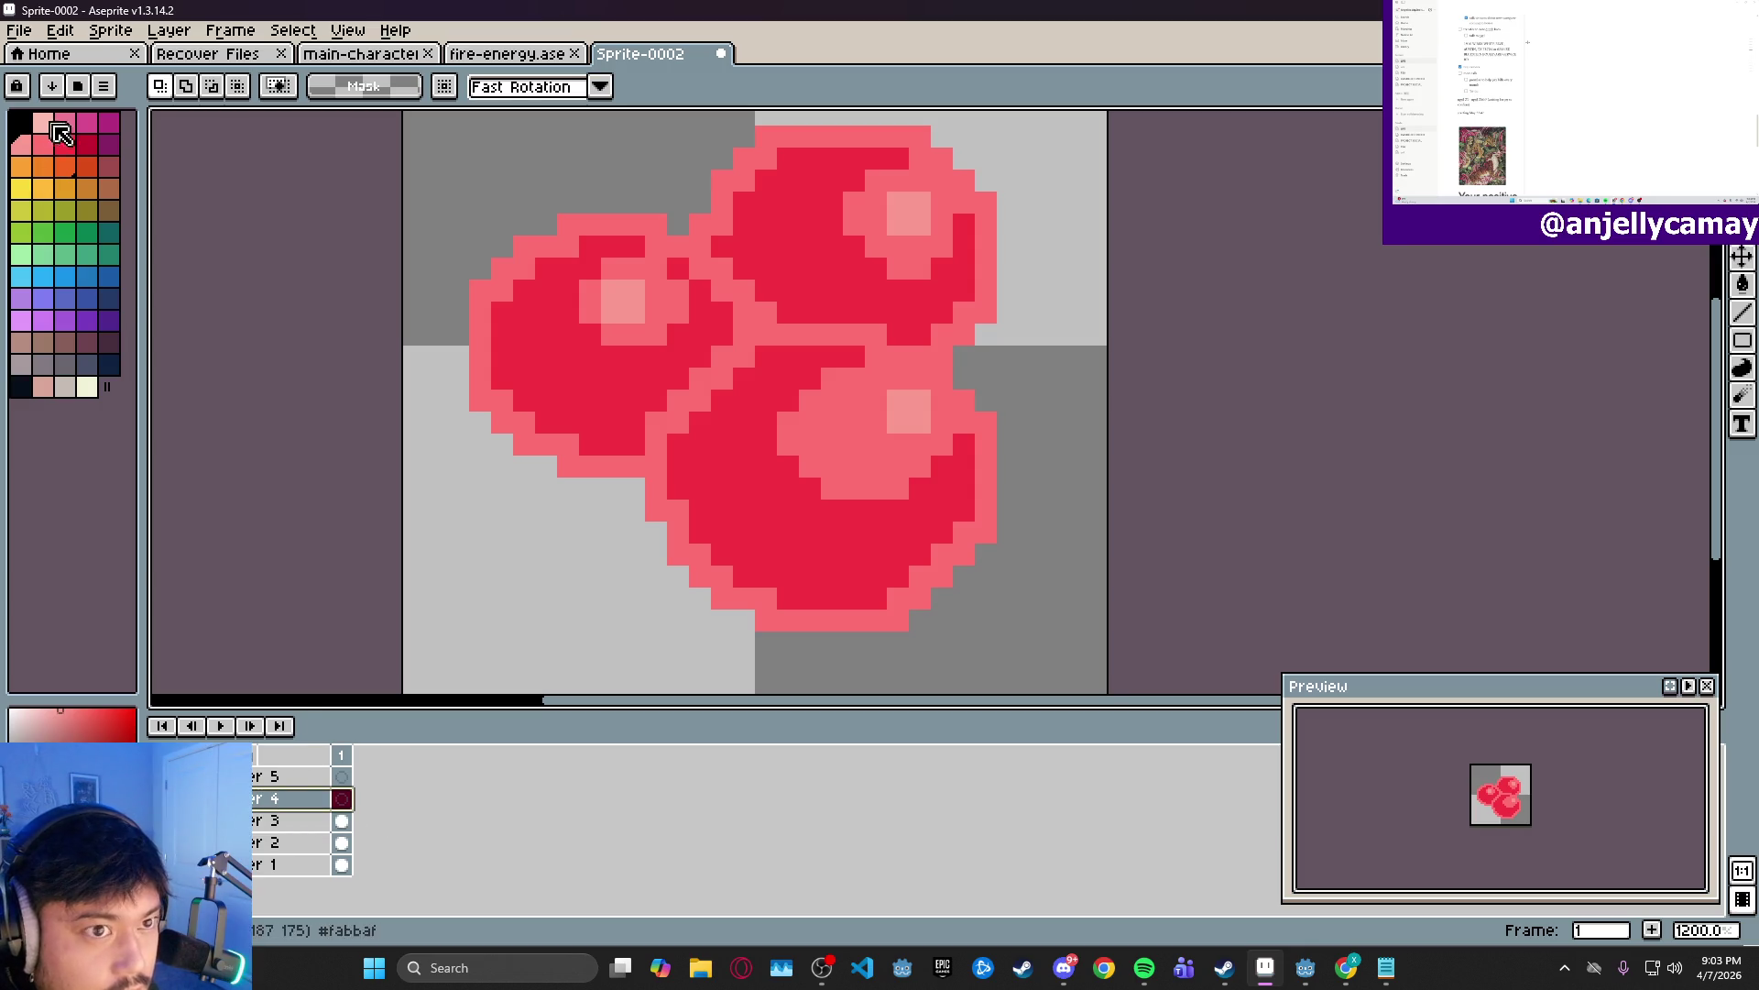
left_click(93, 154)
left_click(108, 144)
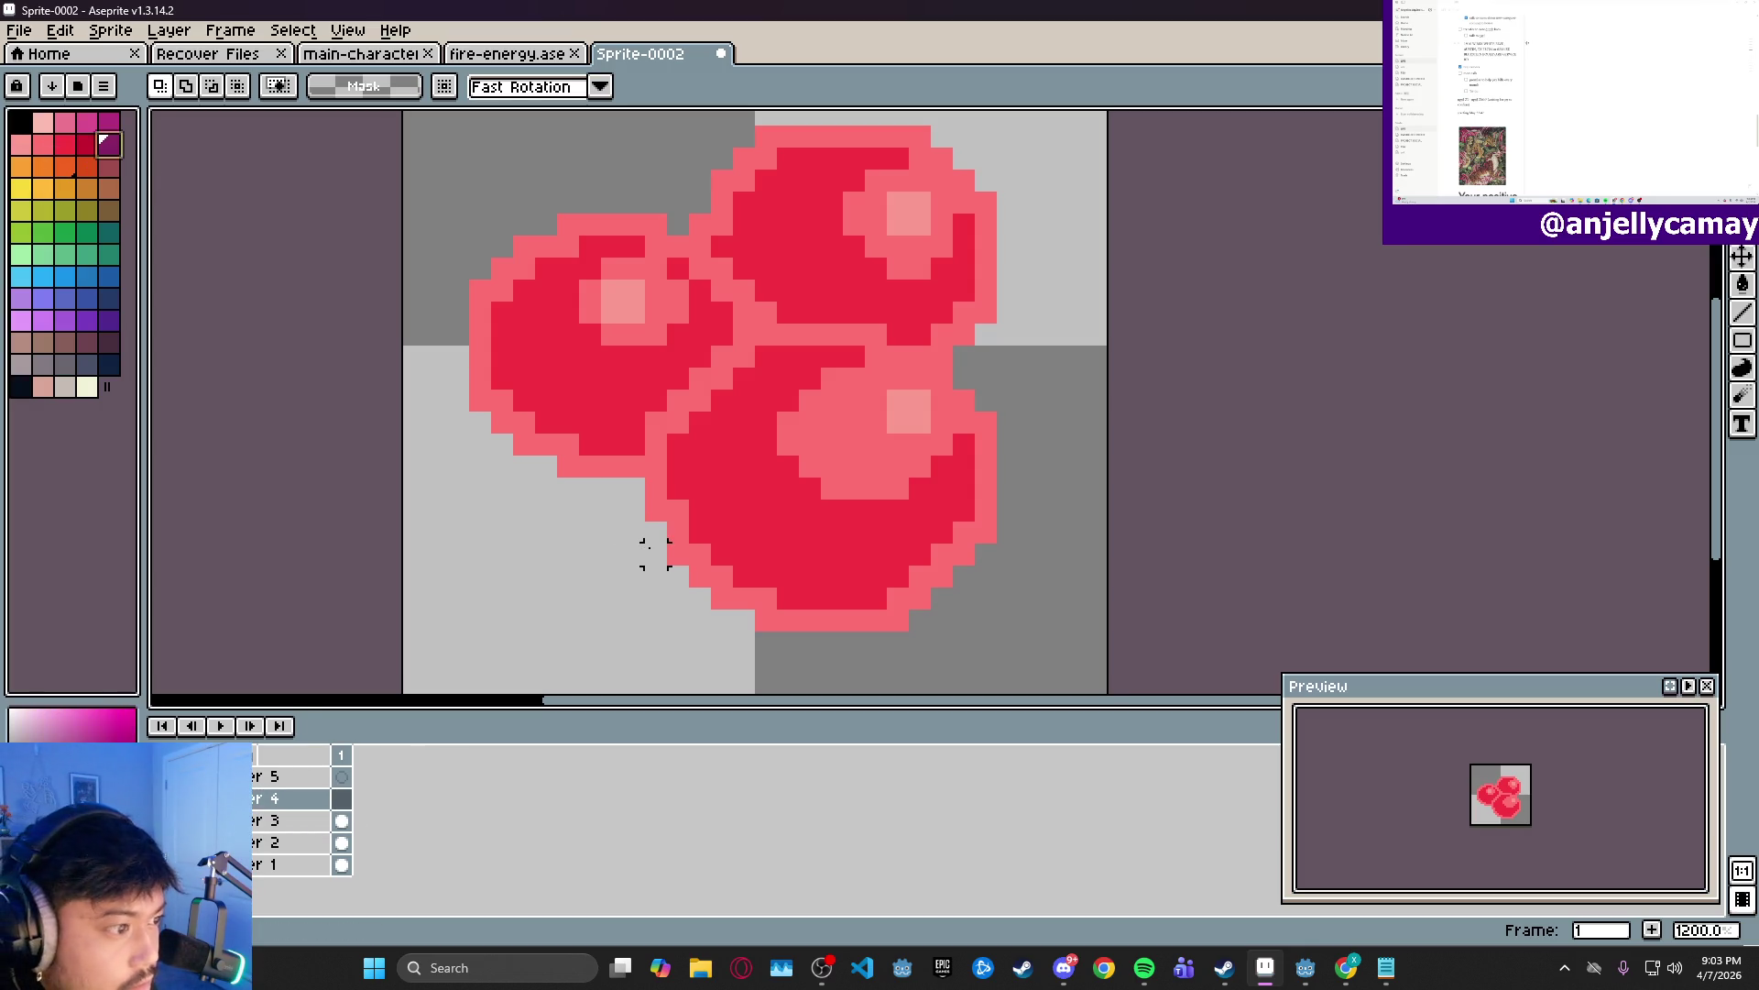
key("b")
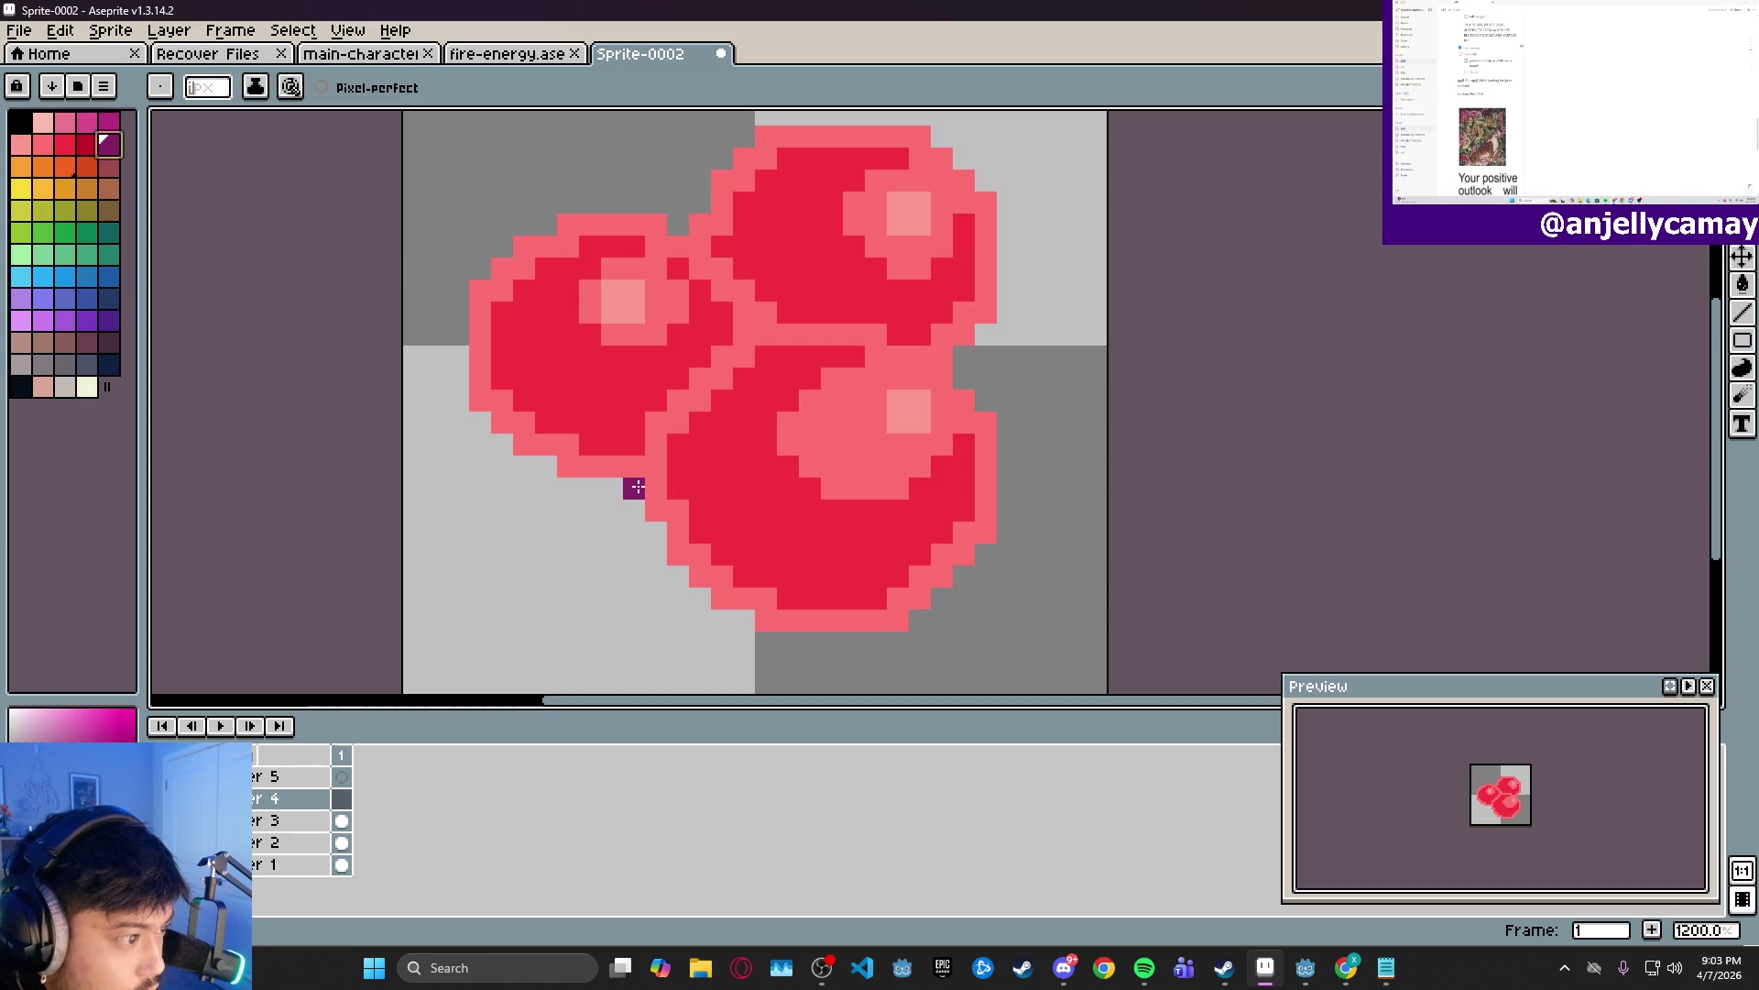
mouse_move(638, 488)
left_mouse_down()
mouse_move(656, 555)
mouse_move(706, 605)
mouse_move(769, 642)
mouse_move(913, 646)
left_mouse_up()
key("ctrl+z")
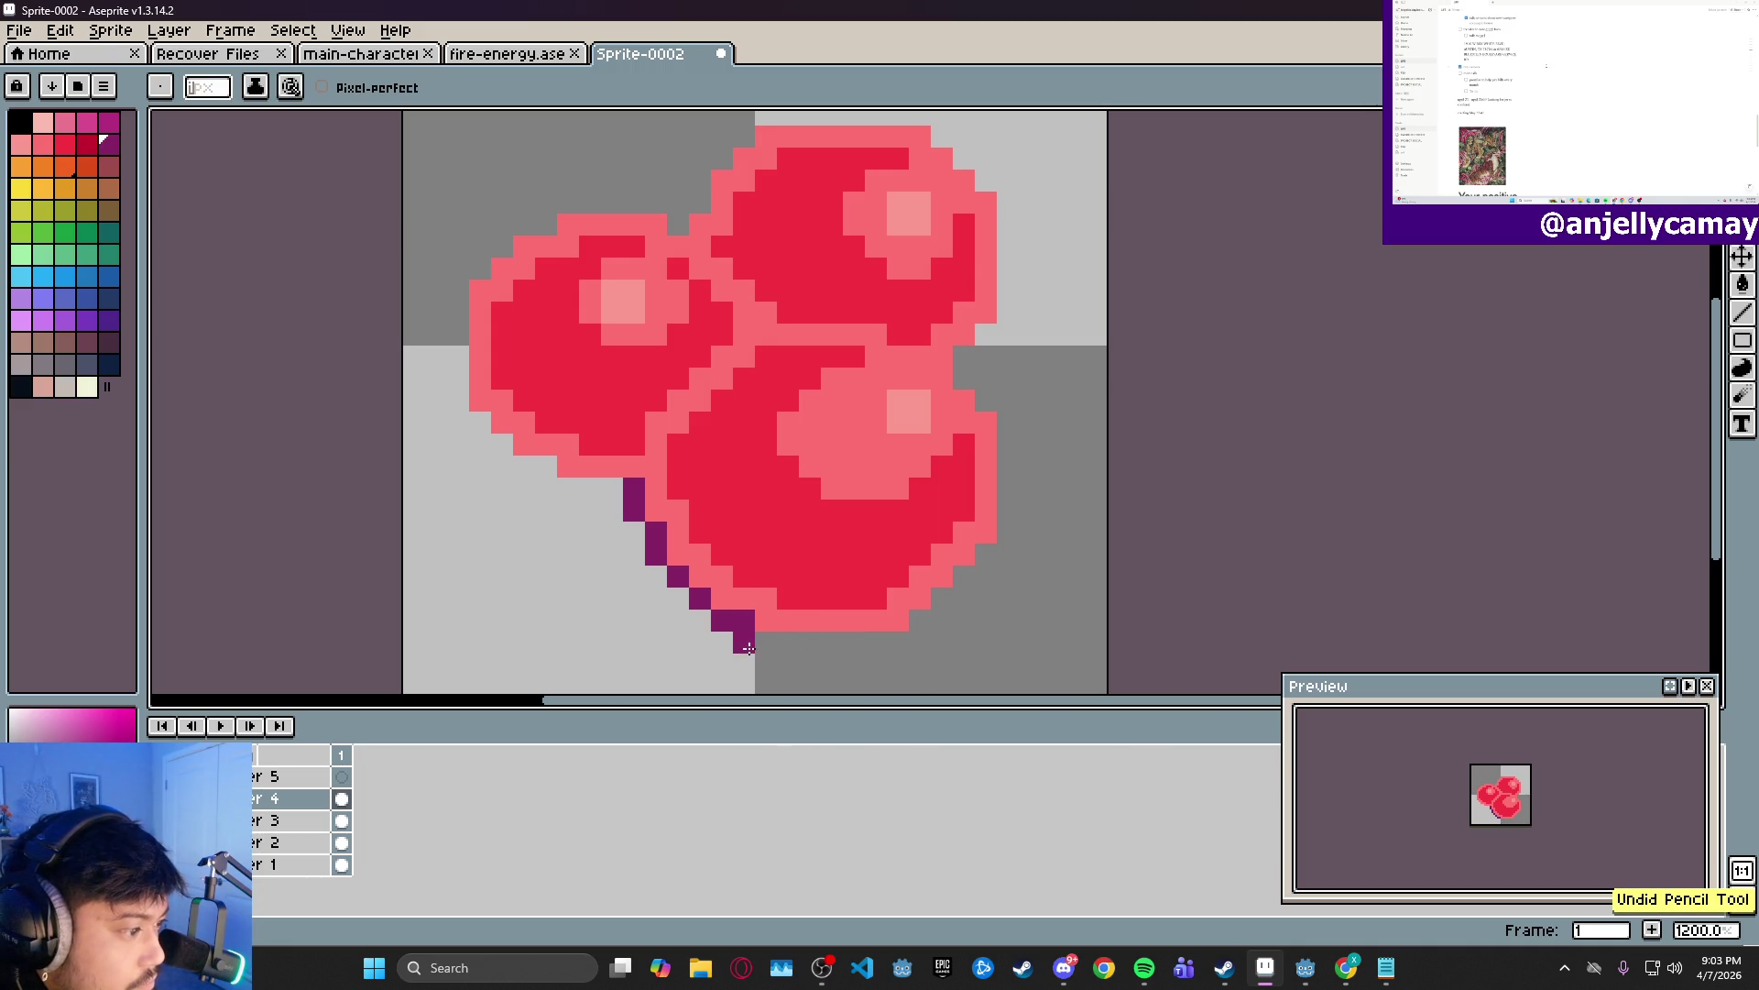
mouse_move(766, 641)
left_mouse_down()
mouse_move(893, 646)
mouse_move(942, 599)
left_mouse_up()
key("bracketleft")
left_click_drag(634, 487, 694, 583)
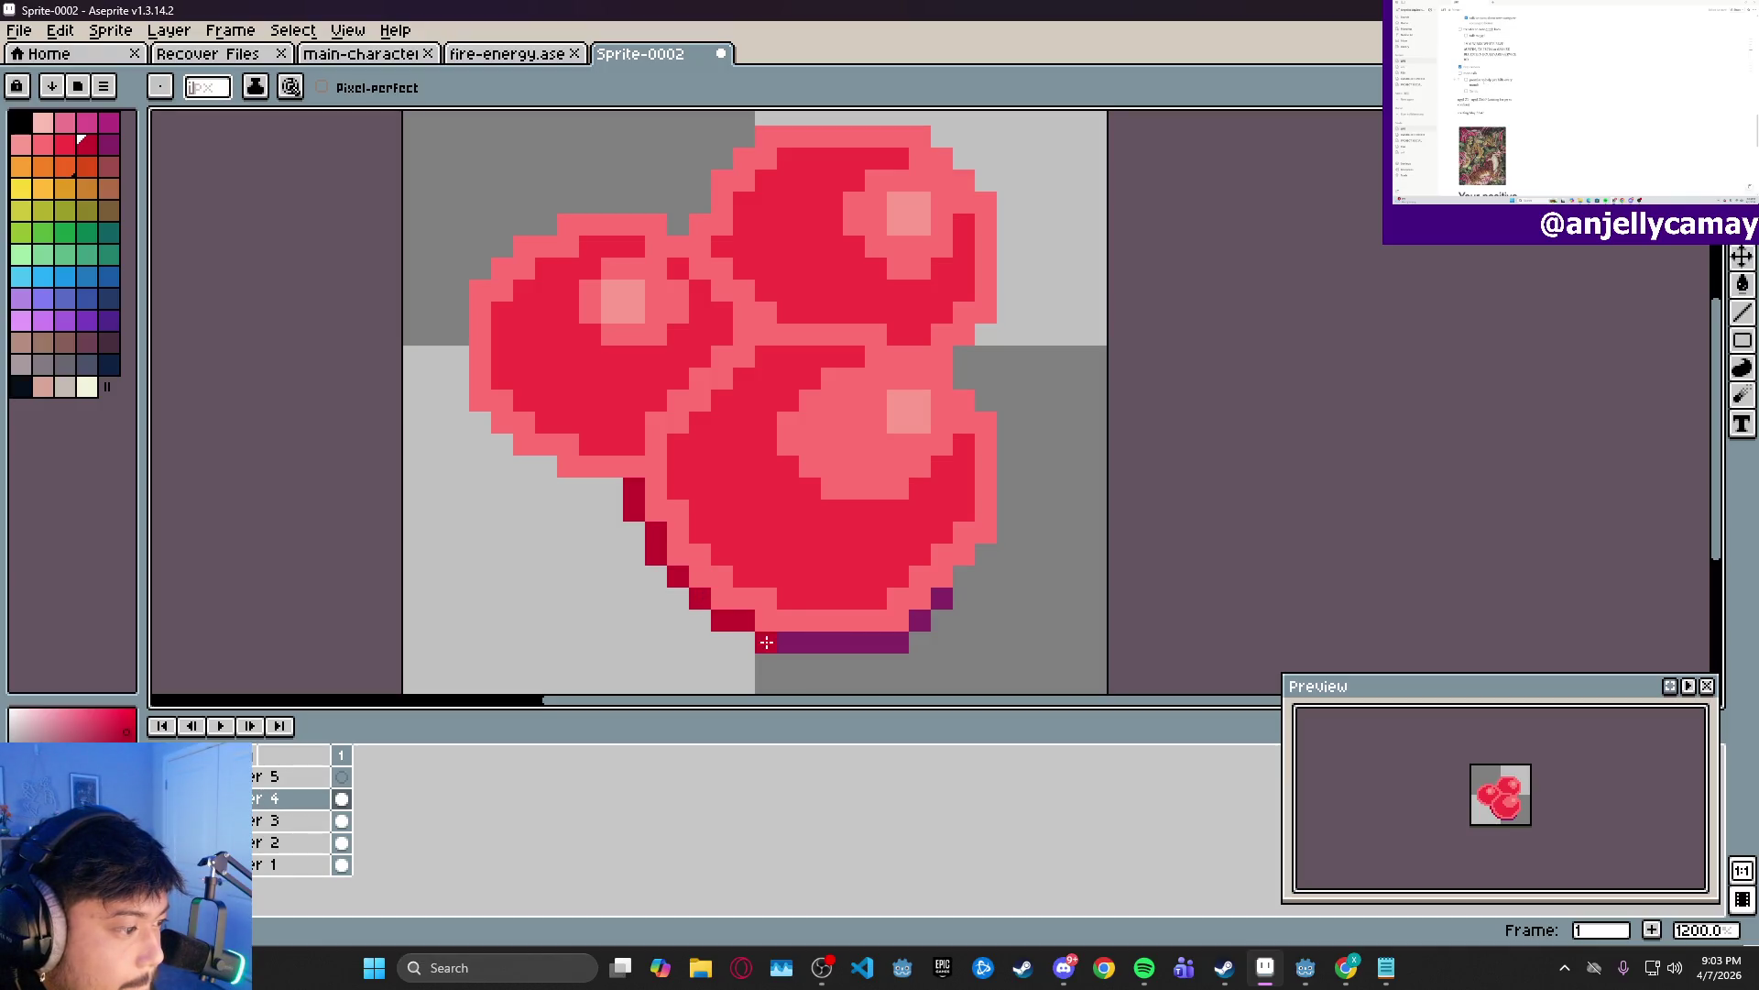
- Continue the dark-red rim up the right side, across the top and down the left orb
left_click_drag(934, 619, 1002, 462)
left_click(965, 375)
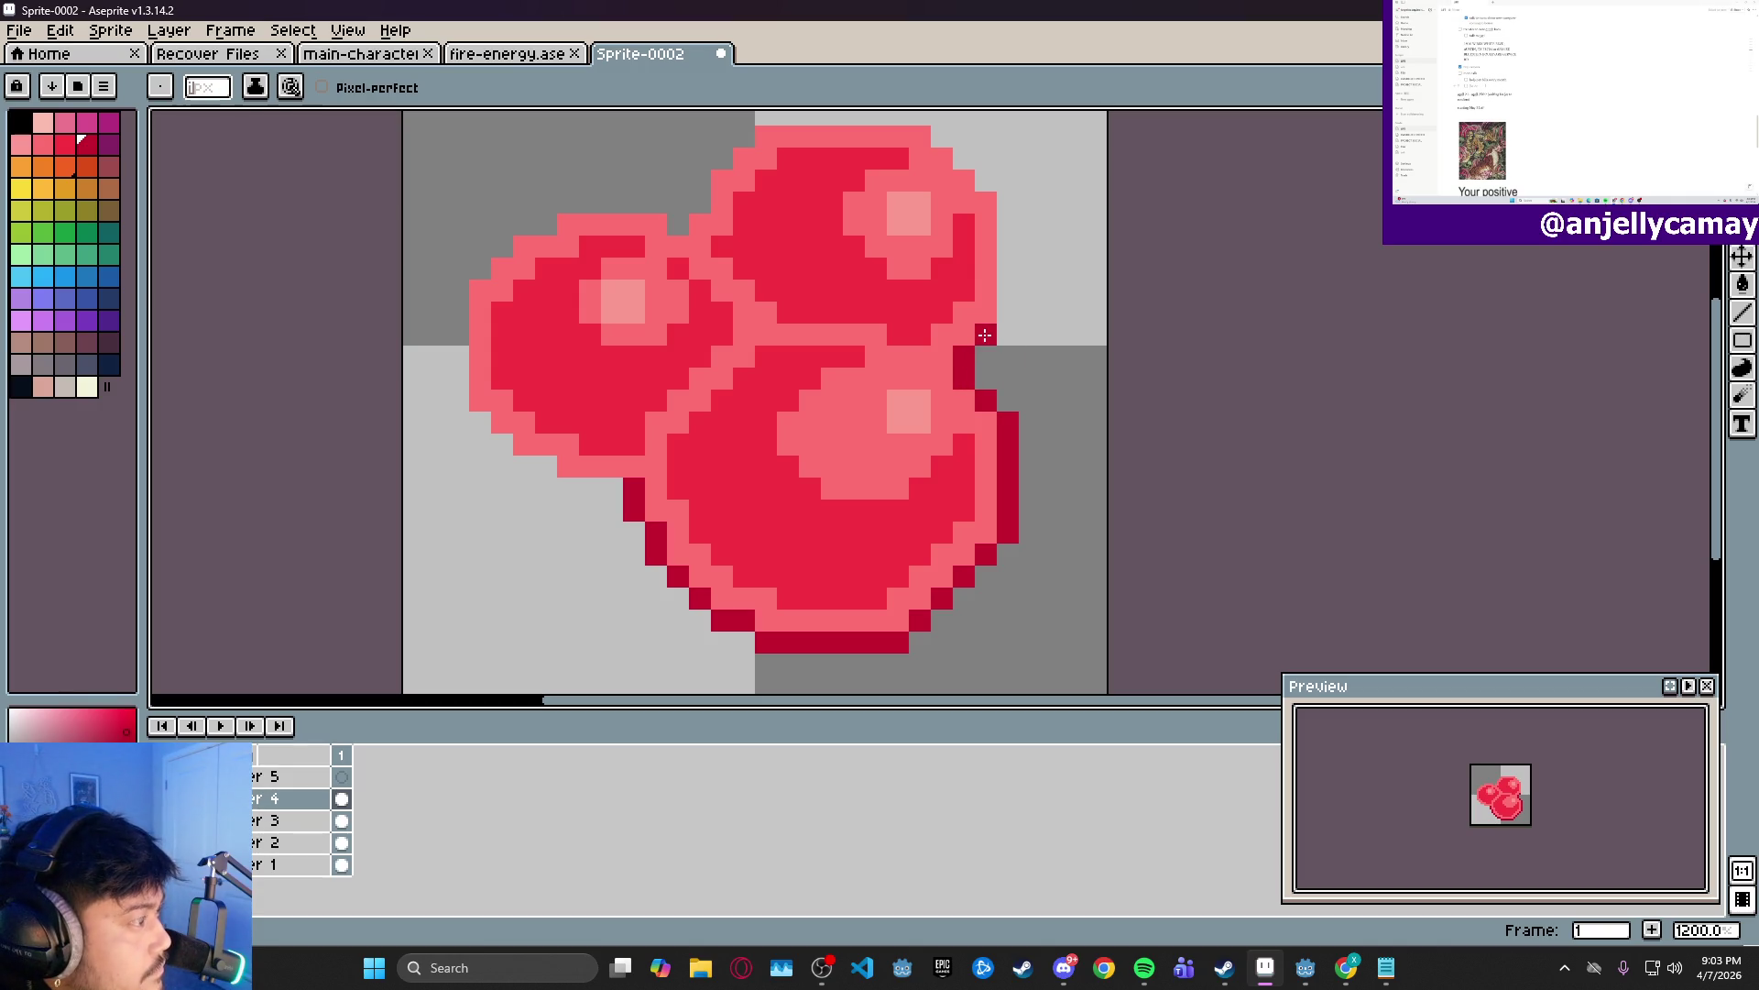
left_click_drag(1011, 312, 1008, 201)
left_click(986, 181)
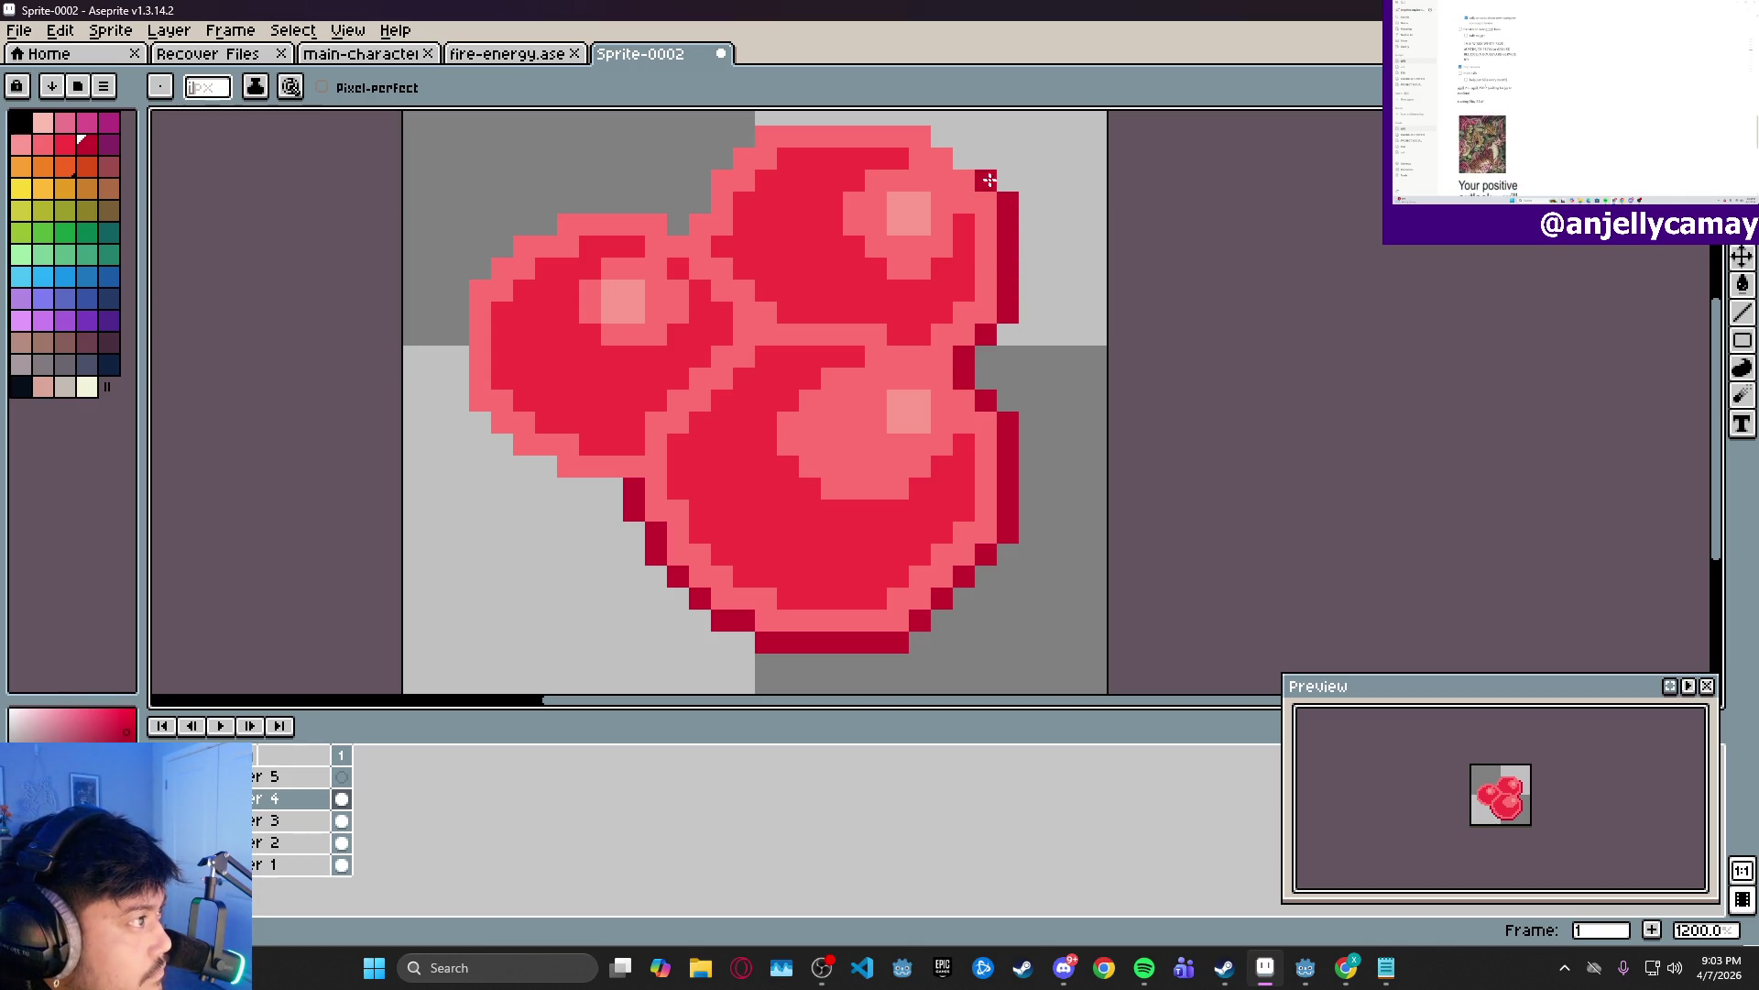
mouse_move(923, 120)
left_mouse_down()
mouse_move(786, 120)
mouse_move(698, 199)
mouse_move(571, 206)
left_mouse_up()
mouse_move(491, 258)
left_mouse_down()
mouse_move(458, 300)
mouse_move(461, 385)
left_mouse_up()
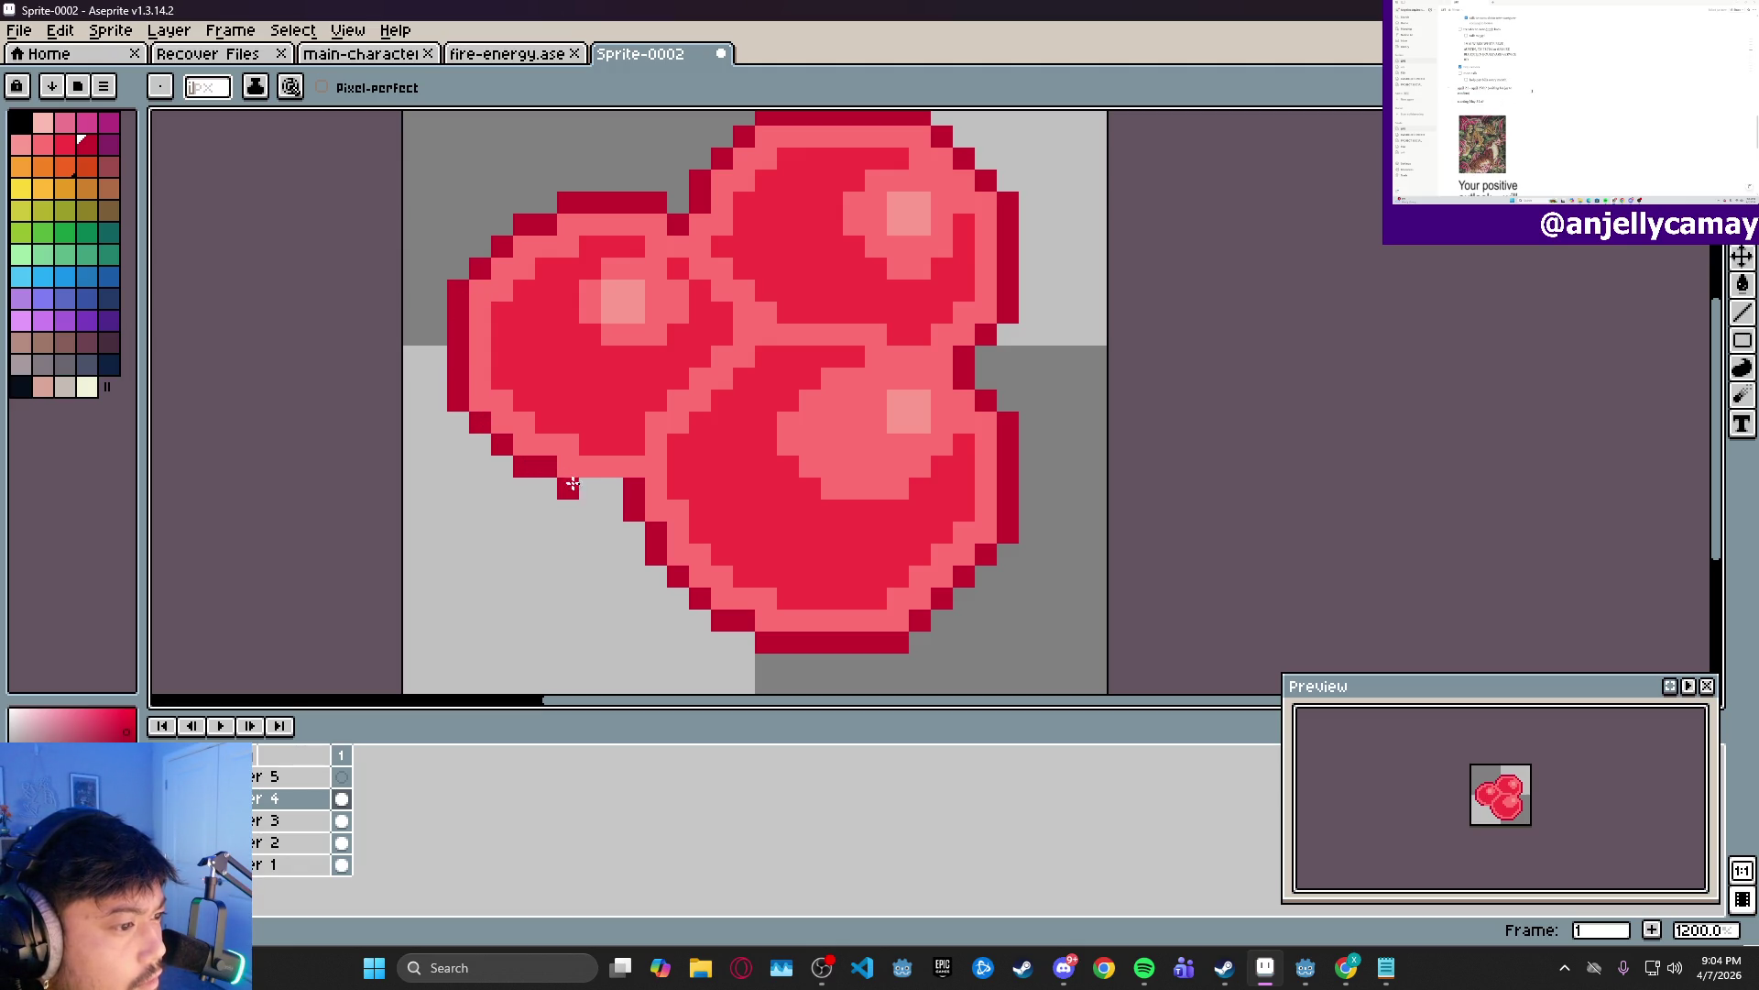
scroll(617, 485, "down", 4)
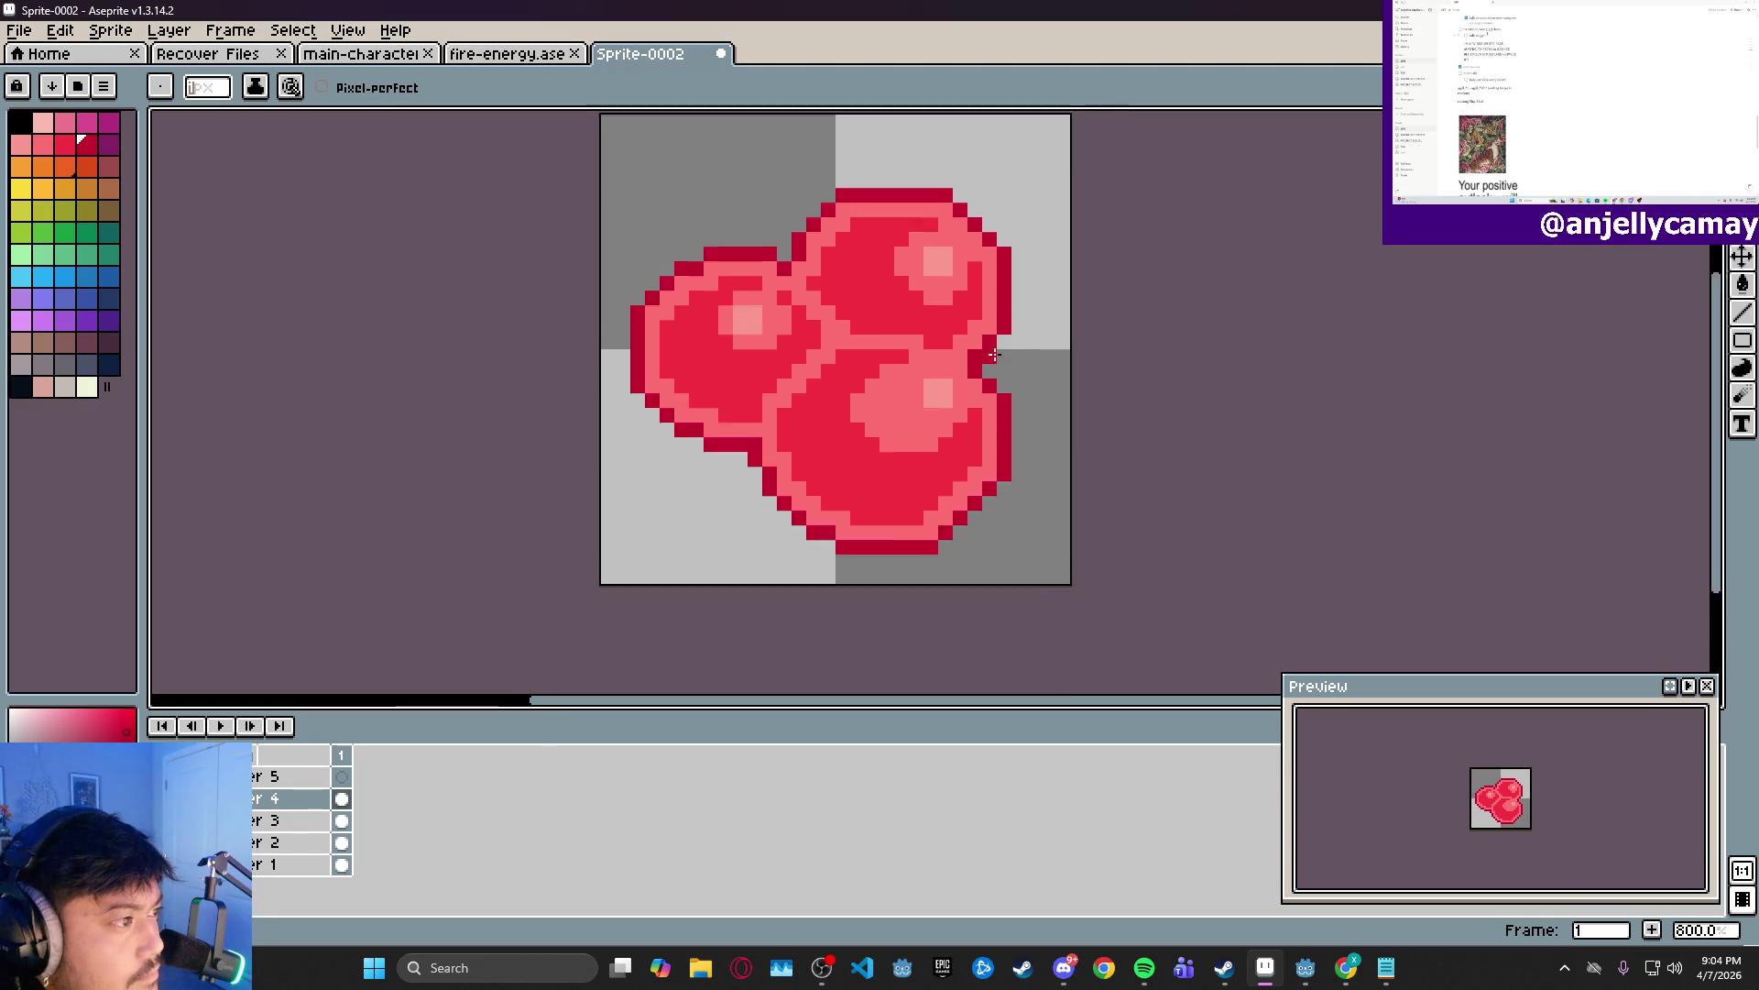
- Paint dark-red pixels beside the lower orb's highlight and darken some left-orb highlight pixels
scroll(1049, 302, "up", 5)
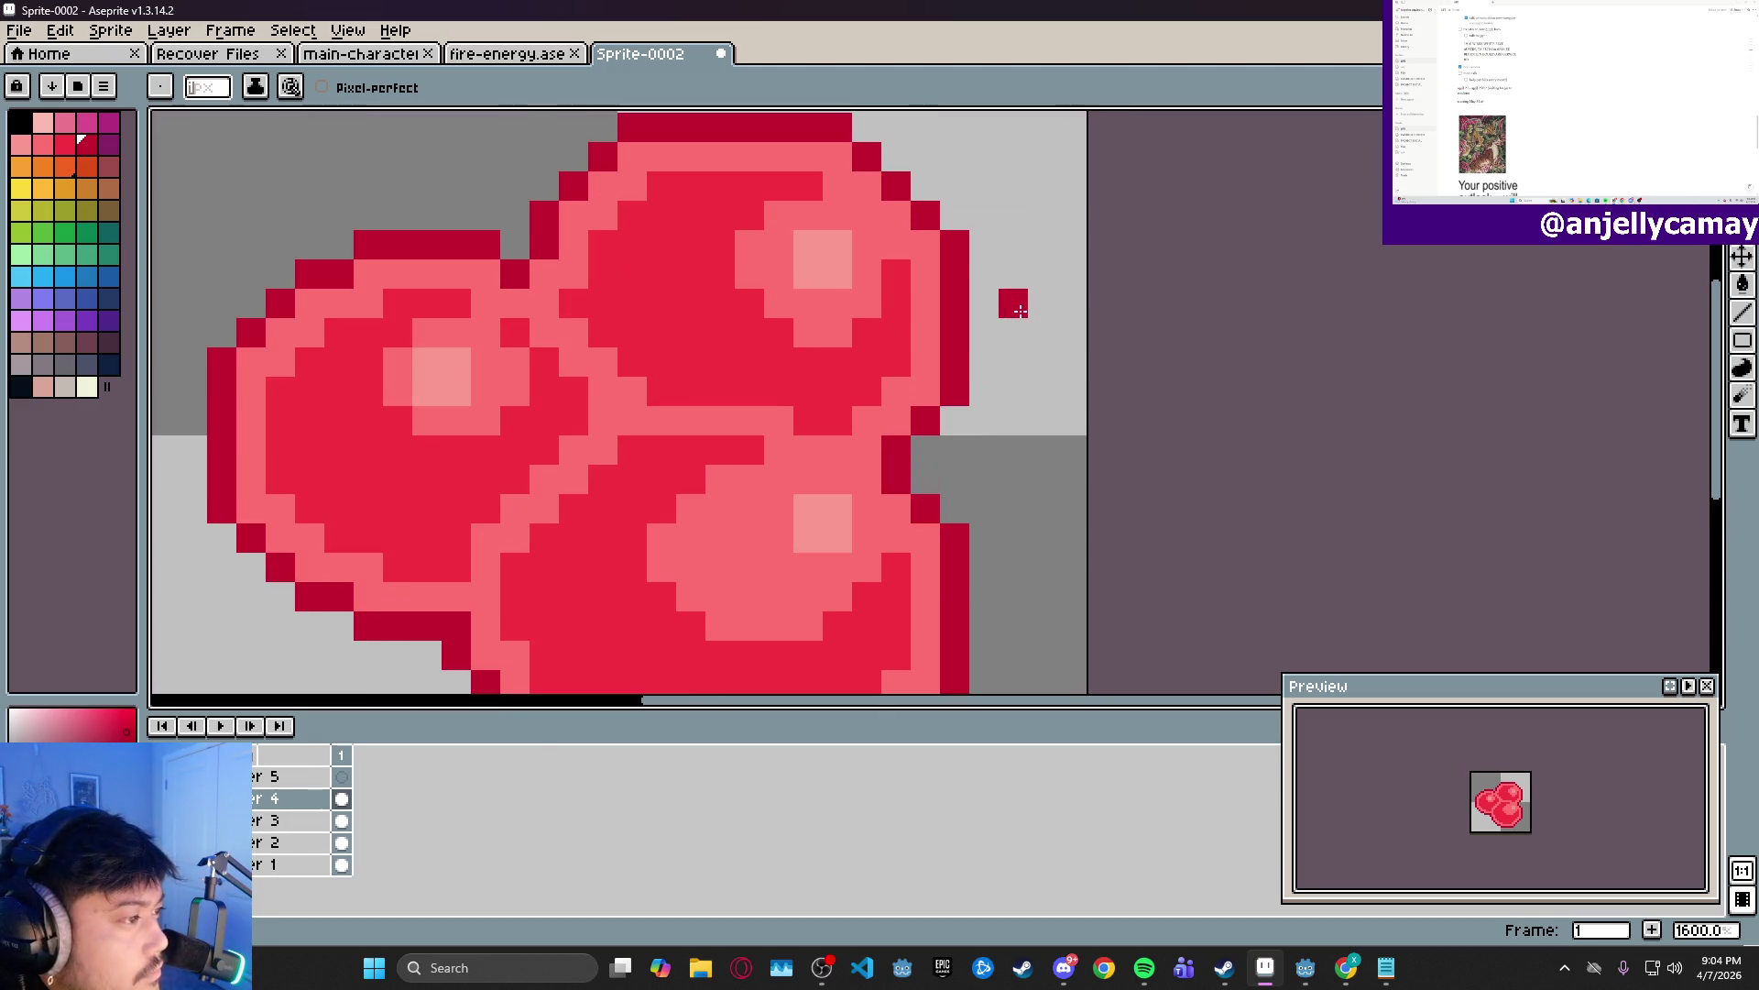
scroll(1013, 302, "down", 3)
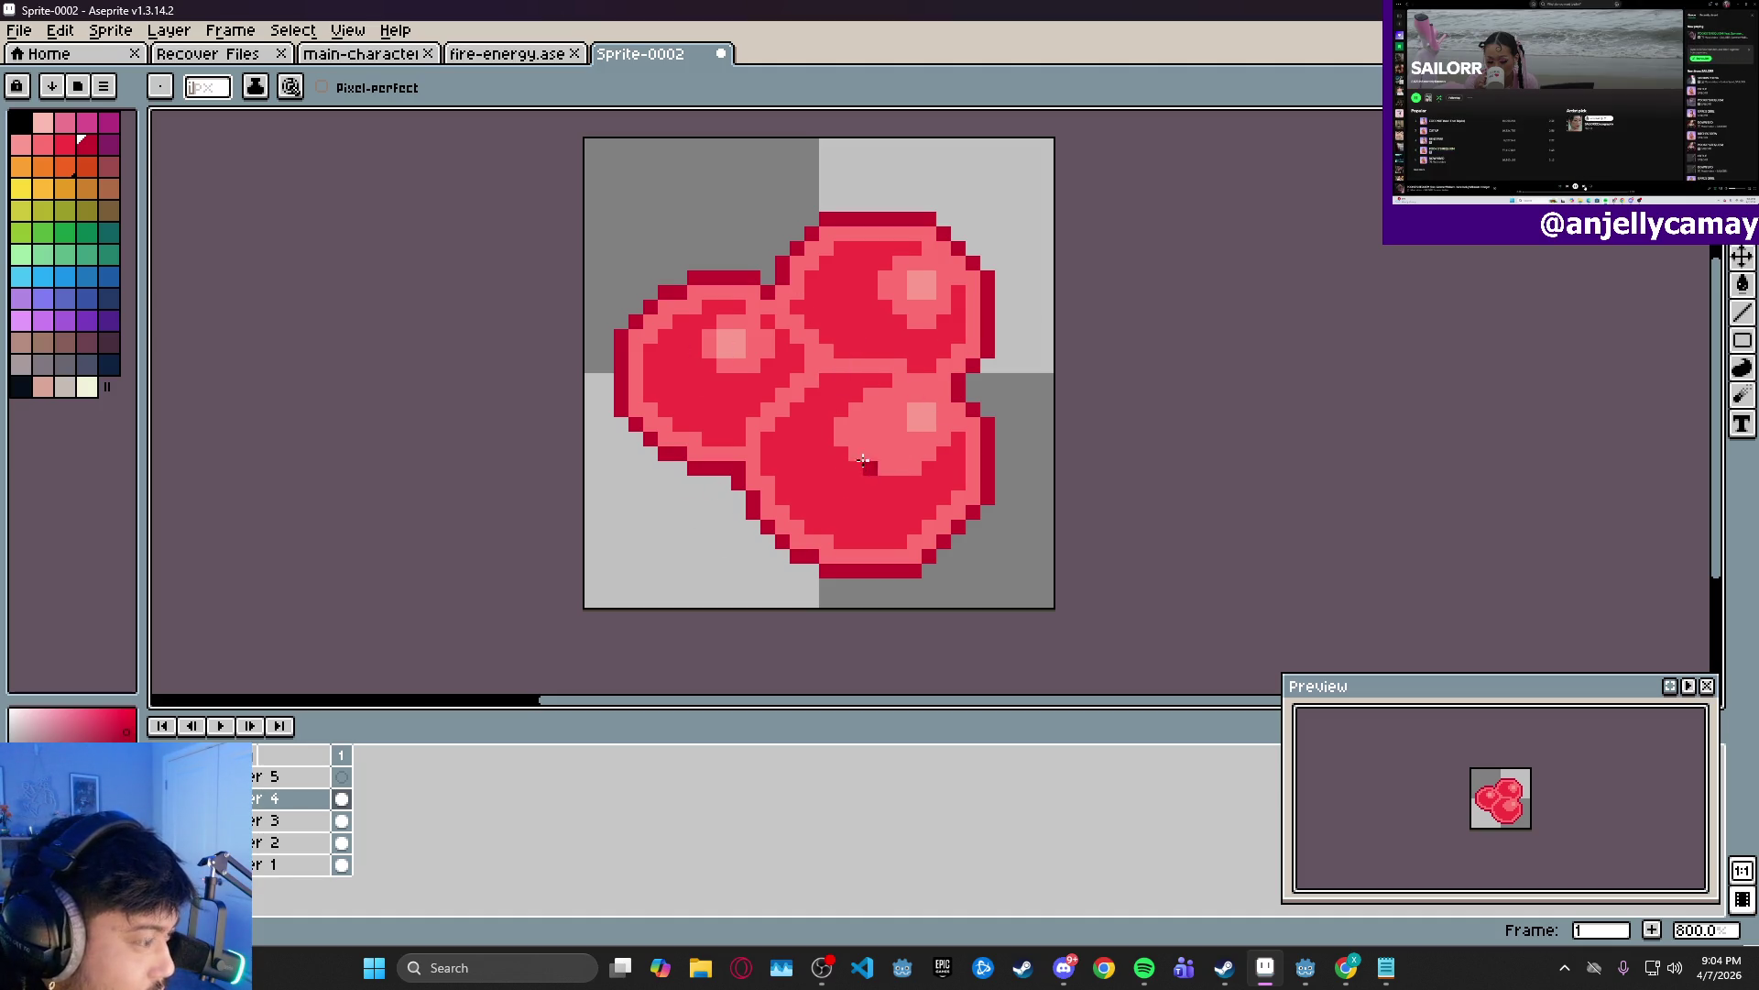
scroll(858, 457, "up", 5)
scroll(854, 452, "down", 3)
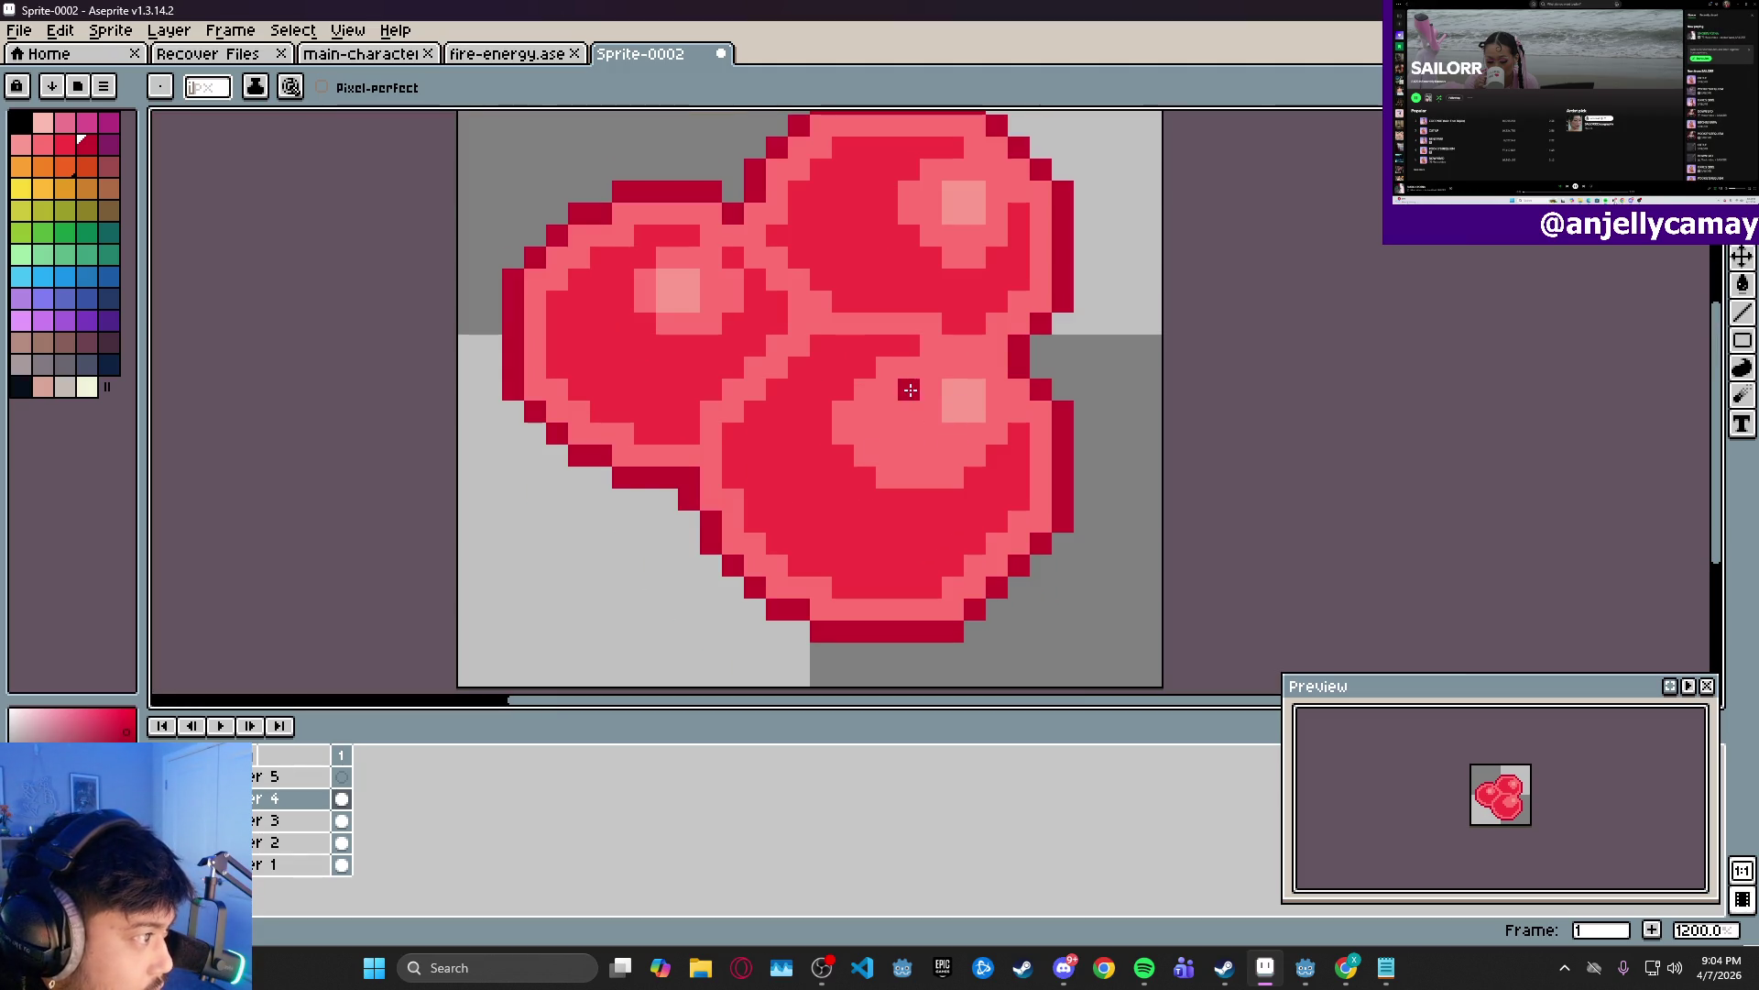
left_click_drag(929, 396, 904, 417)
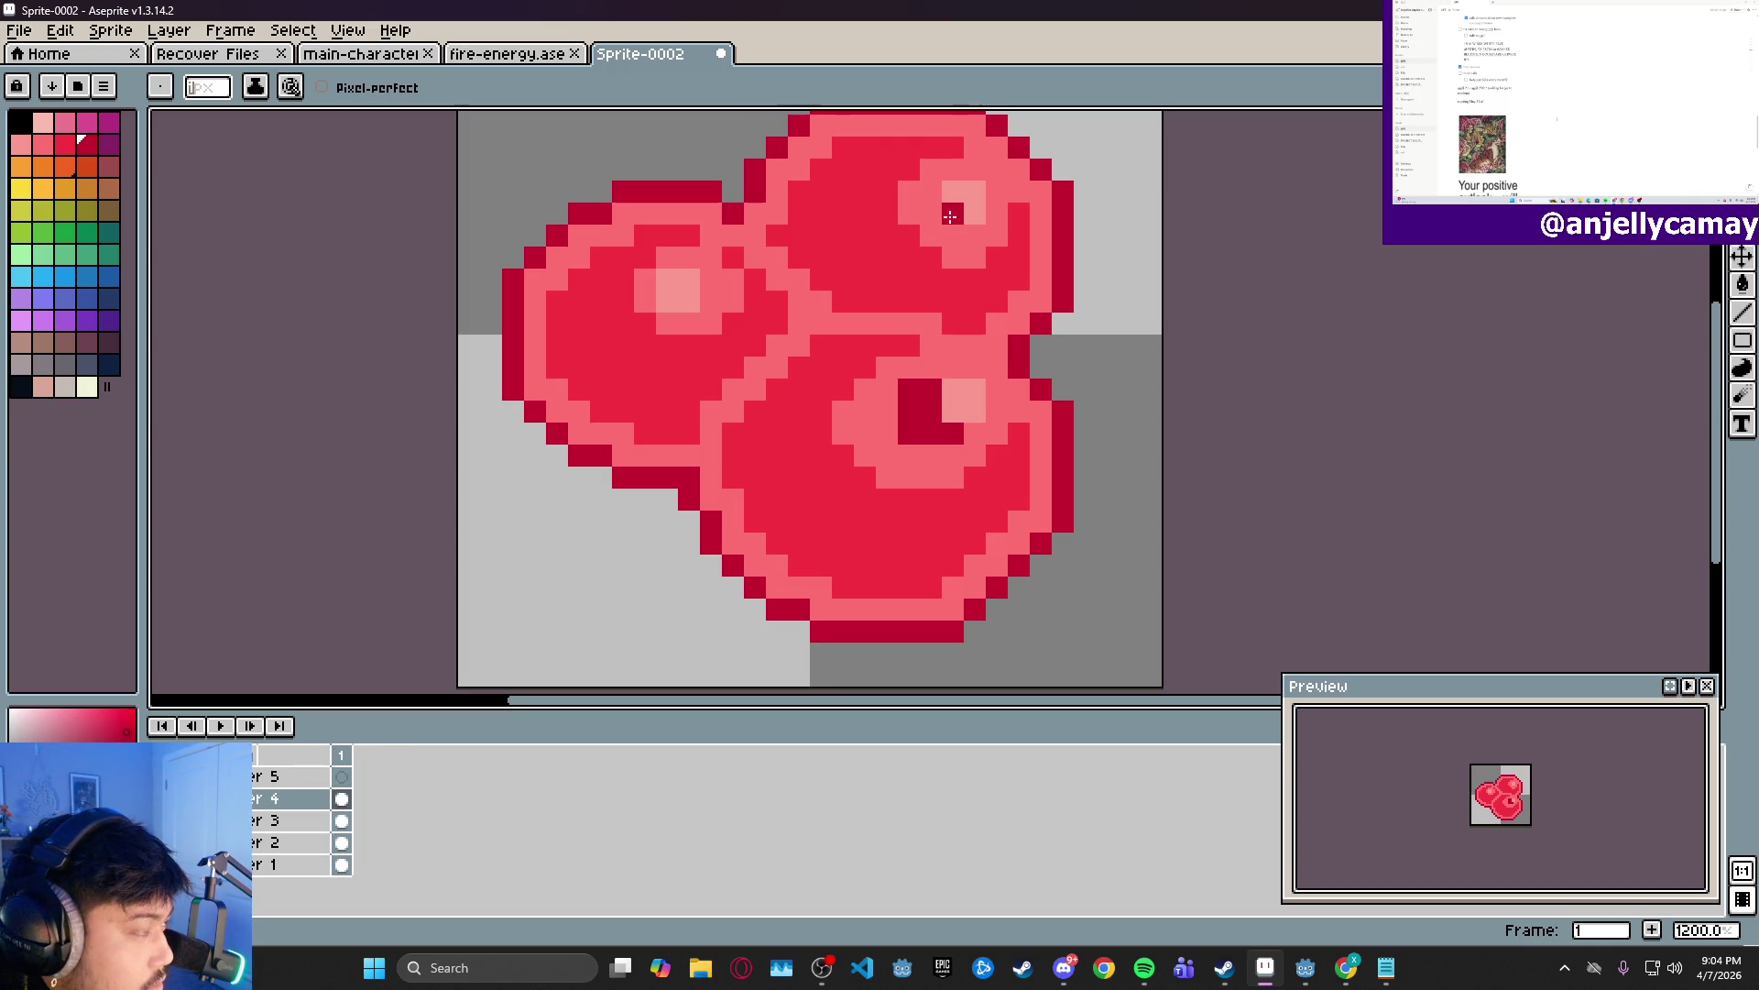
left_click_drag(667, 302, 687, 301)
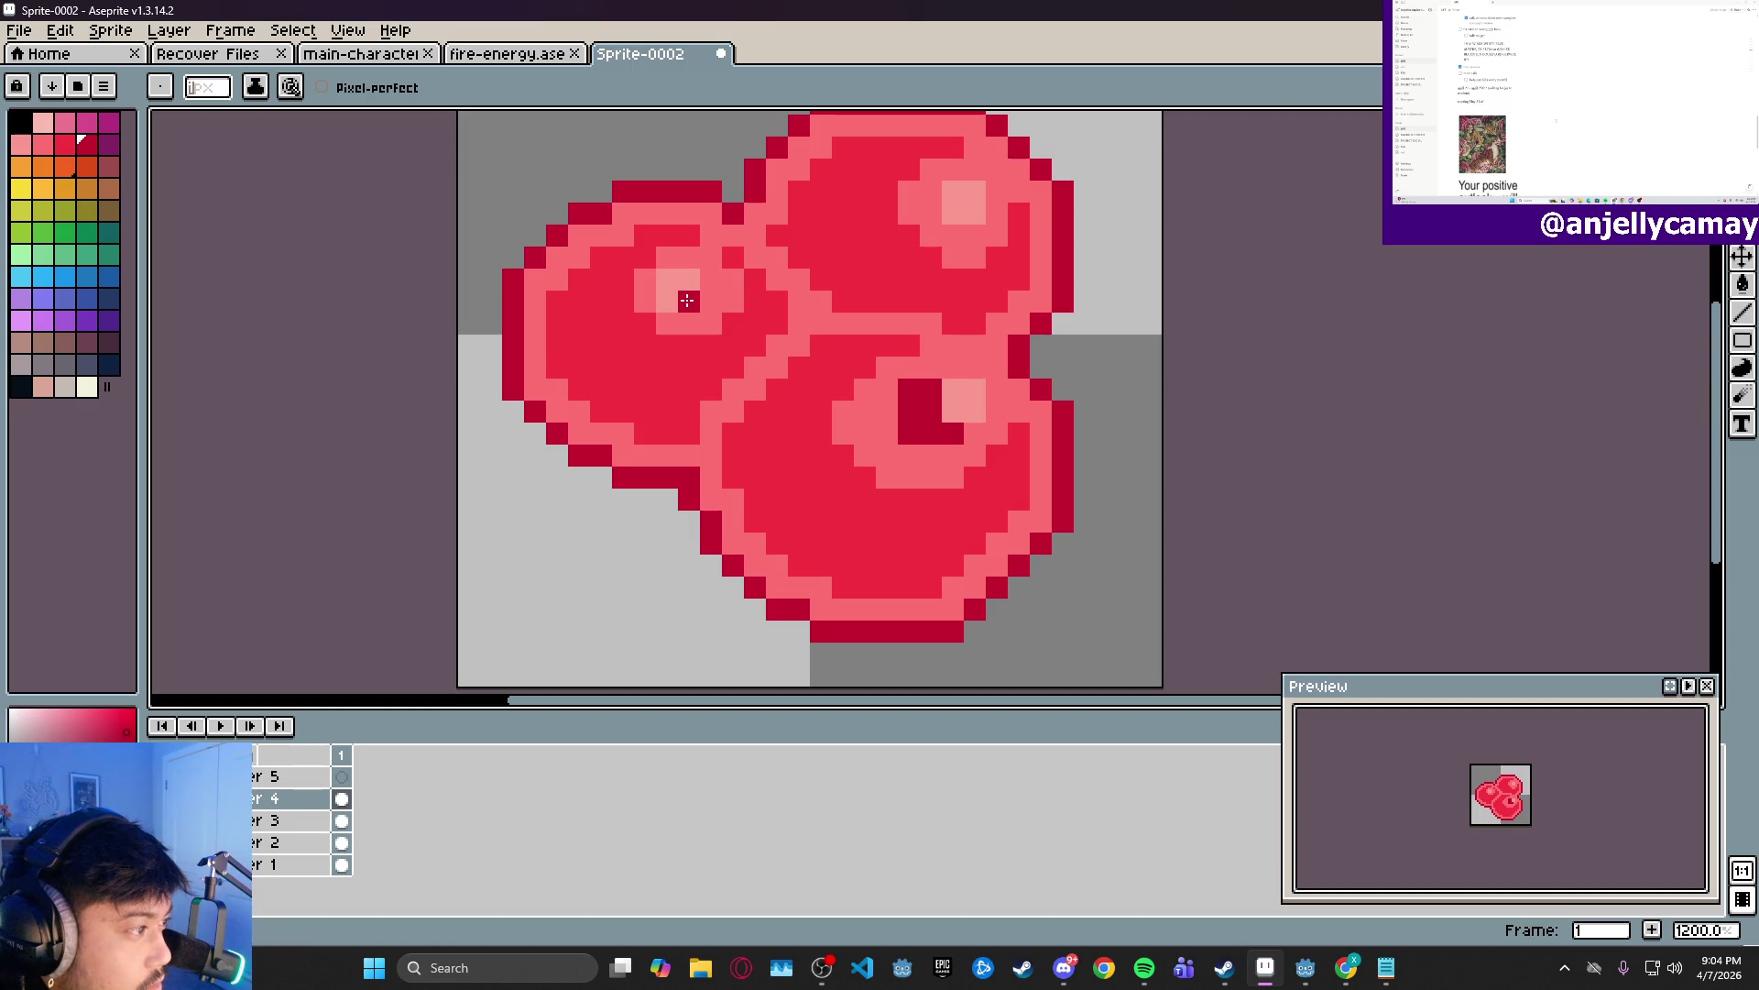
scroll(688, 301, "down", 4)
left_click_drag(1076, 275, 942, 306)
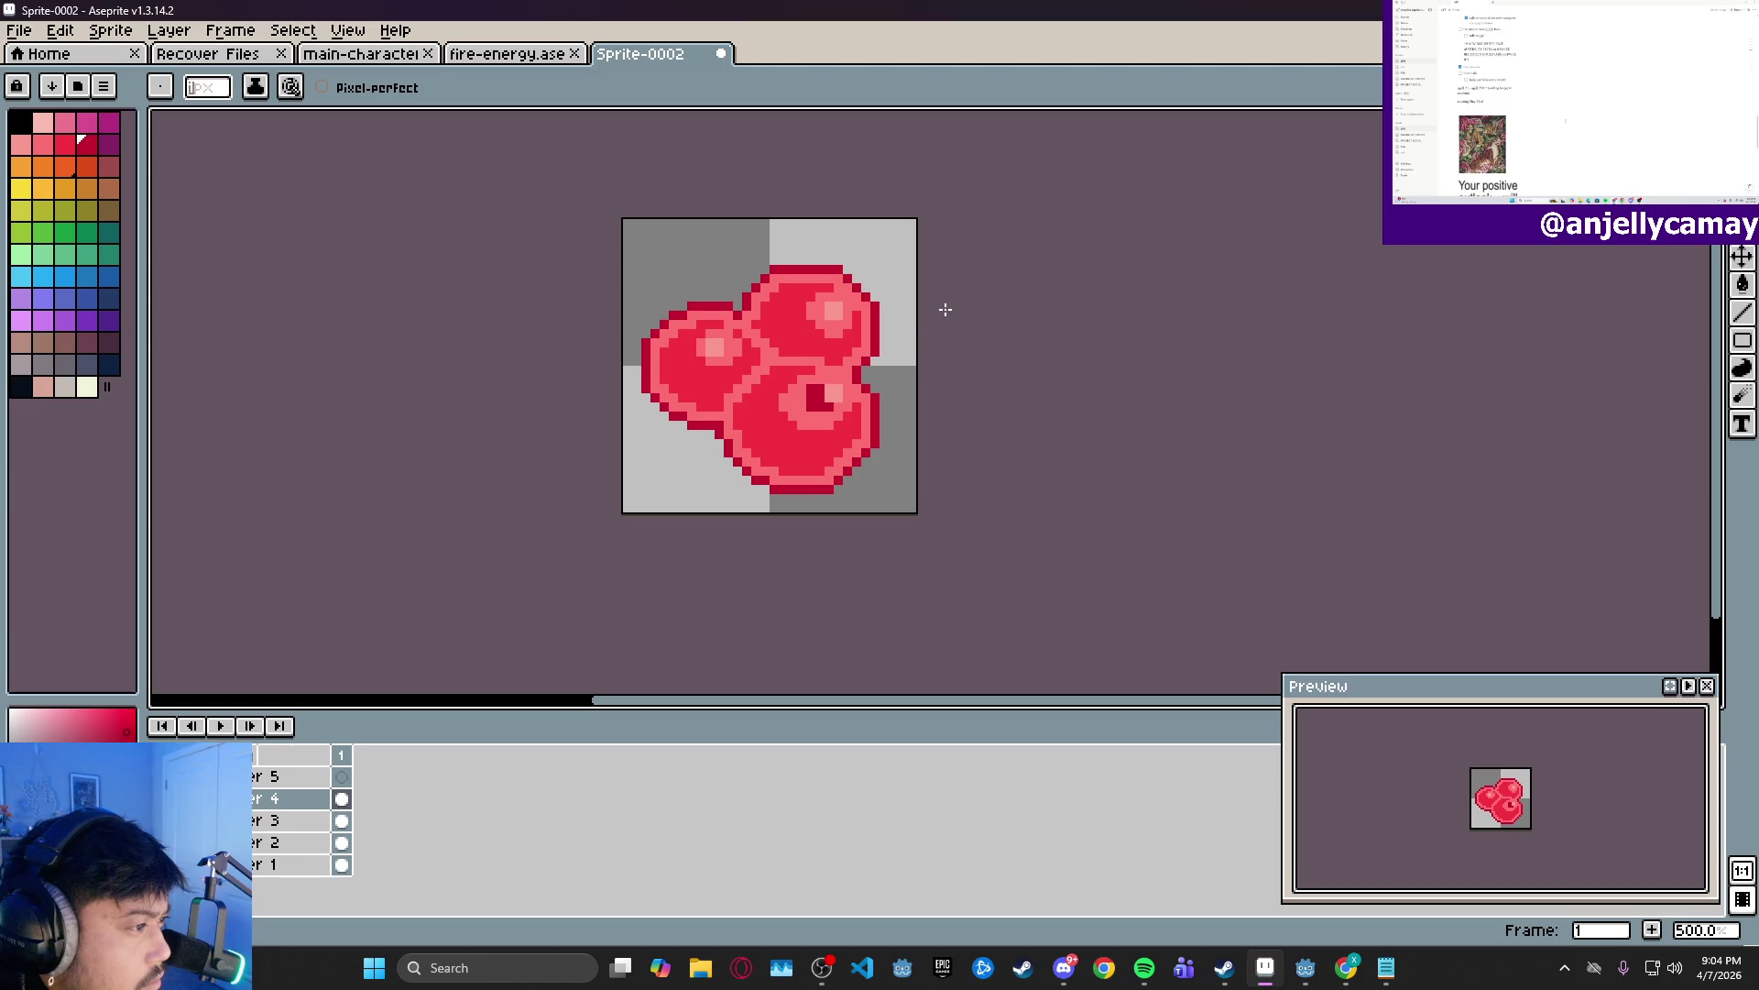
scroll(806, 344, "up", 3)
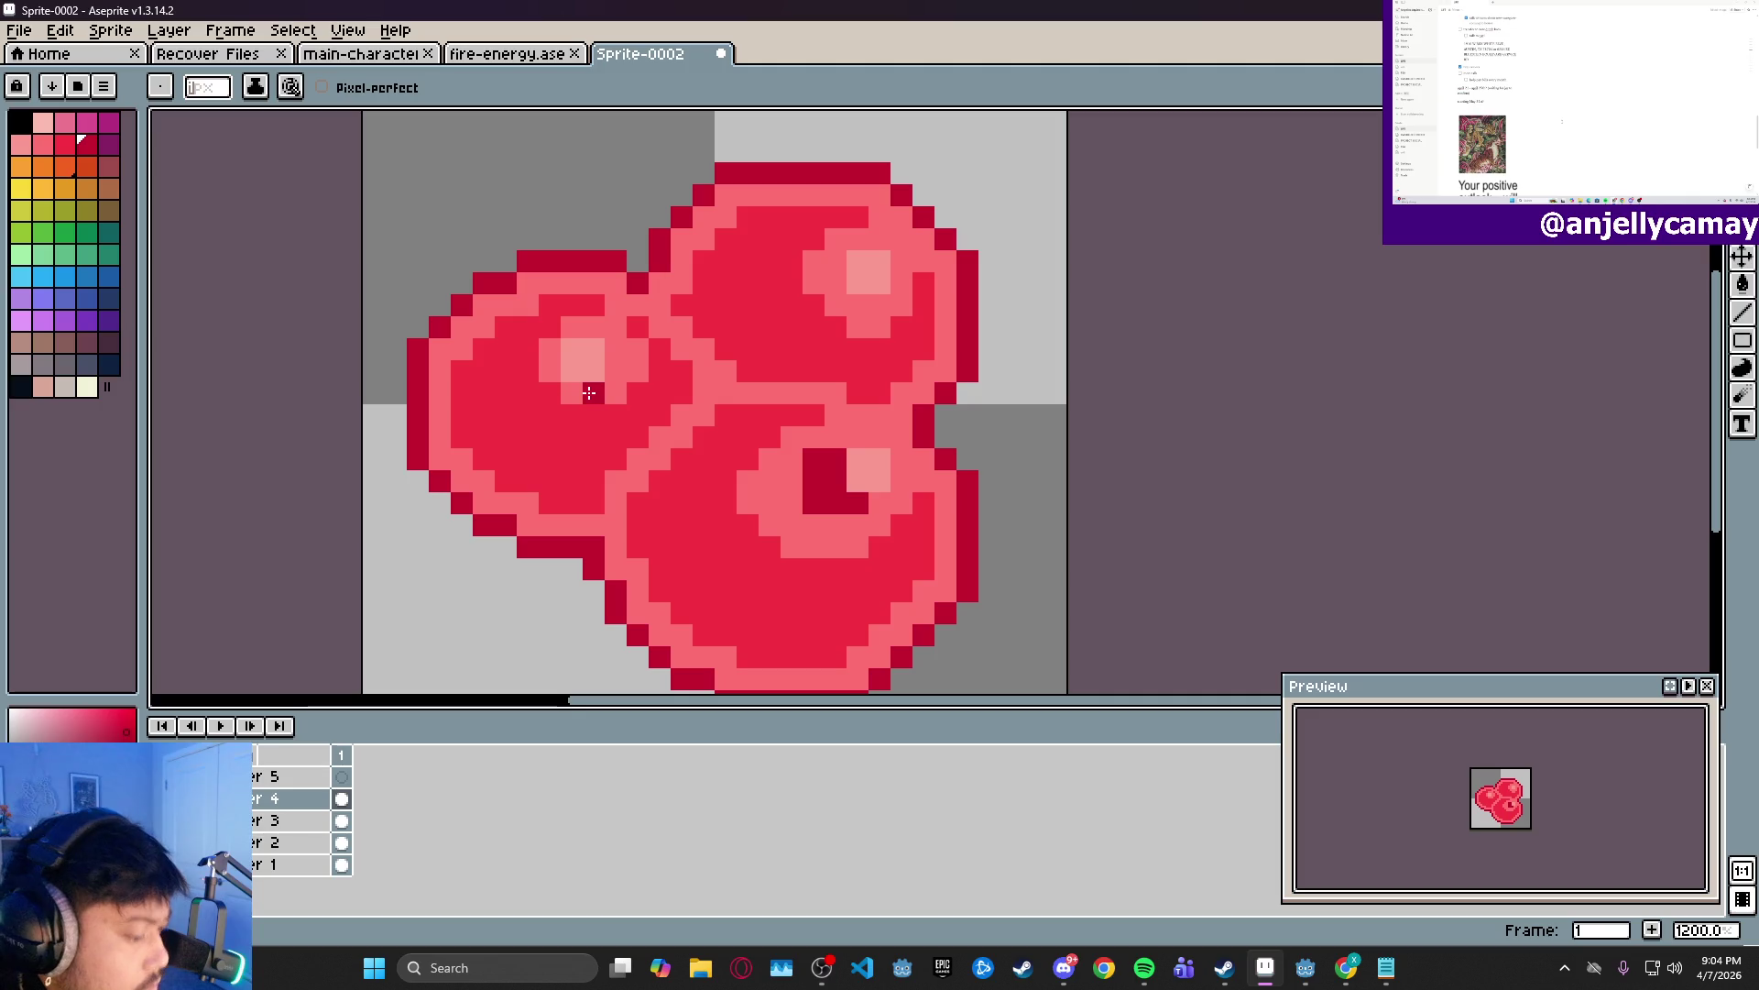
- On Layer 3, nudge the left orb's highlight one pixel right and one pixel up
key("m")
left_click(293, 821)
left_click_drag(520, 297, 672, 405)
key("Right")
key("ctrl+d")
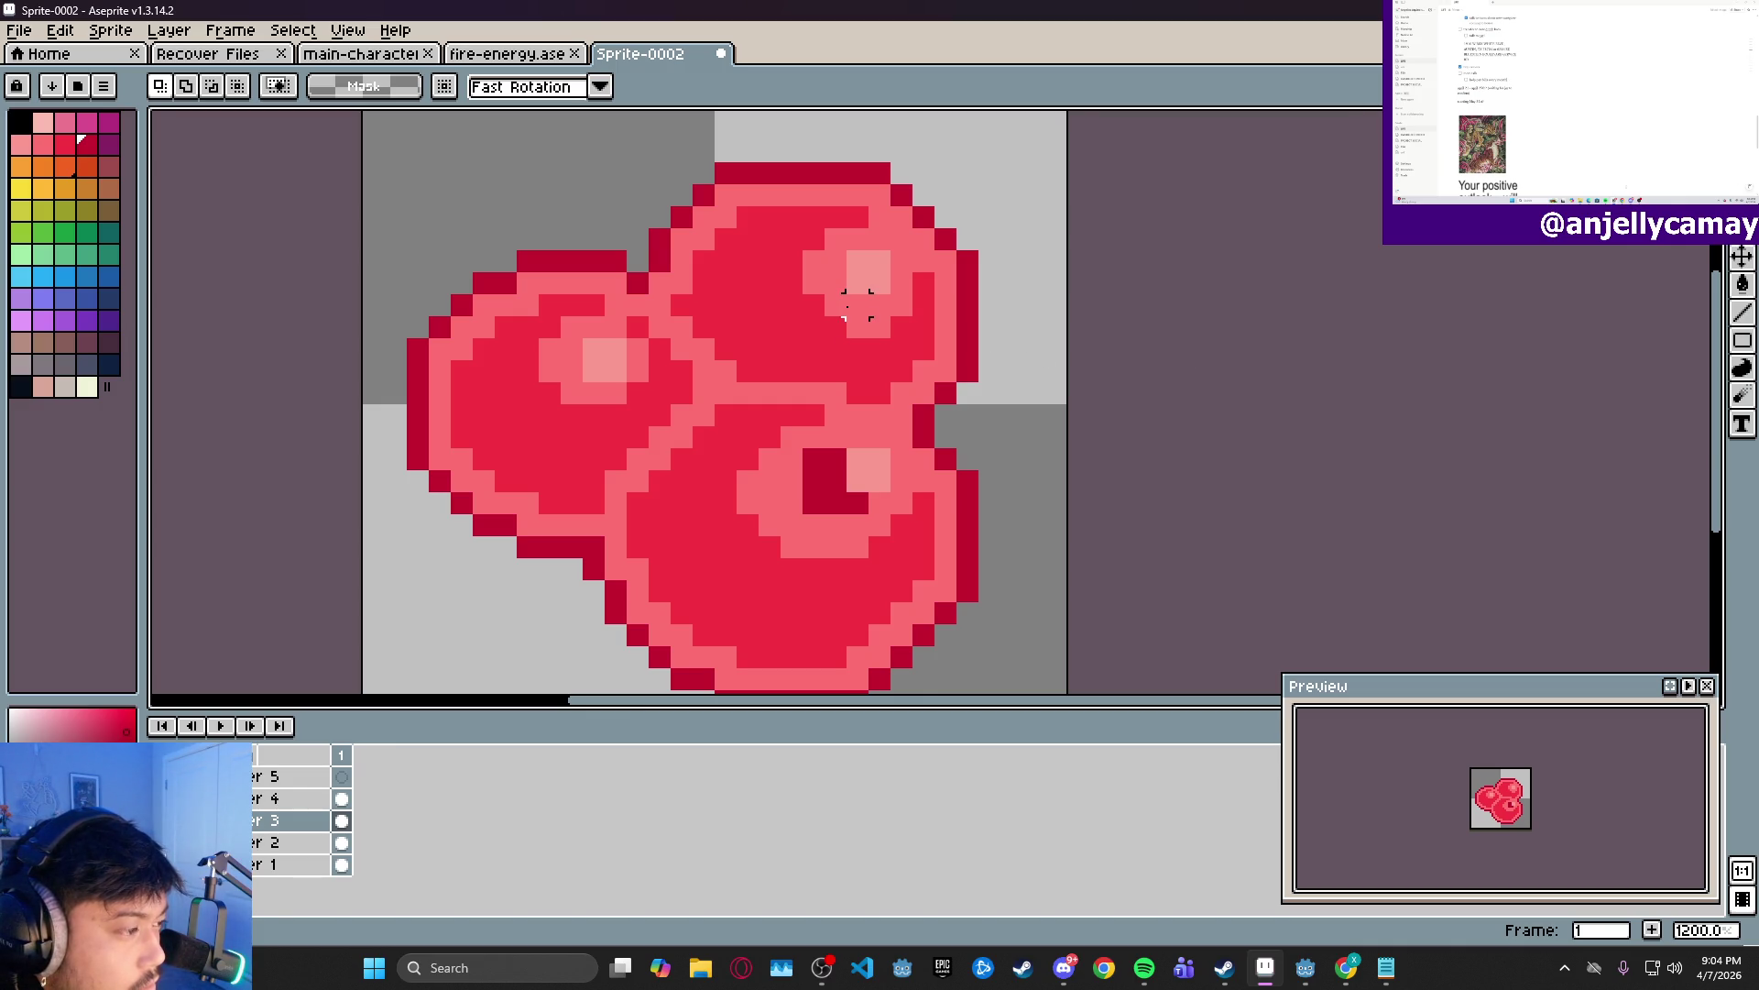
left_click_drag(540, 320, 662, 394)
key("Up")
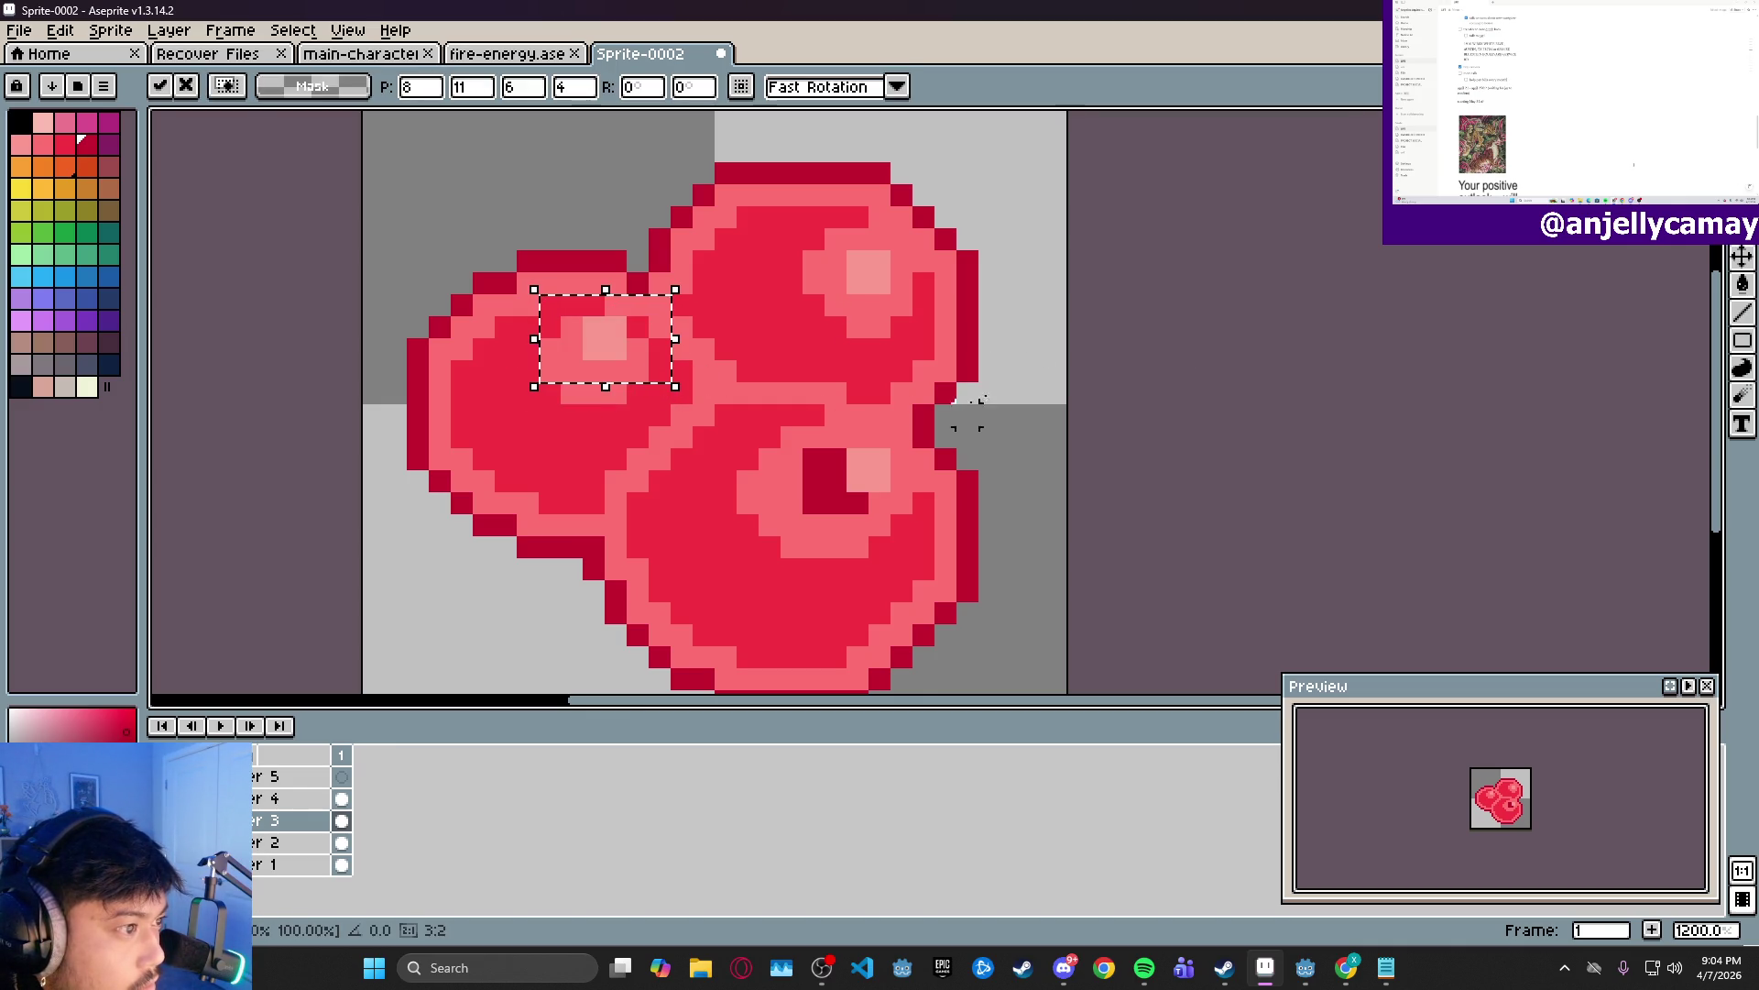
- Shift the upper orb's highlight up and right a pixel, then reposition the lower orb's centre highlight
left_click_drag(834, 236, 926, 328)
key("Up")
key("Right")
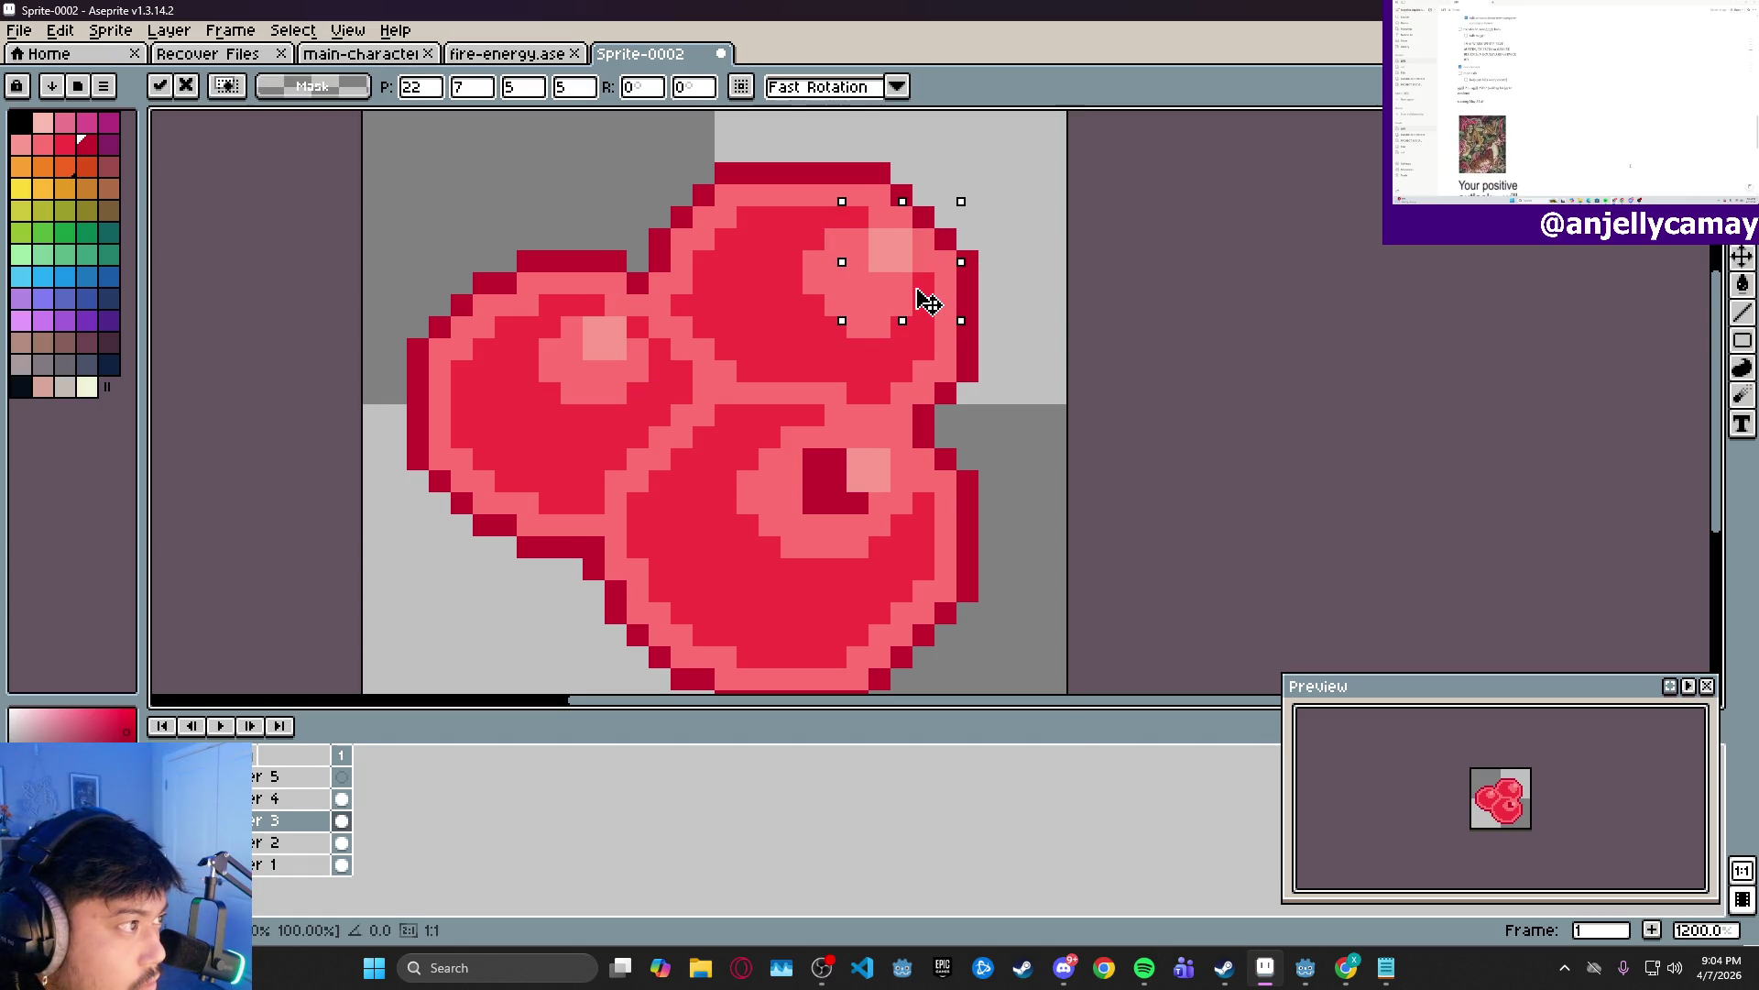
key("ctrl+d")
left_click_drag(825, 426, 903, 524)
key("Up")
key("Right")
key("Left")
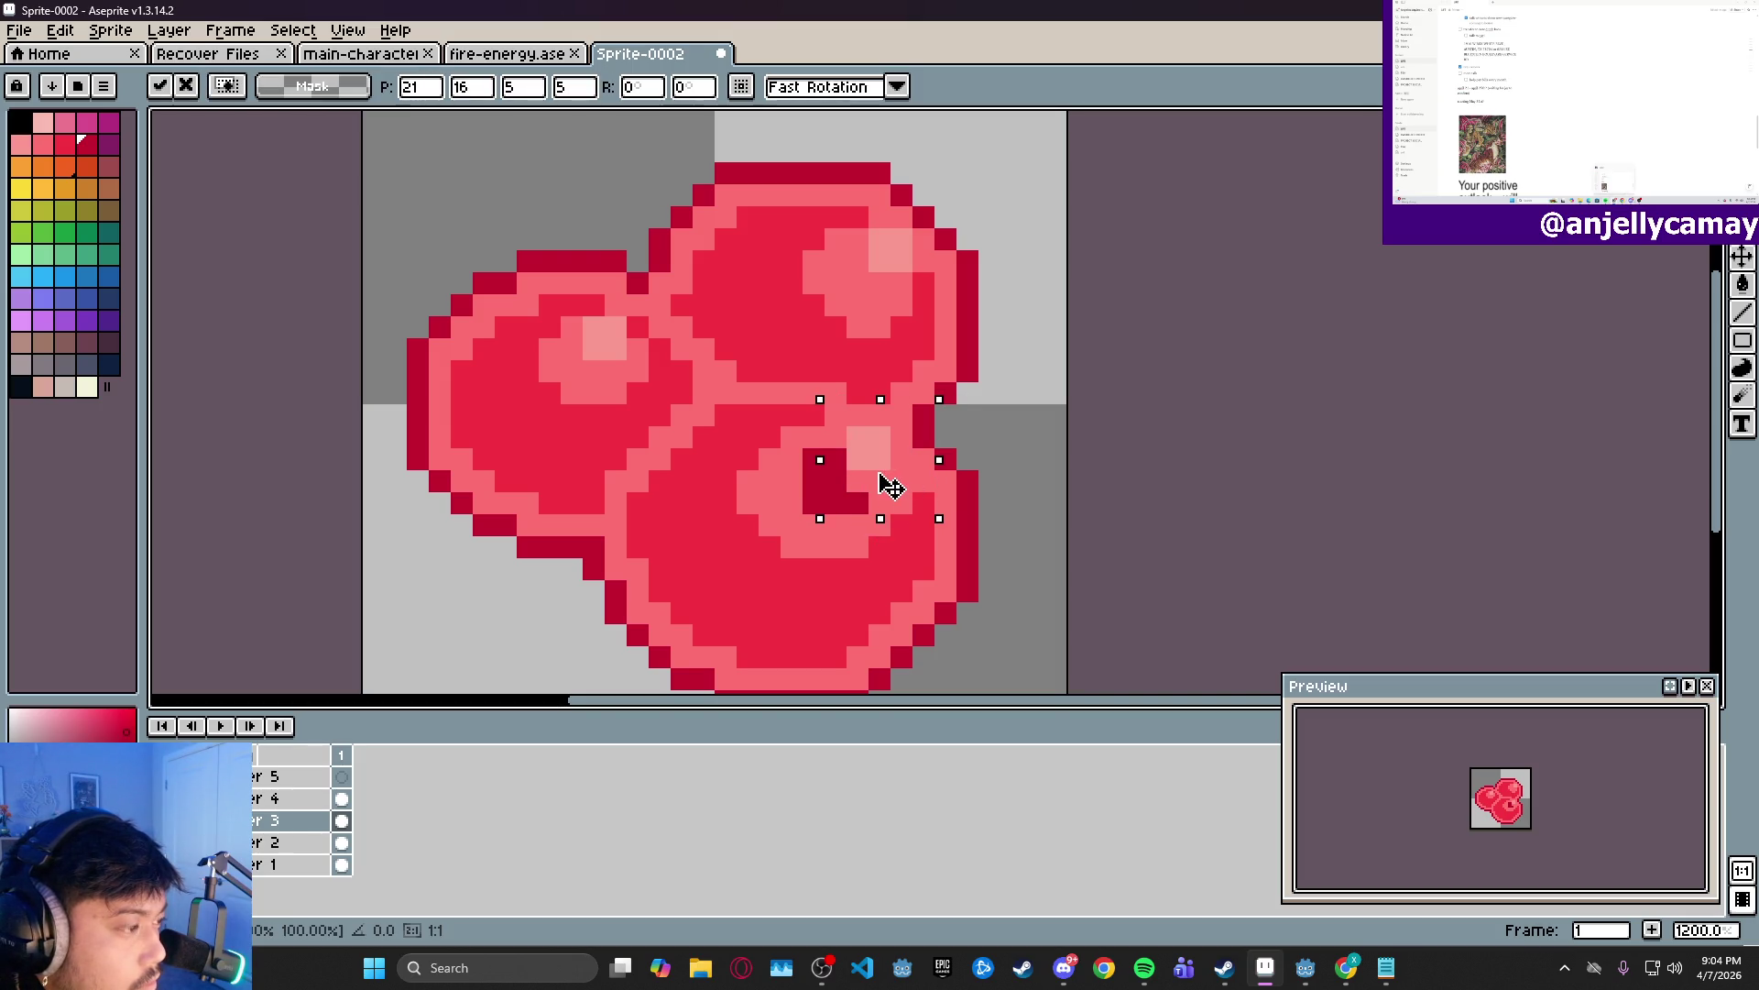
key("Down")
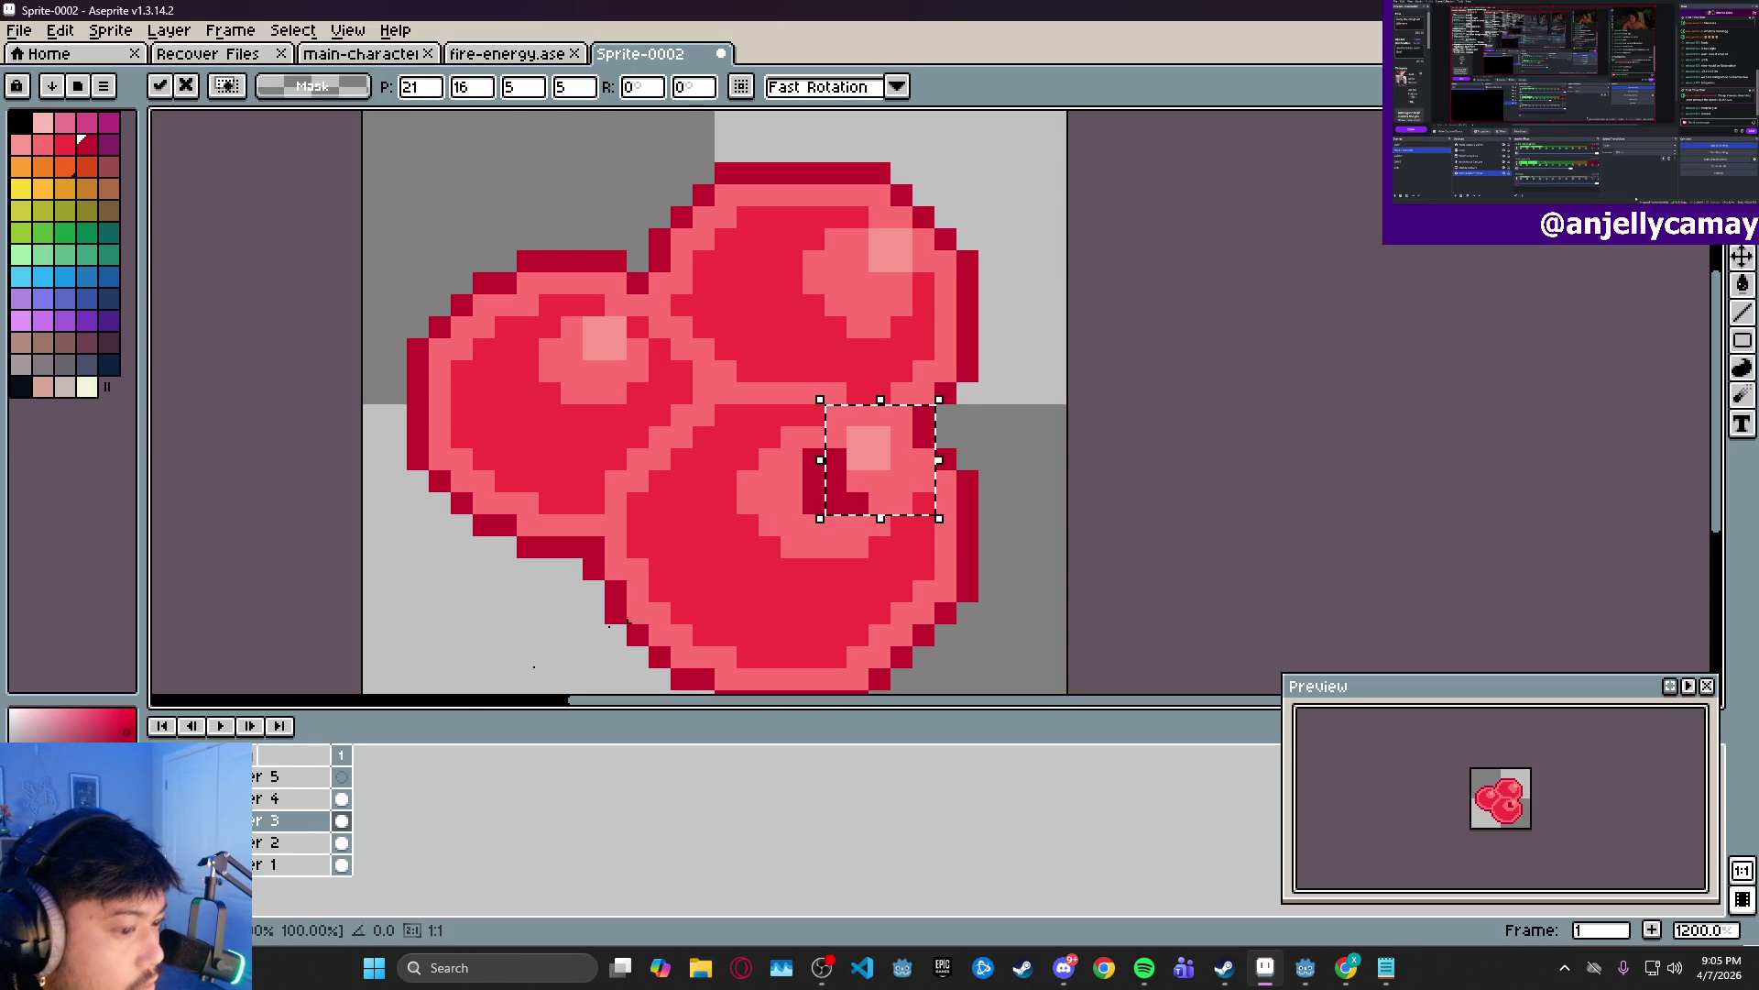
- On Layer 4, pencil a dark-red column into the lower orb, trimming its last two pixels
left_click(294, 798)
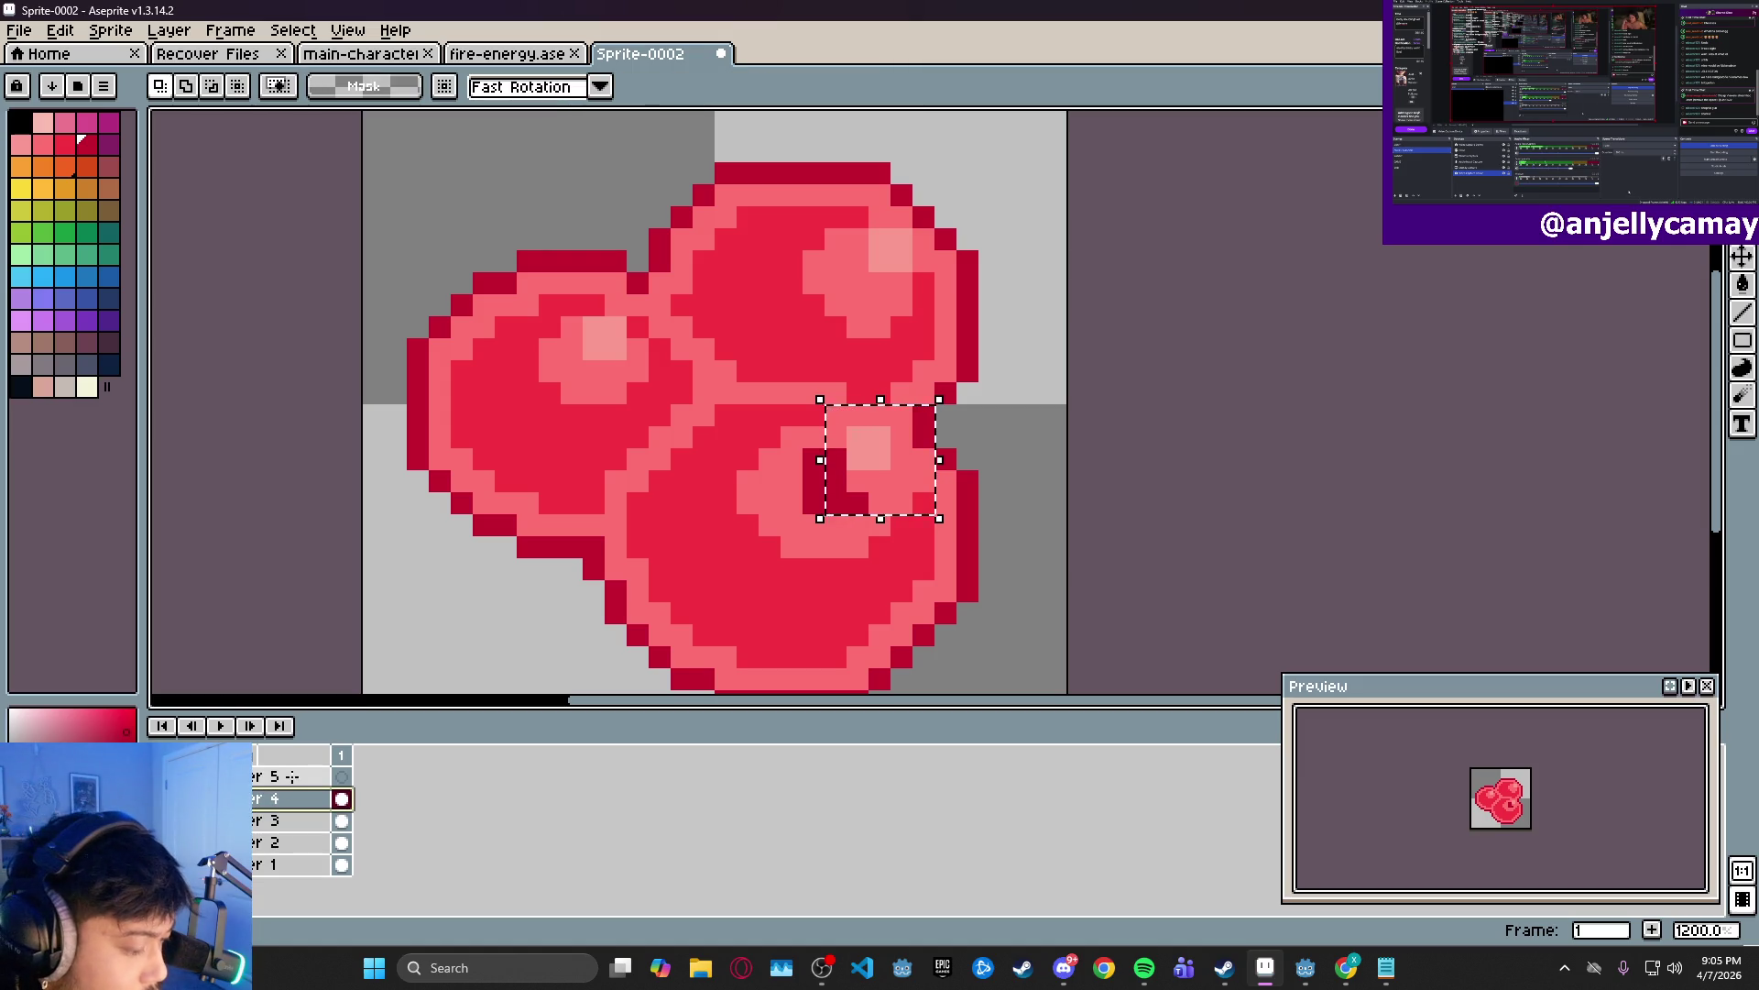
key("b")
left_click_drag(834, 458, 834, 481)
key("ctrl+d")
key("ctrl+z")
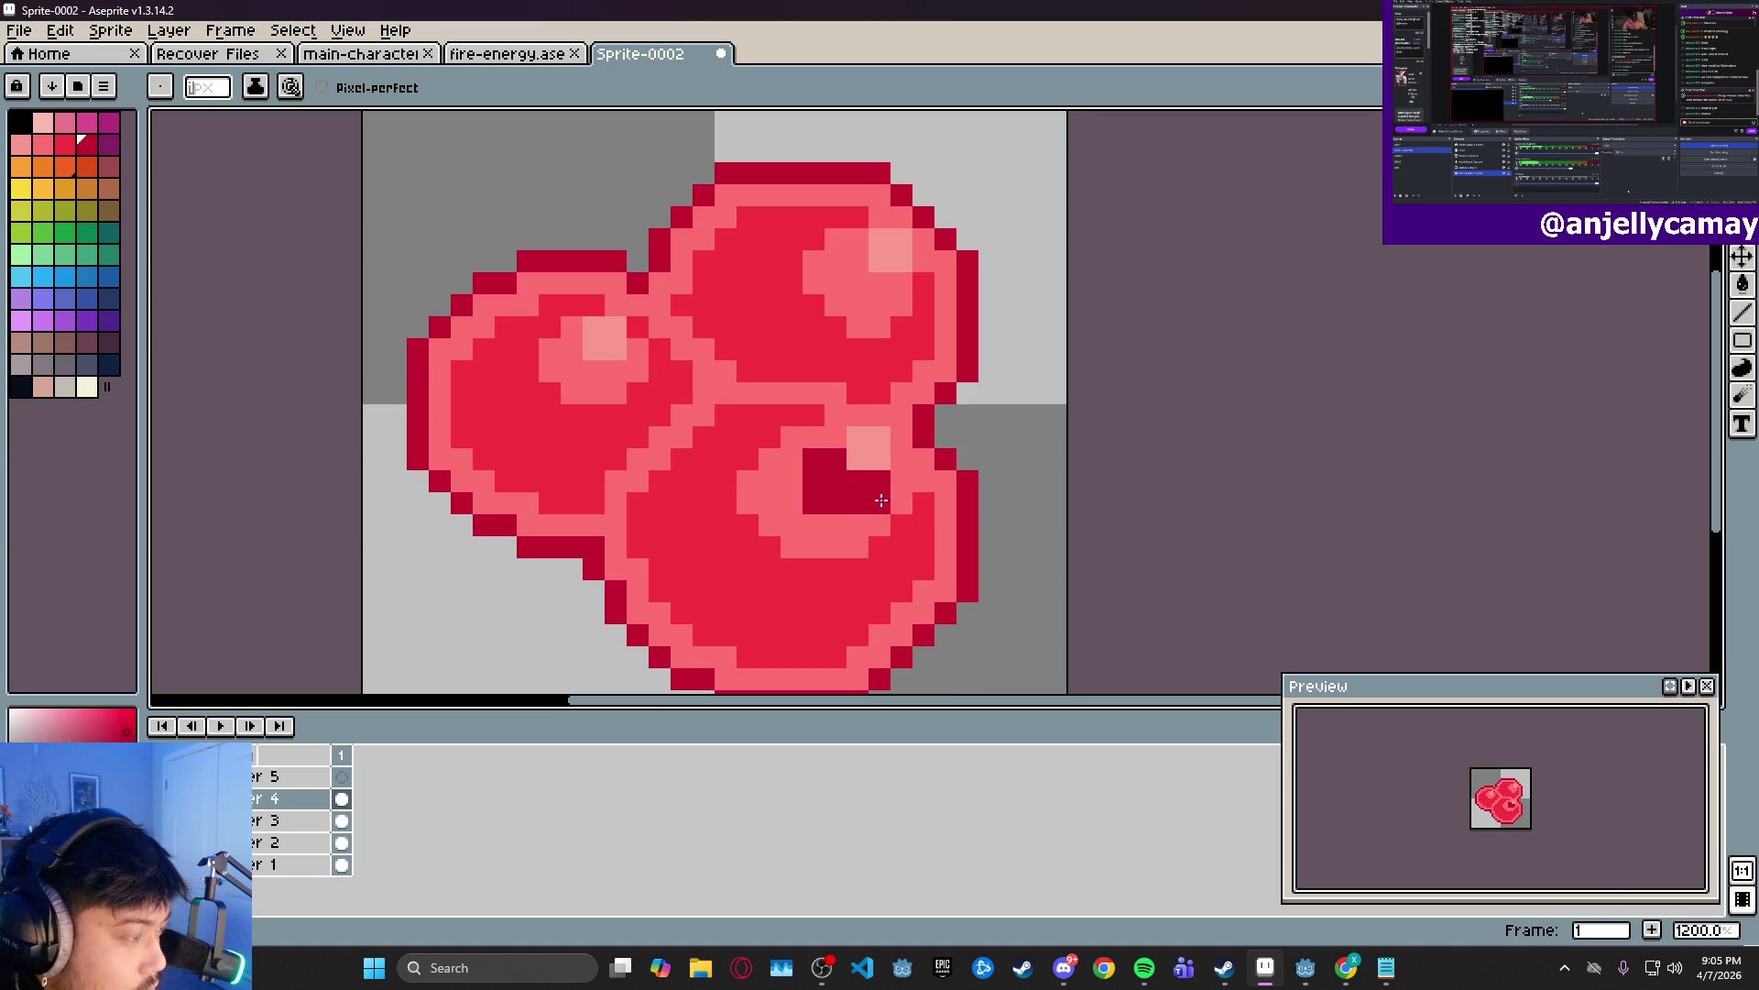
- Paint dark-red shading beneath the upper orb's highlight and extend the lower orb's dark spot
left_click(836, 261)
left_click_drag(858, 283, 836, 283)
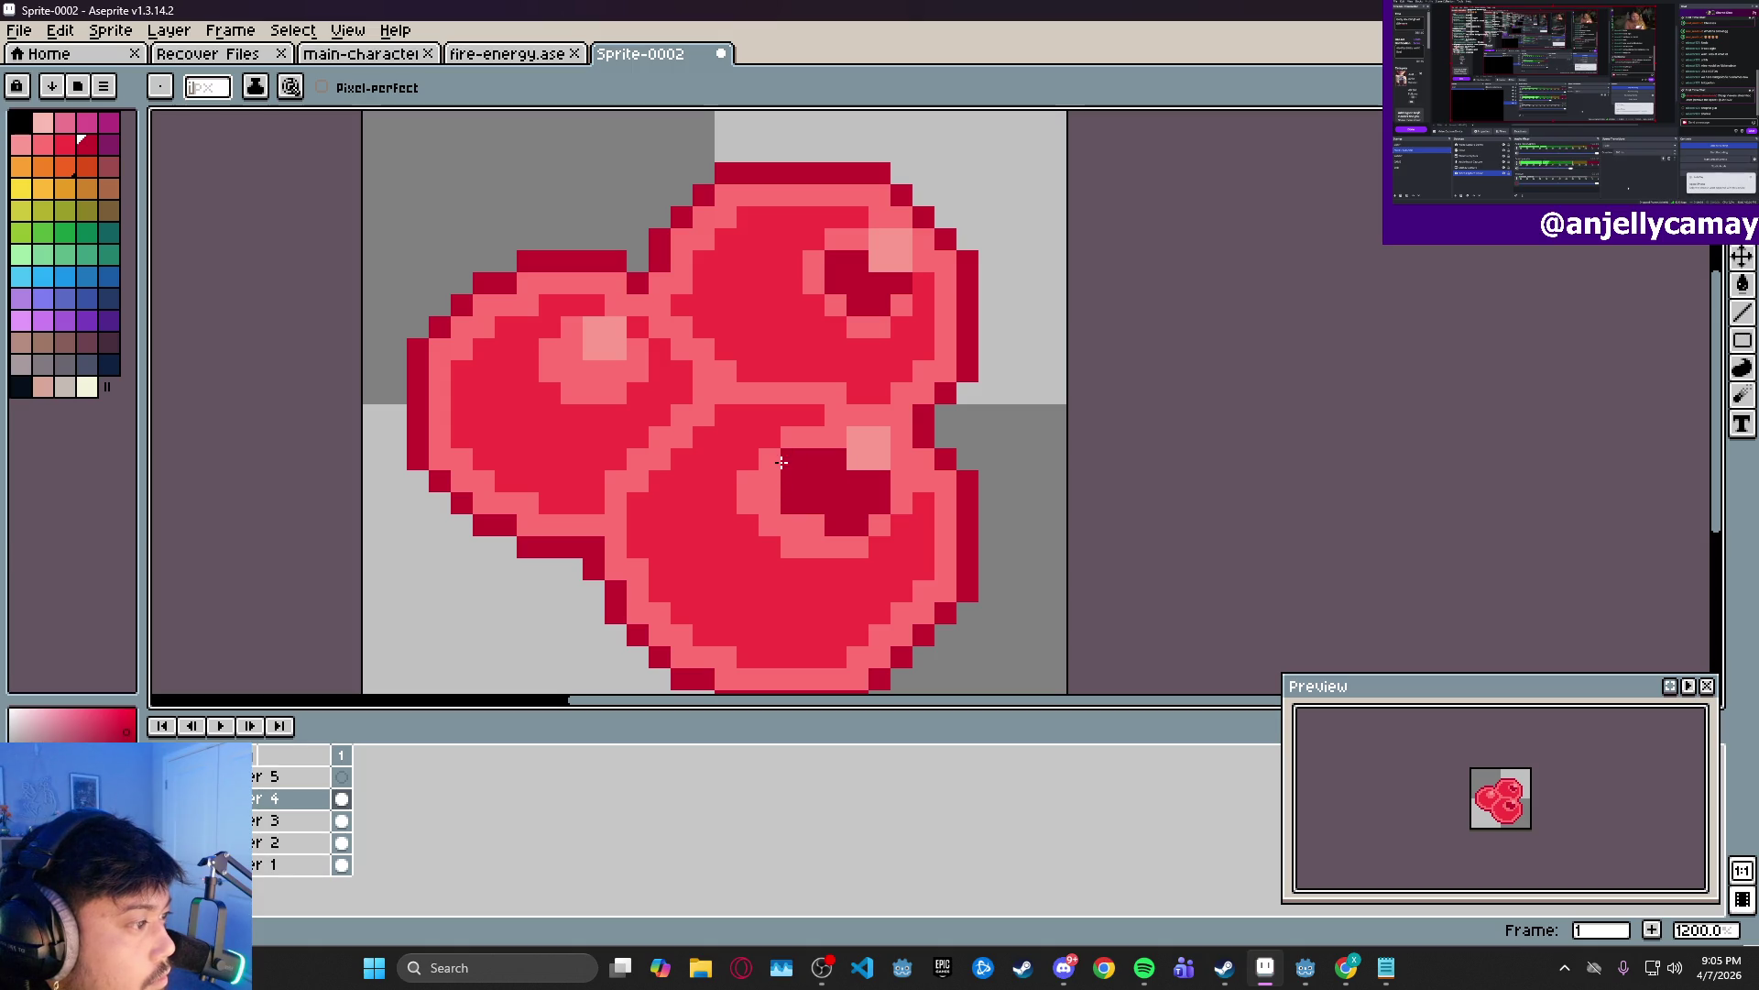
left_click(811, 525)
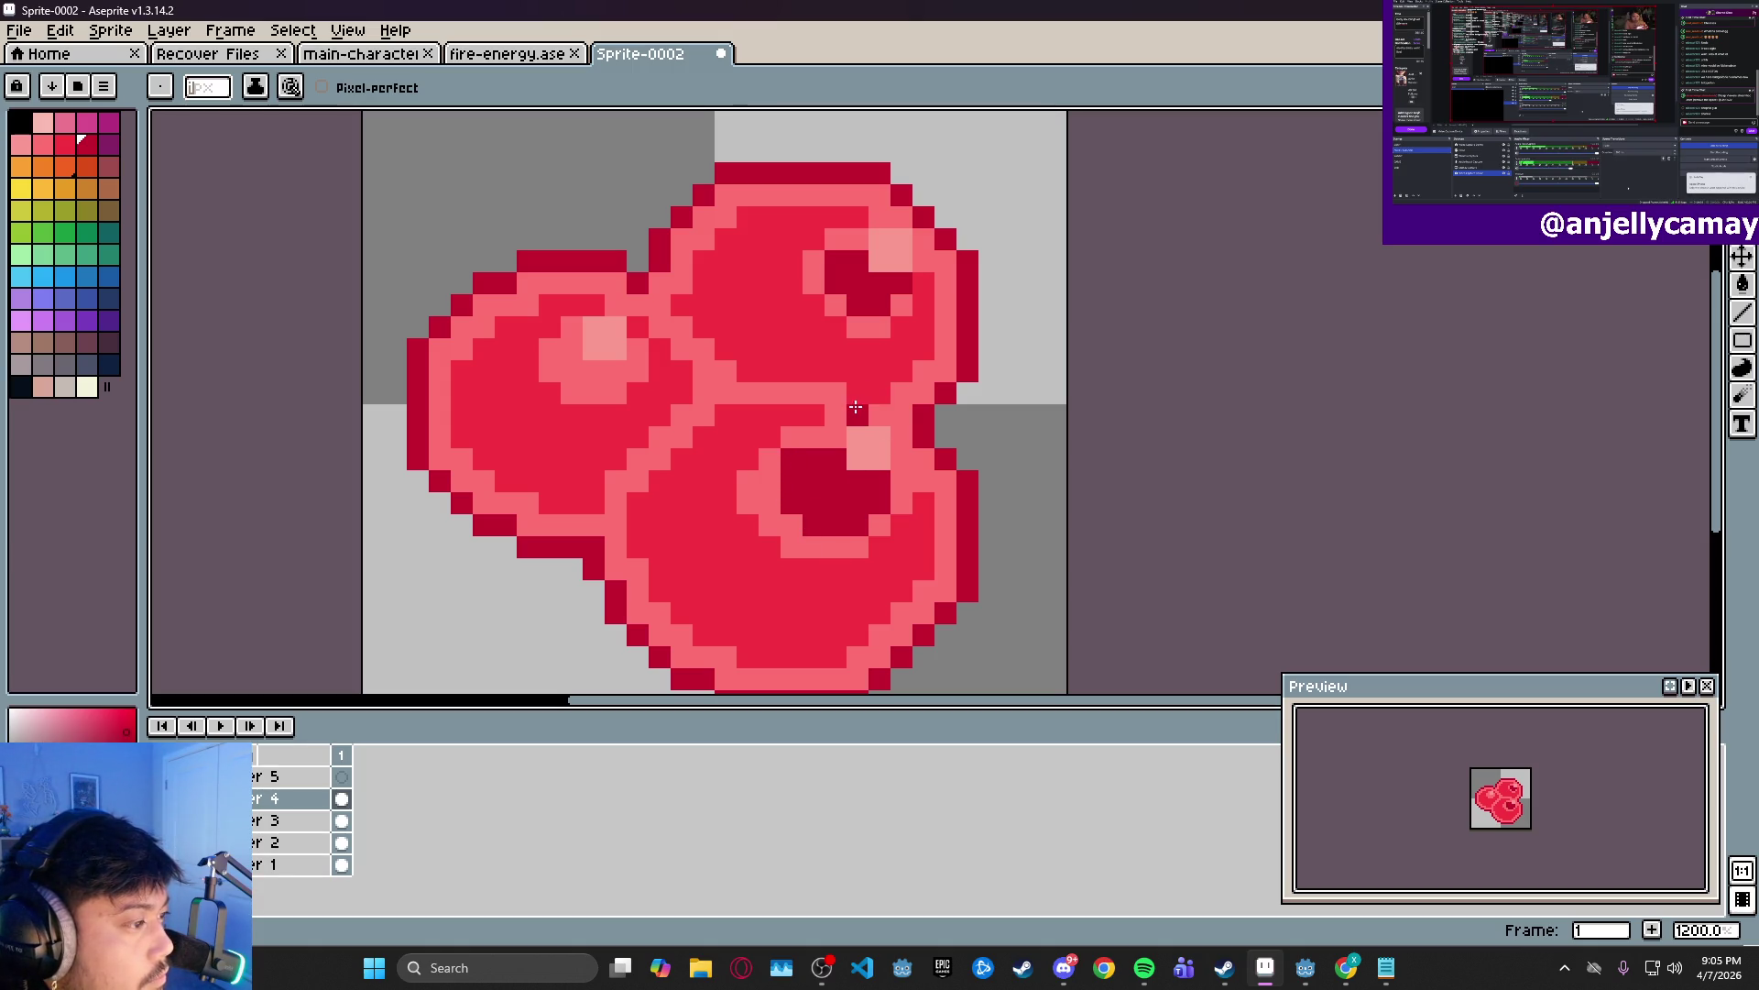
left_click_drag(815, 438, 830, 443)
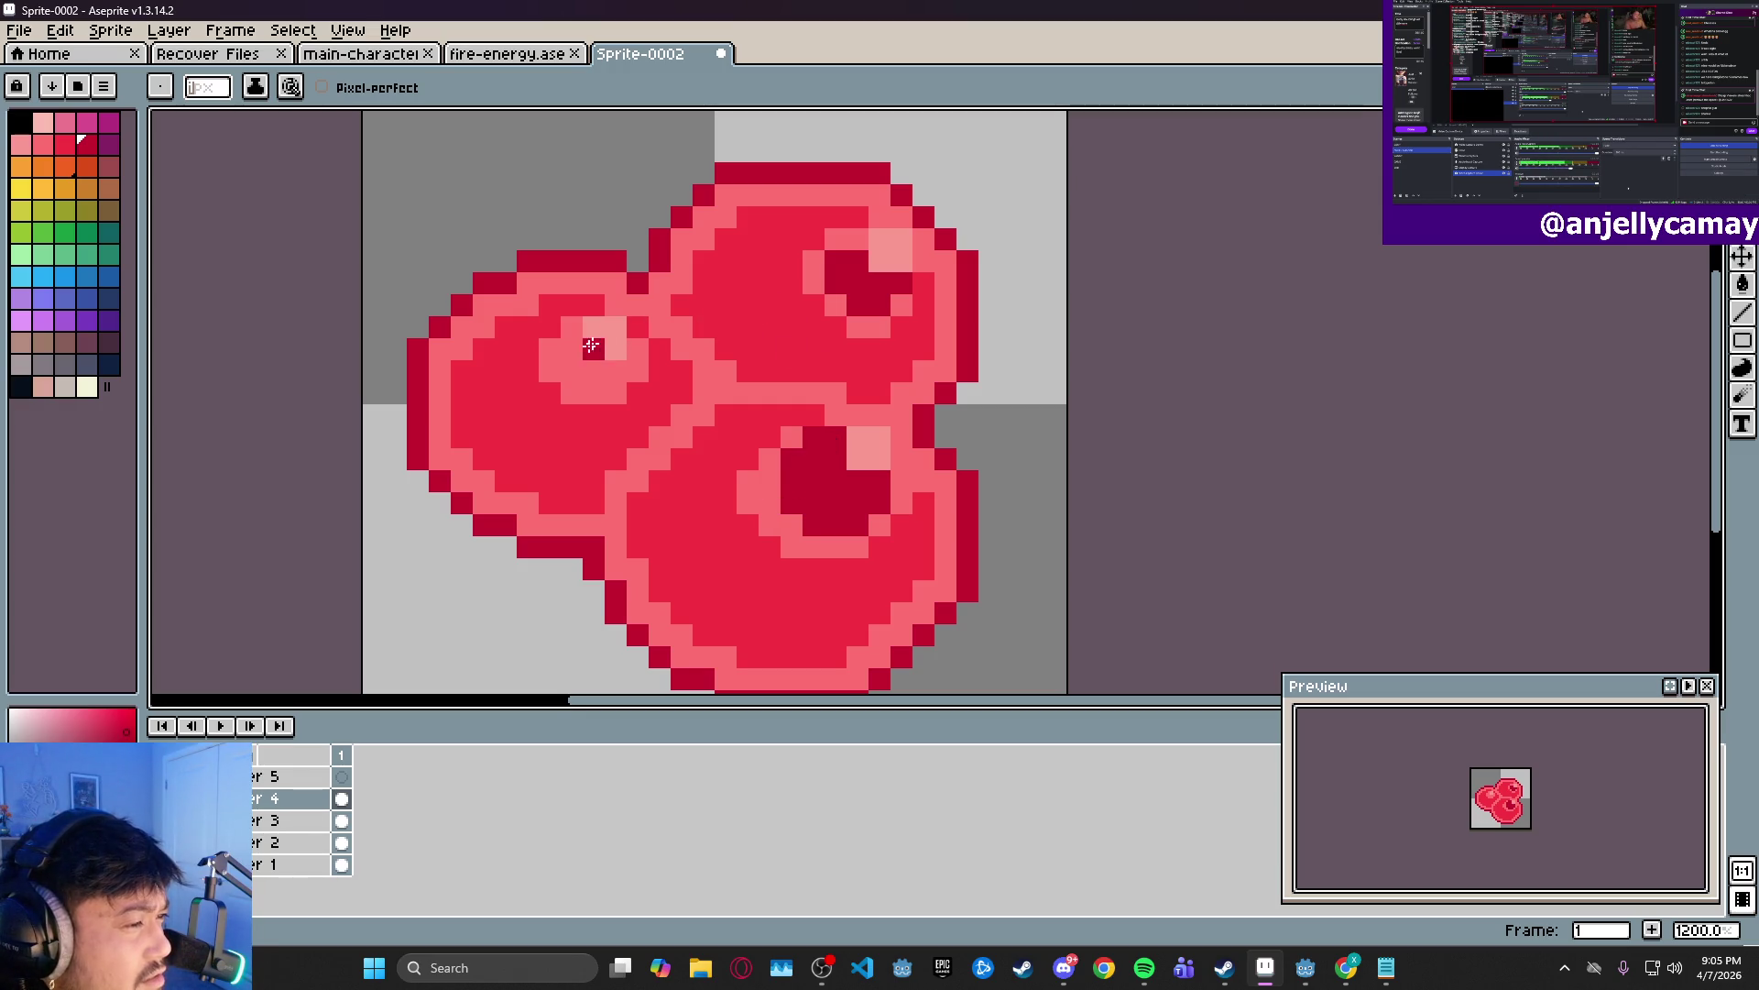
- Try dark shading on the left orb, undo the oversized stroke, and glance at the browser
mouse_move(574, 342)
left_mouse_down()
mouse_move(571, 371)
mouse_move(614, 371)
mouse_move(595, 353)
mouse_move(609, 349)
left_mouse_up()
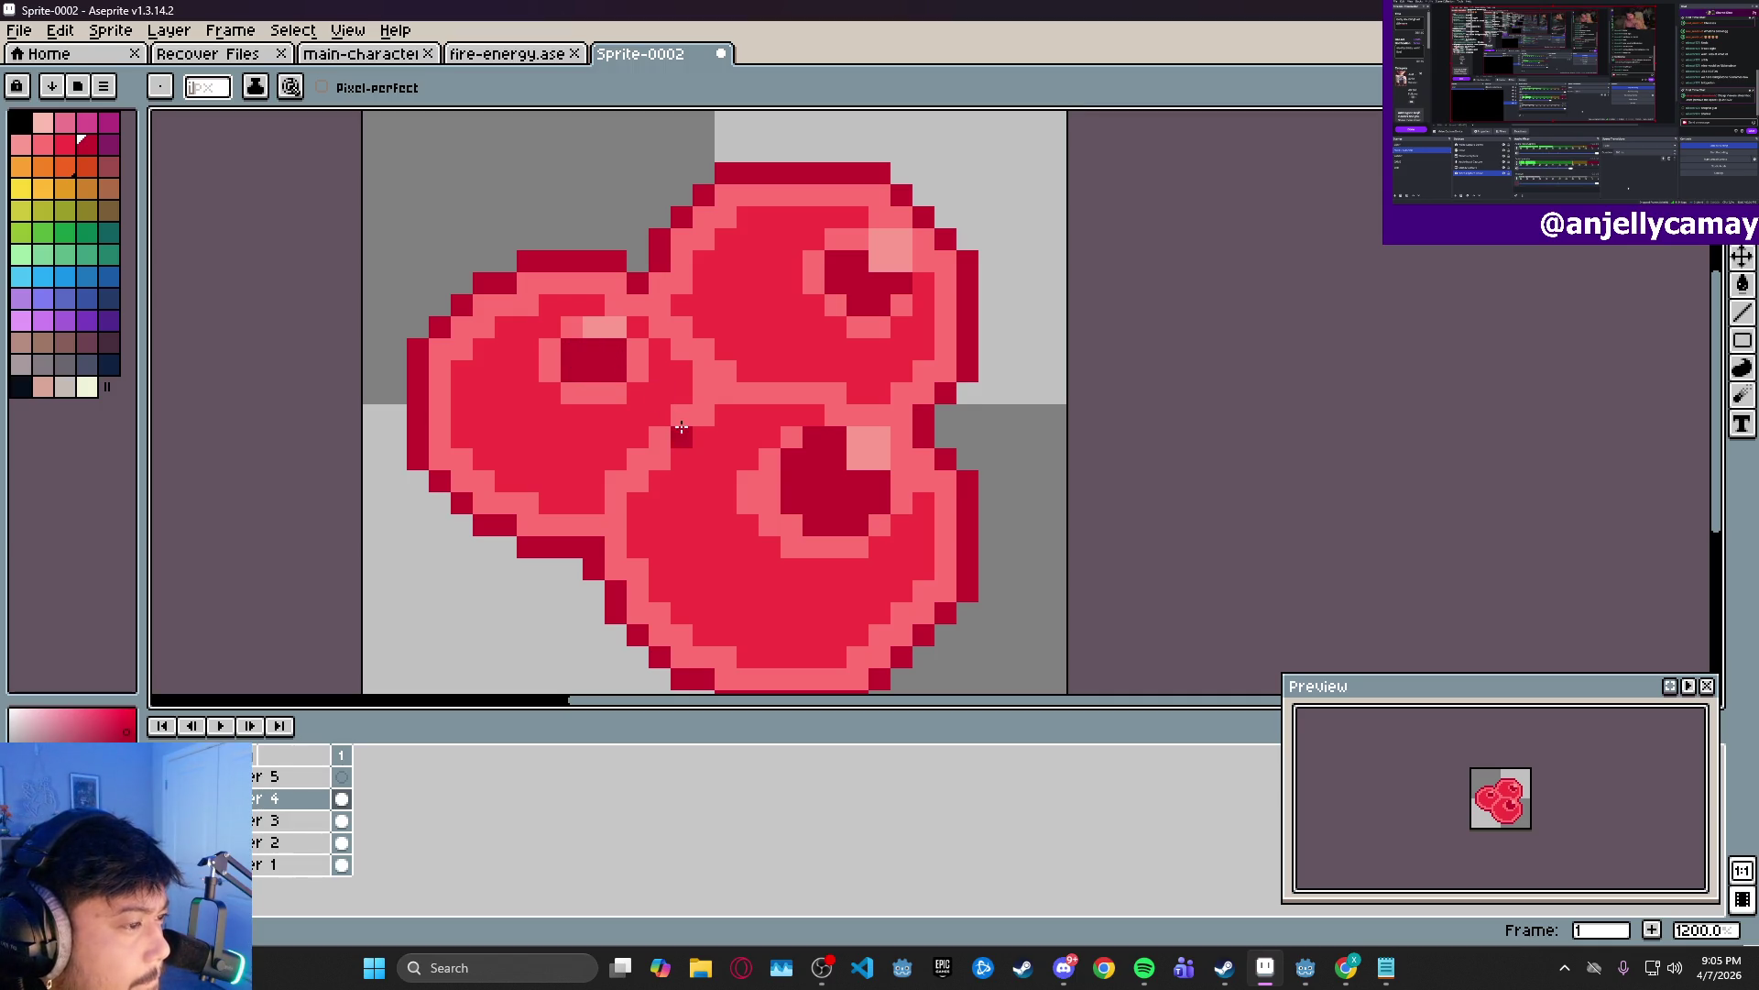
key("ctrl+z")
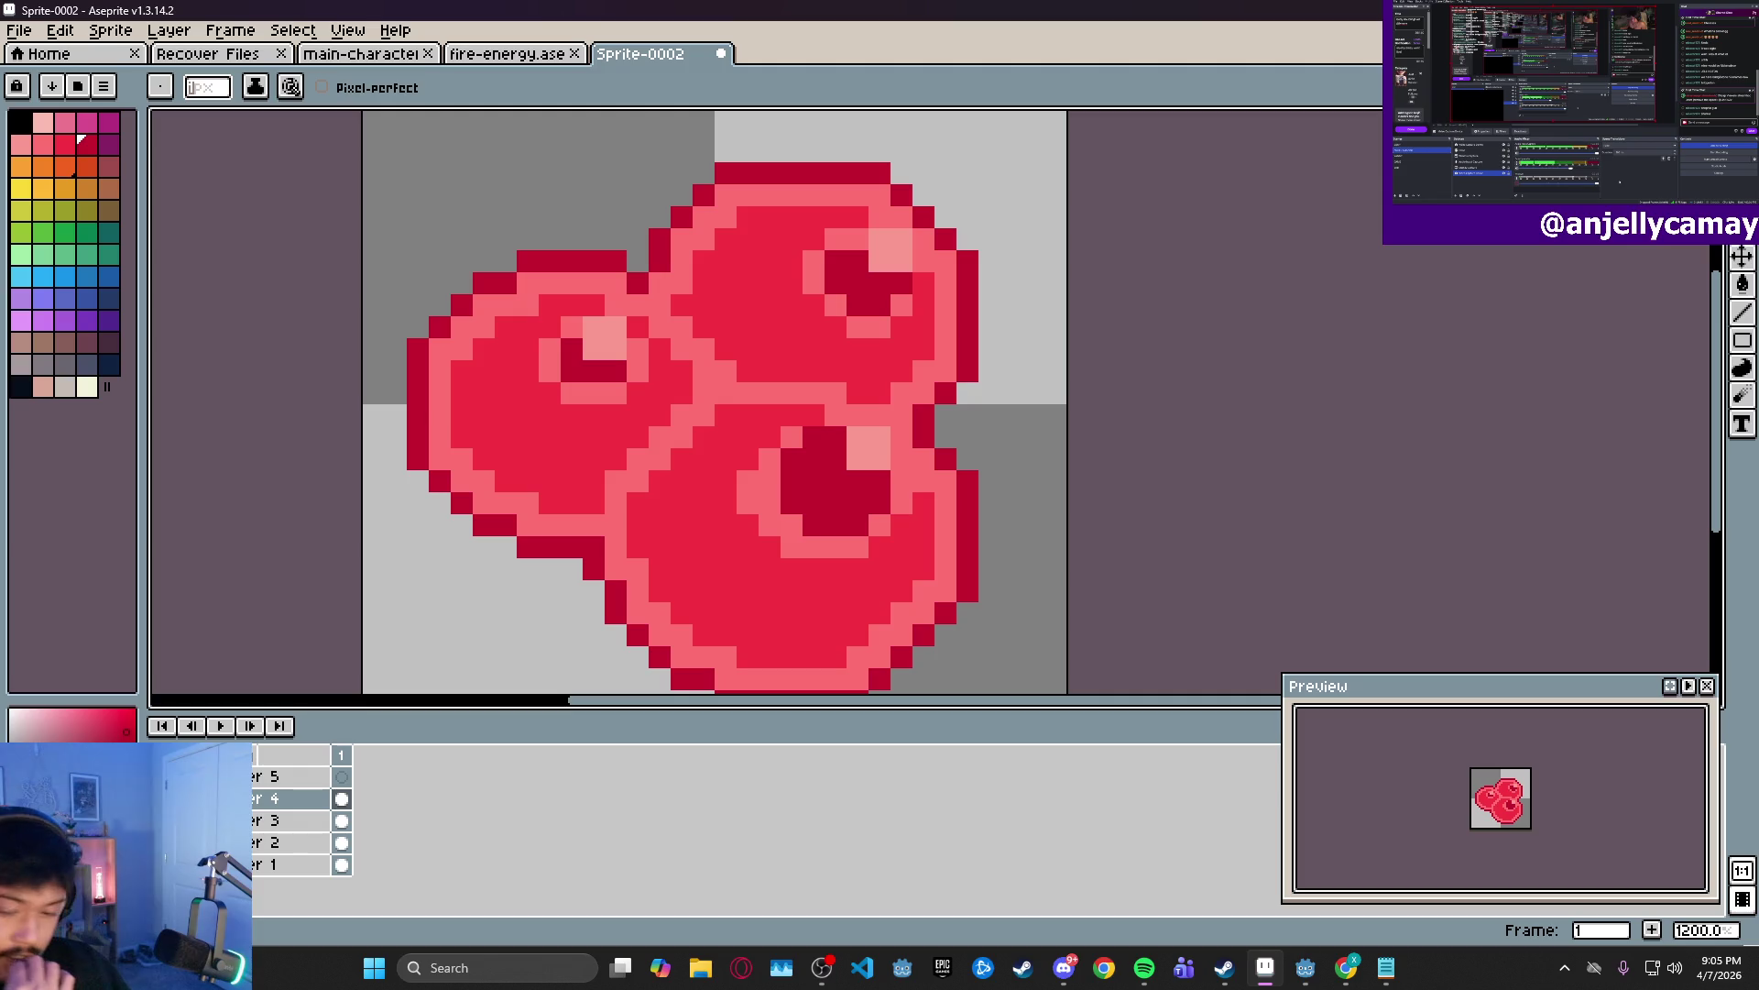
key("super+d")
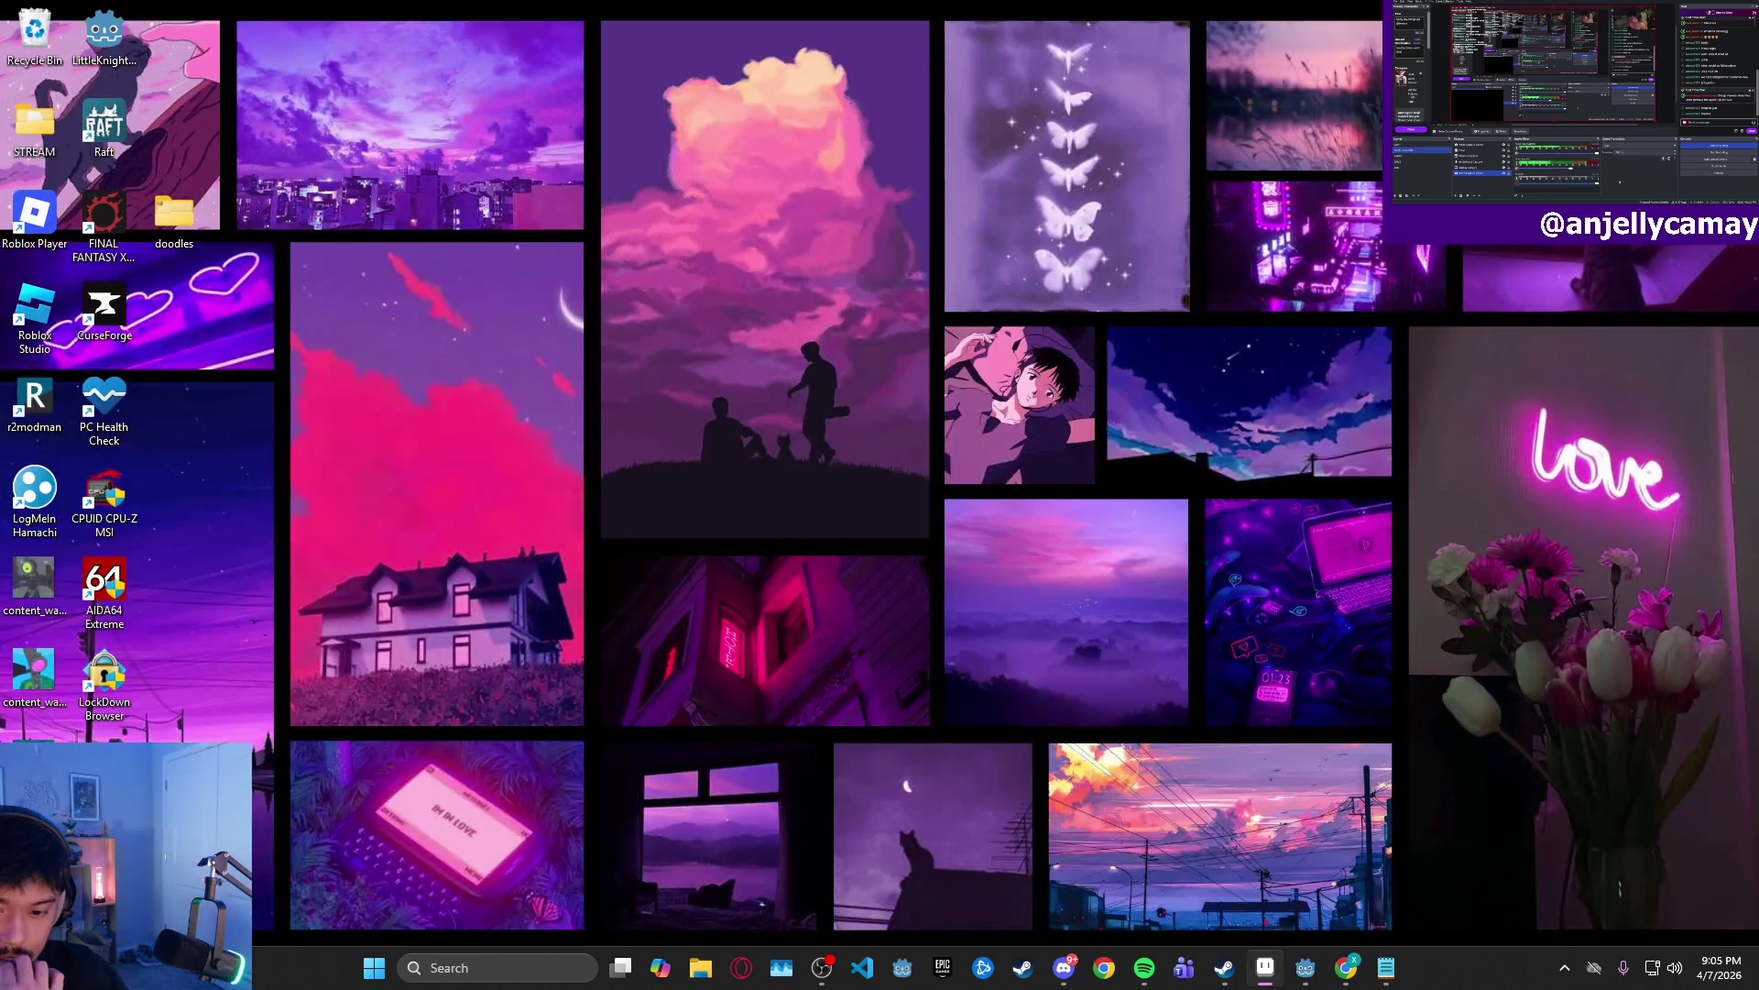
key("alt+Tab")
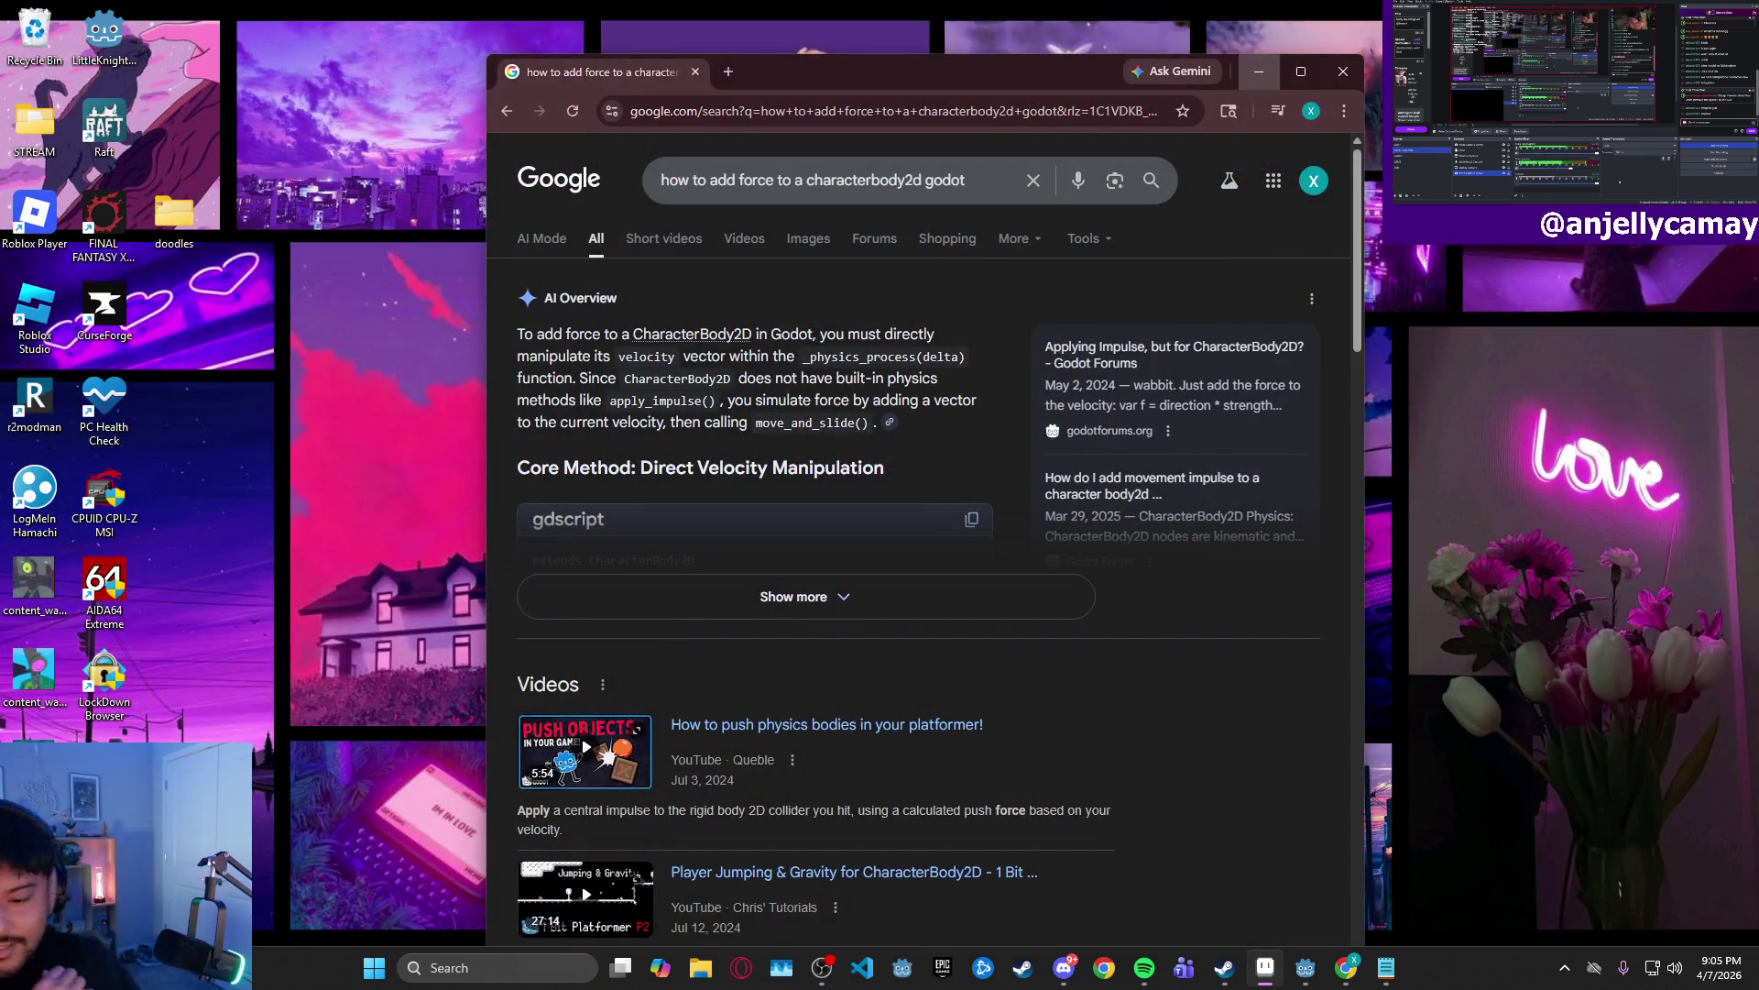
key("alt+Tab")
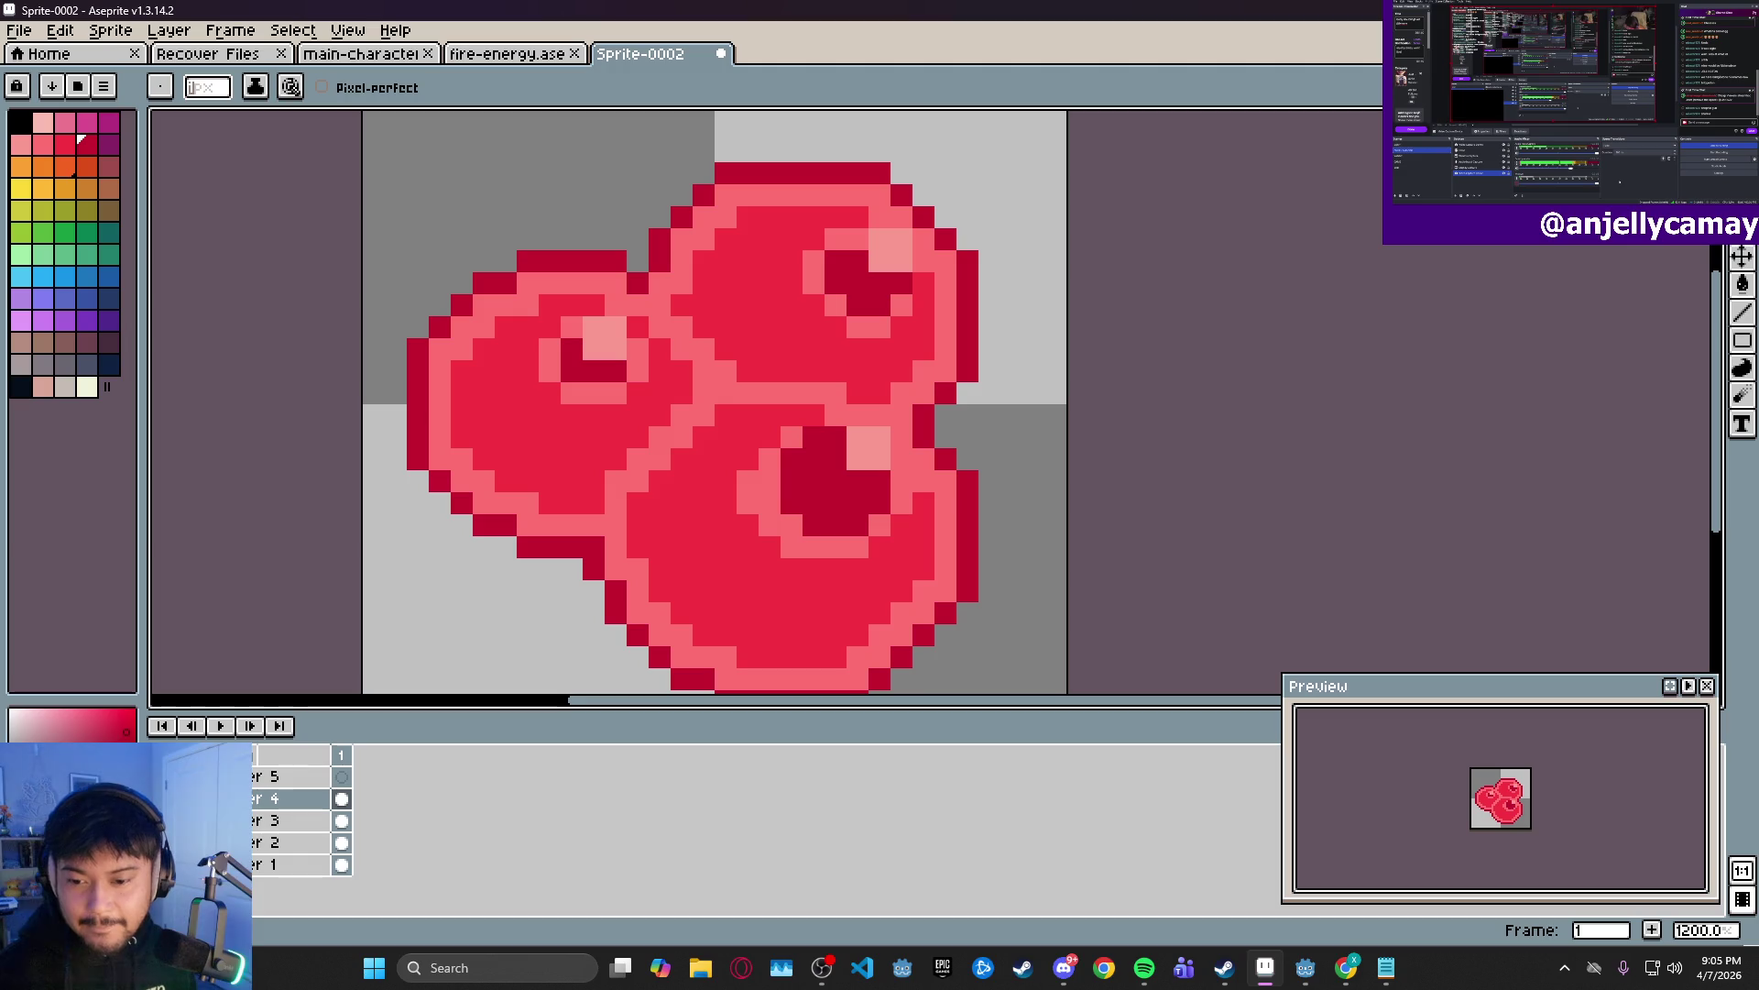
key("super+d")
key("super+d")
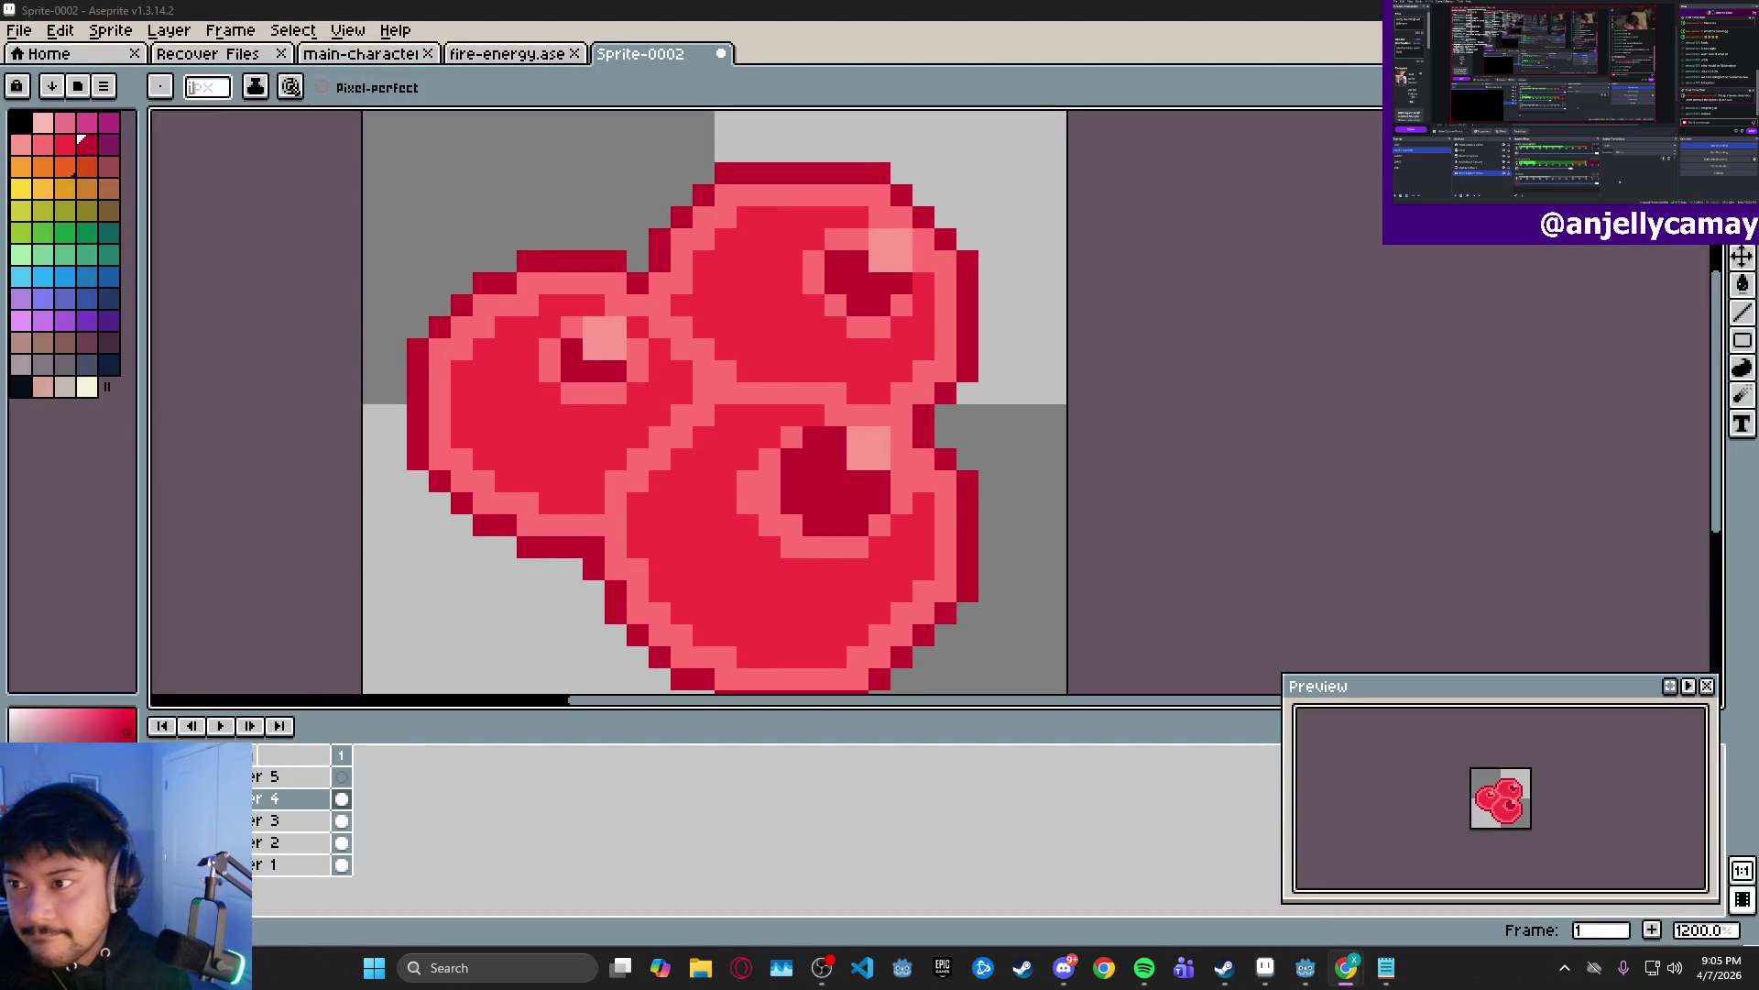
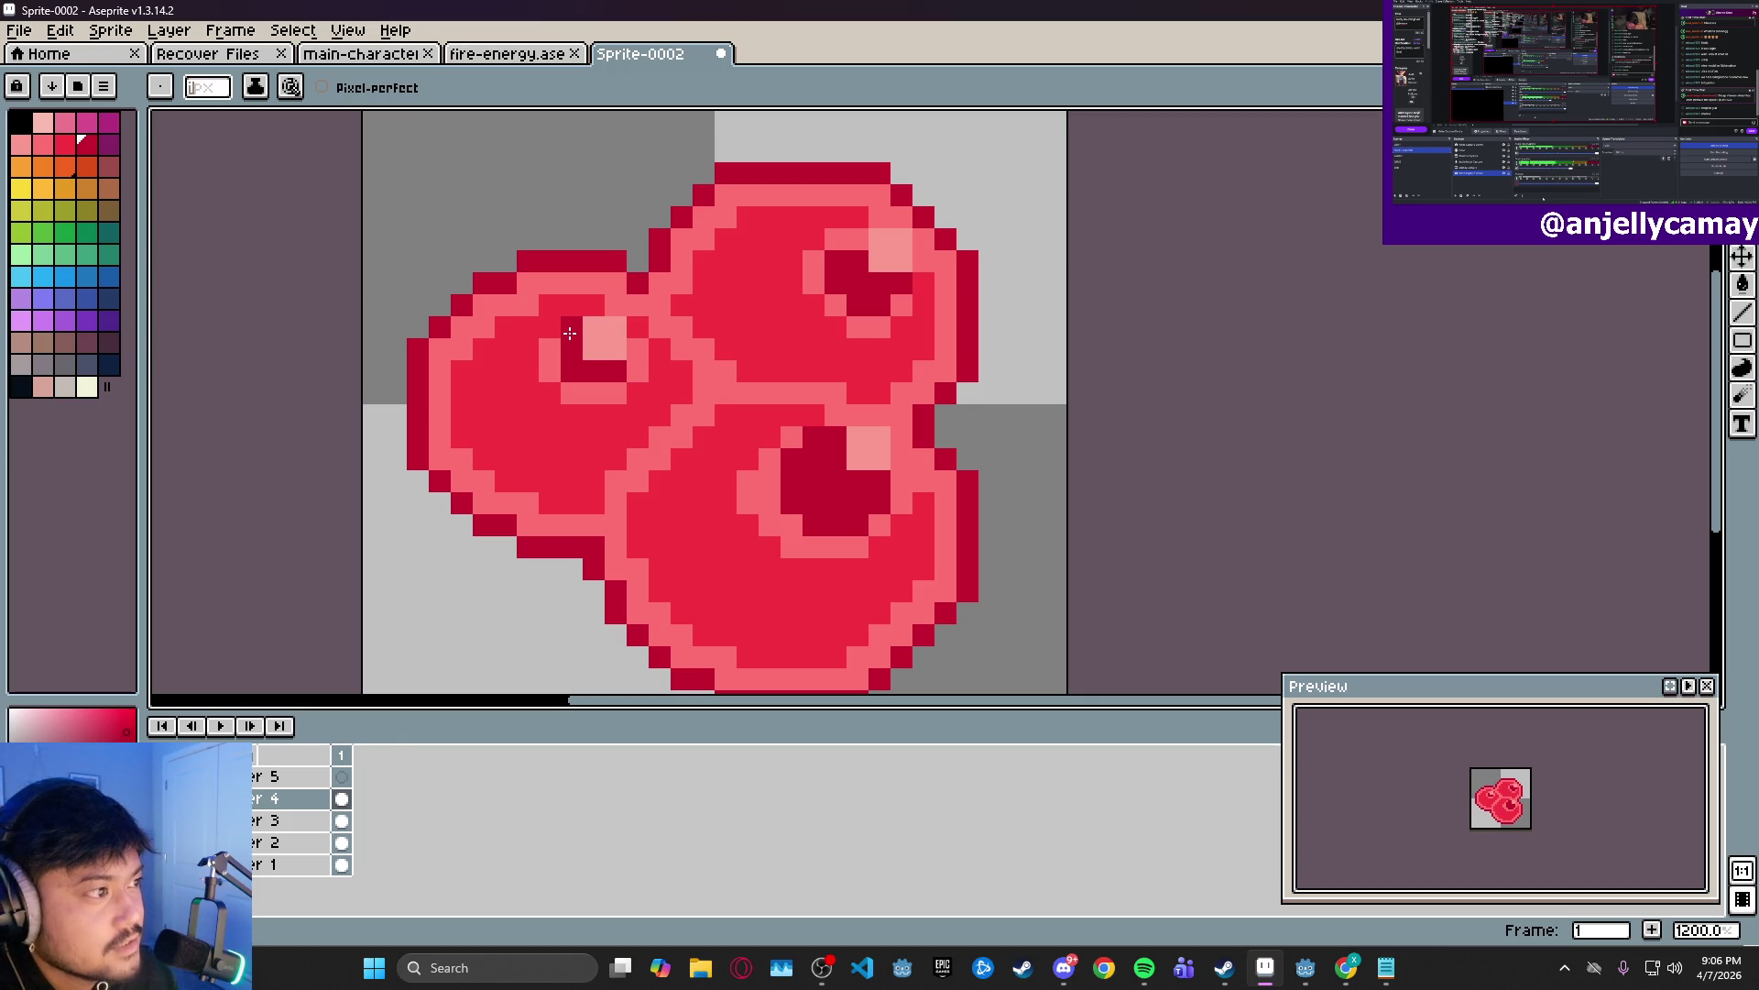
- Add a dark-red outline pixel on the upper berry's right edge and zoom out to check it
left_click(857, 239)
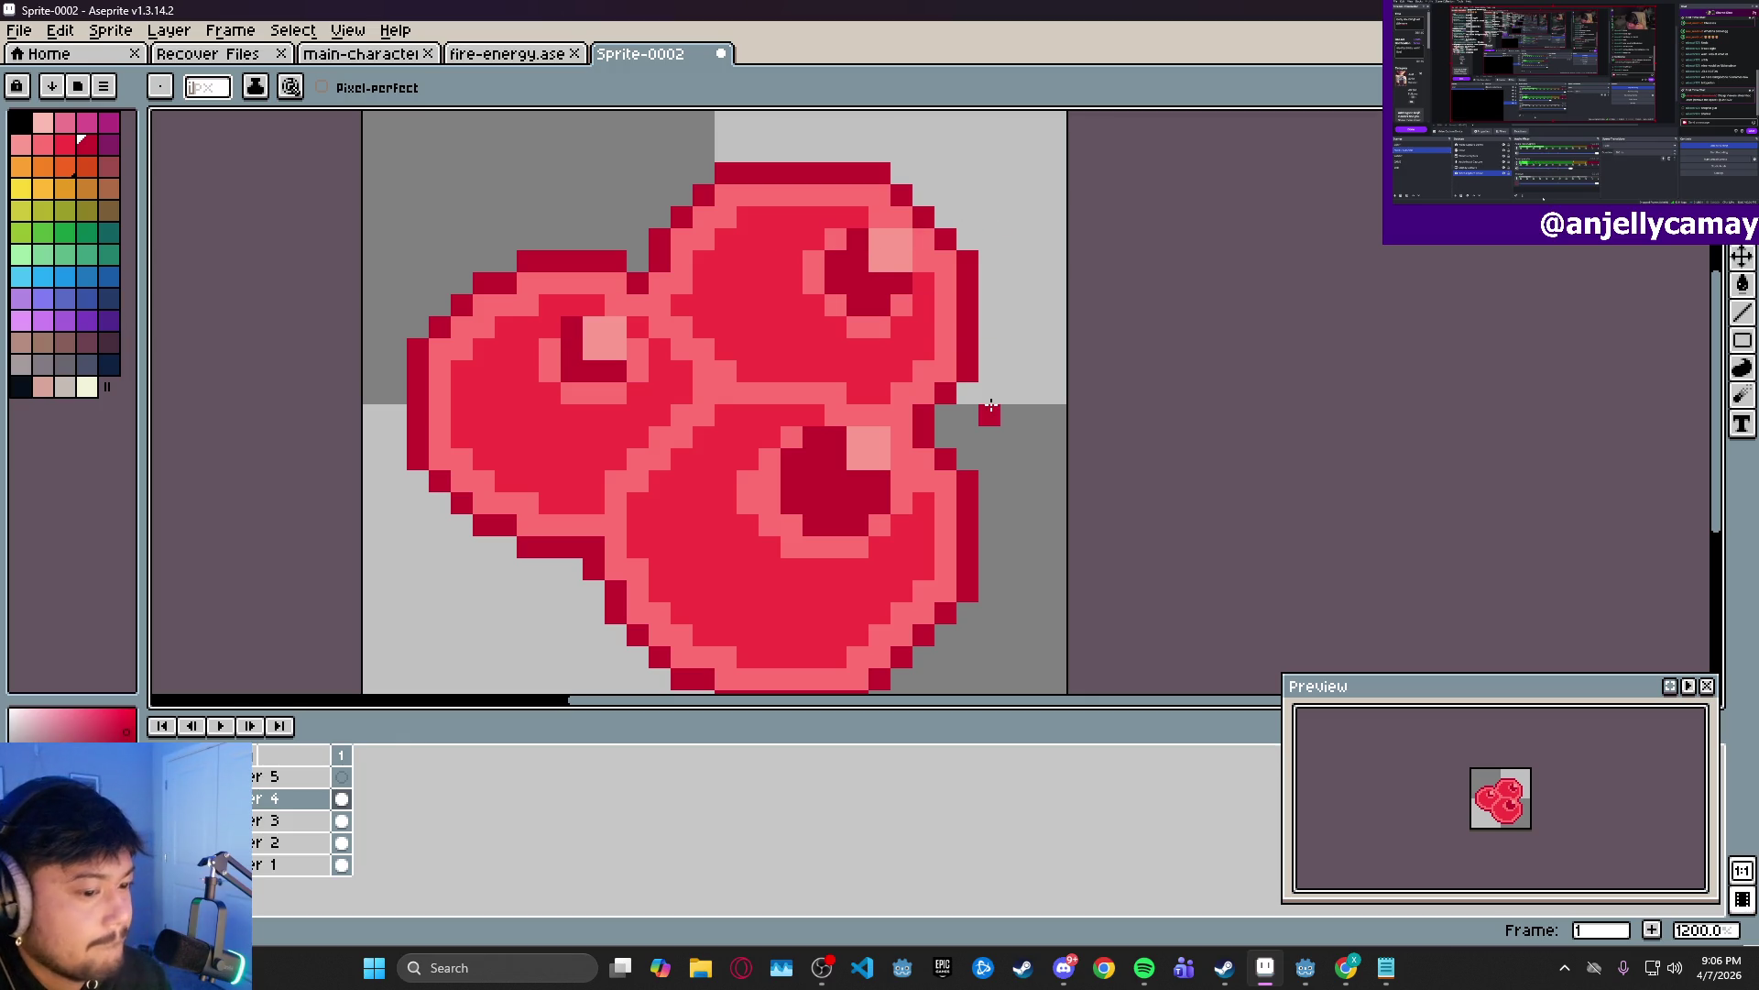
scroll(968, 356, "down", 6)
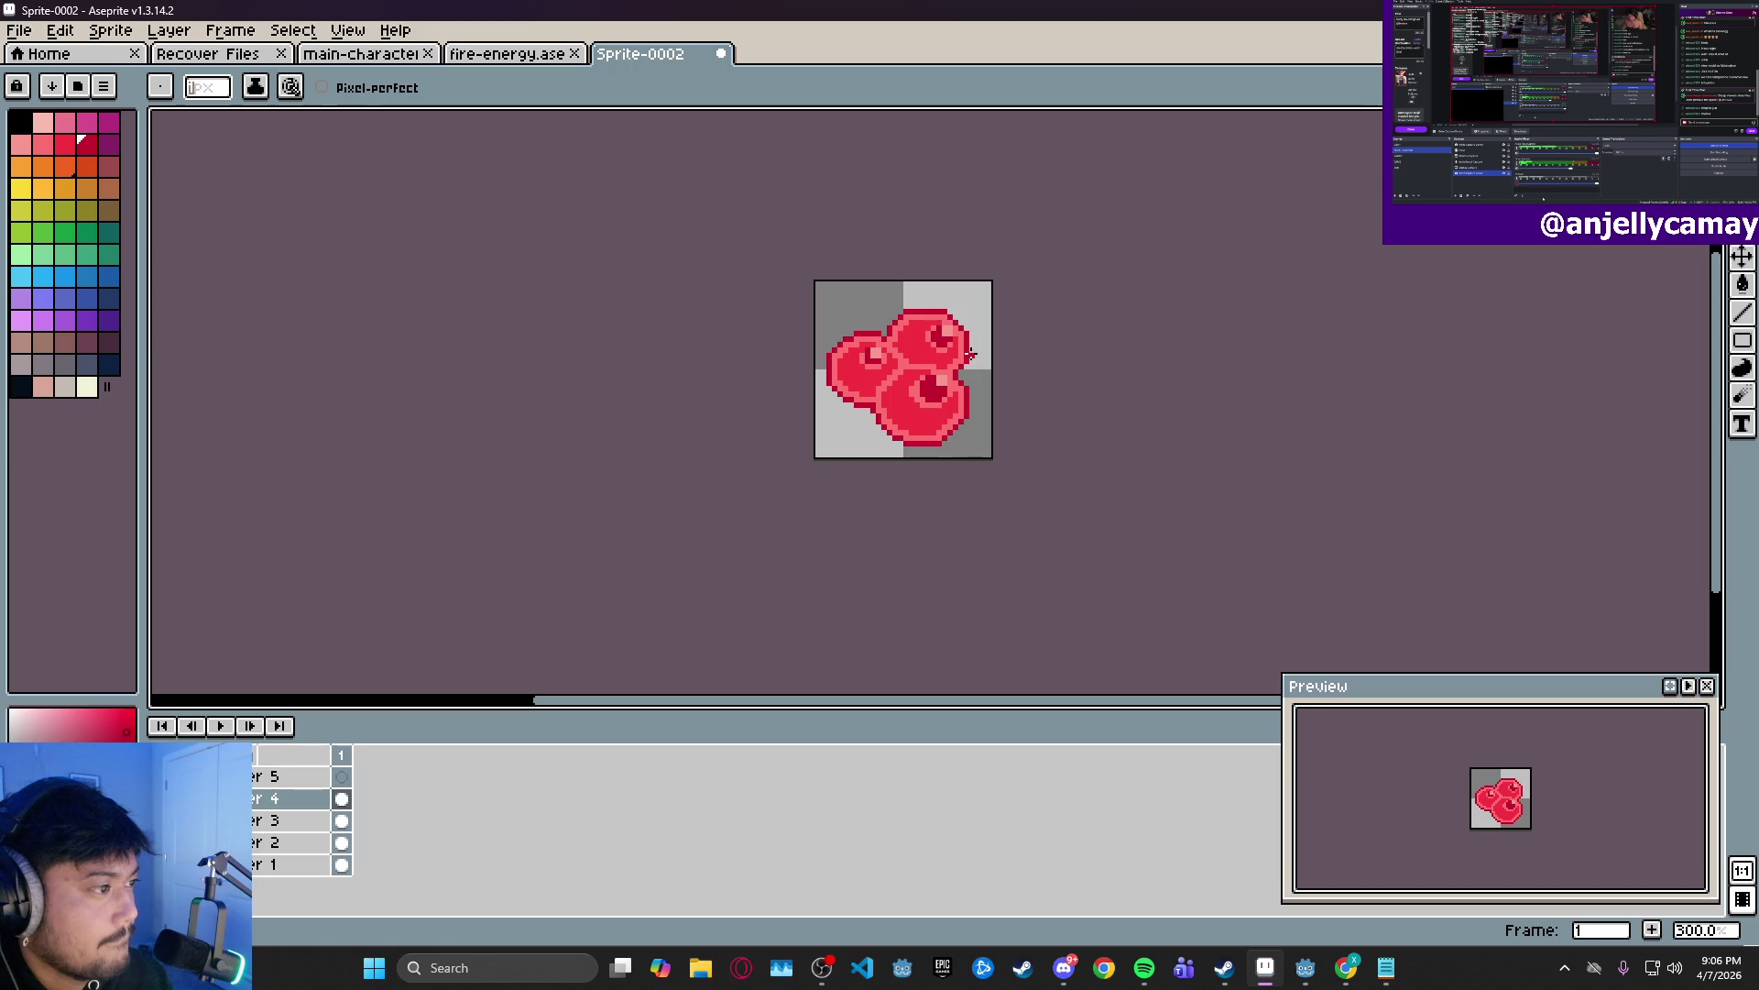
scroll(970, 354, "up", 6)
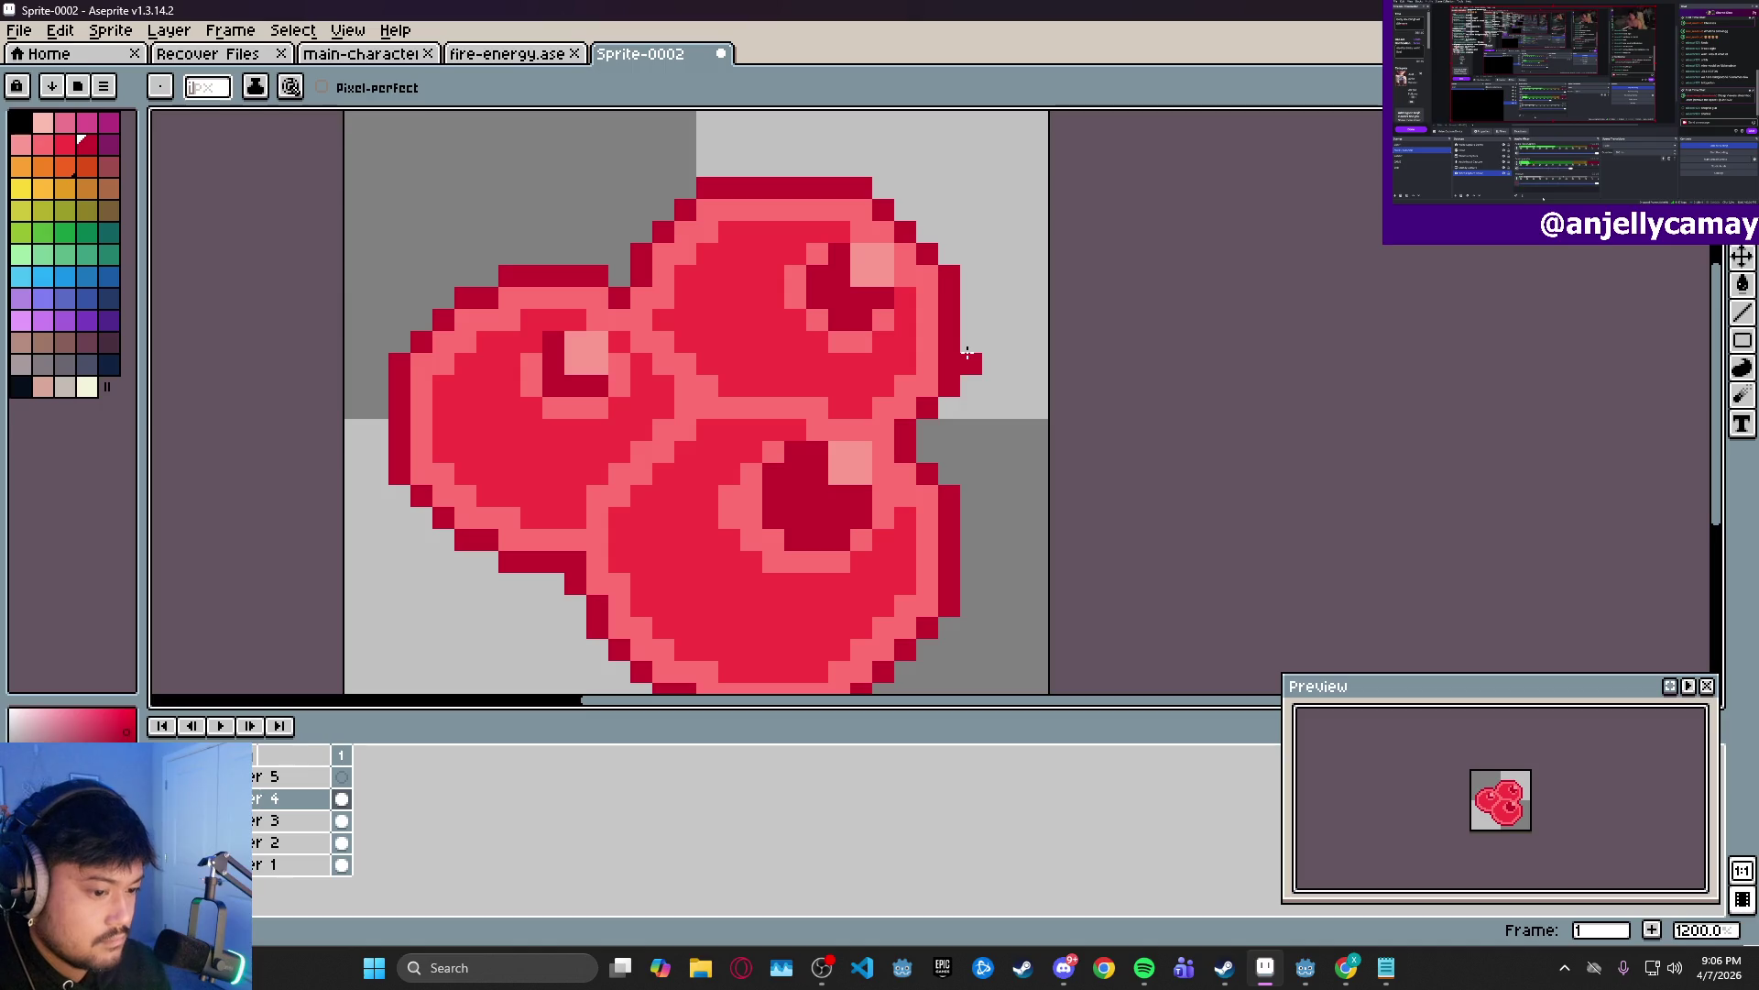
- Shift the upper berry's shine up-left and nudge its dark spot down one pixel
key("m")
mouse_move(773, 253)
left_mouse_down()
mouse_move(916, 362)
mouse_move(921, 399)
left_mouse_up()
left_click(869, 334)
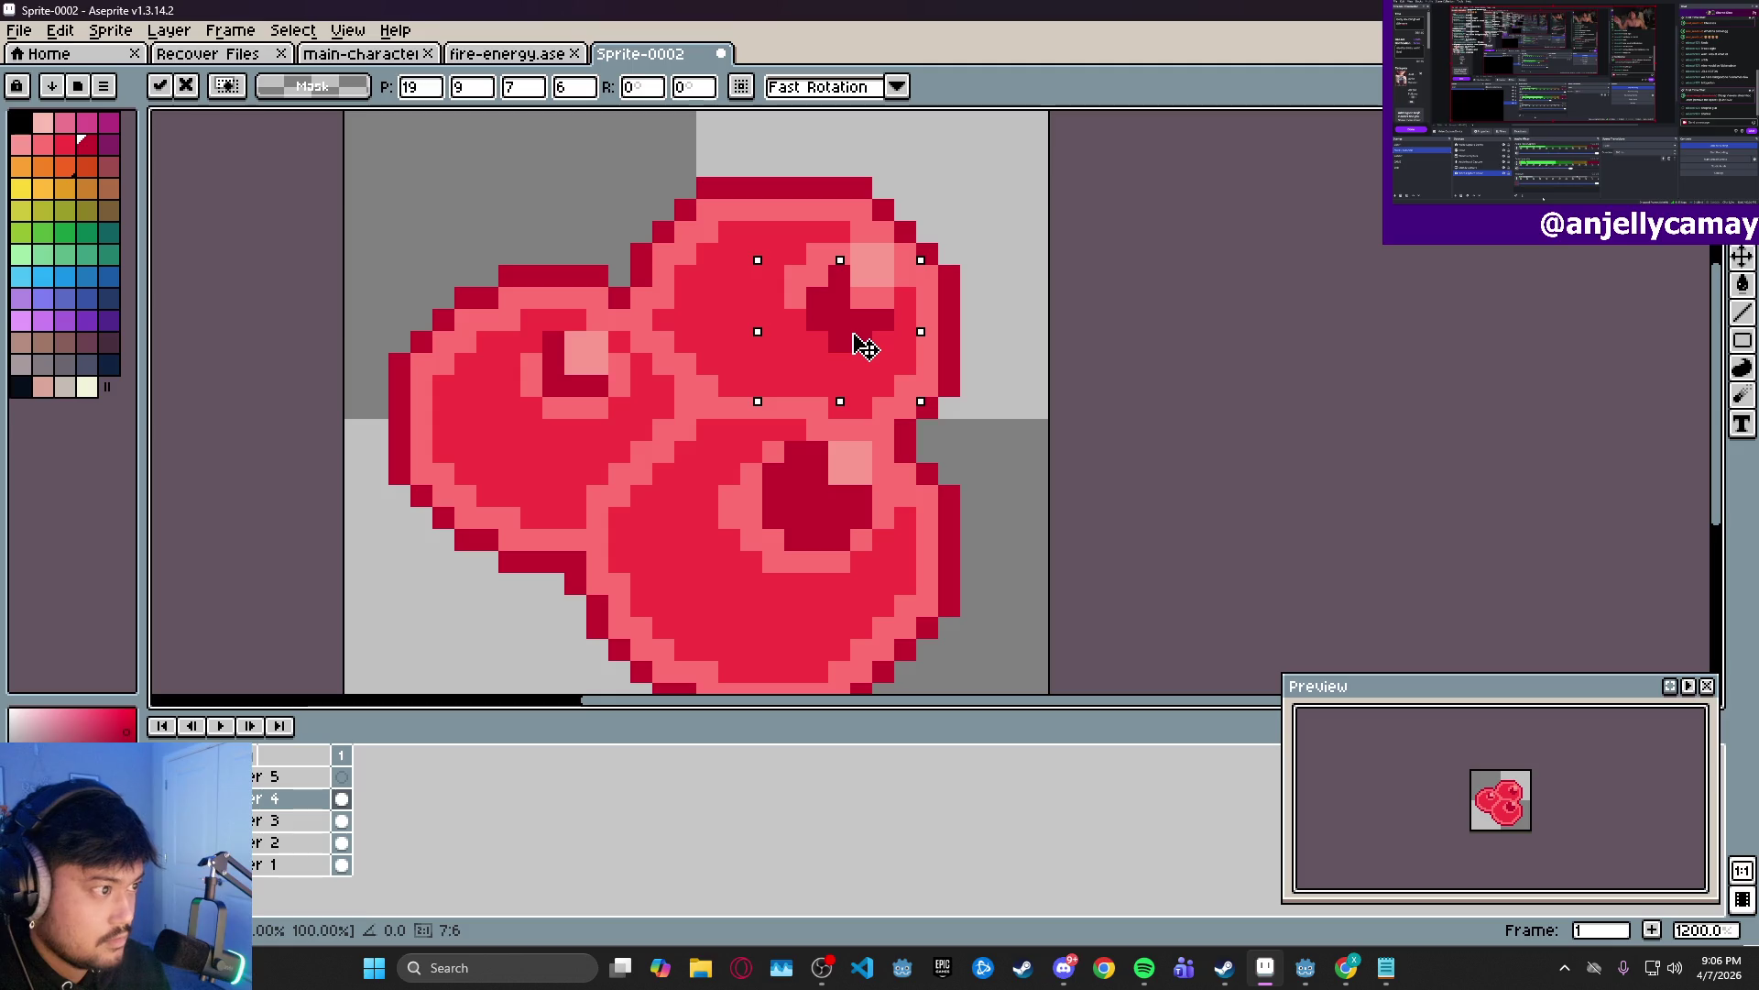
mouse_move(865, 347)
left_mouse_down()
mouse_move(832, 330)
mouse_move(867, 354)
left_mouse_up()
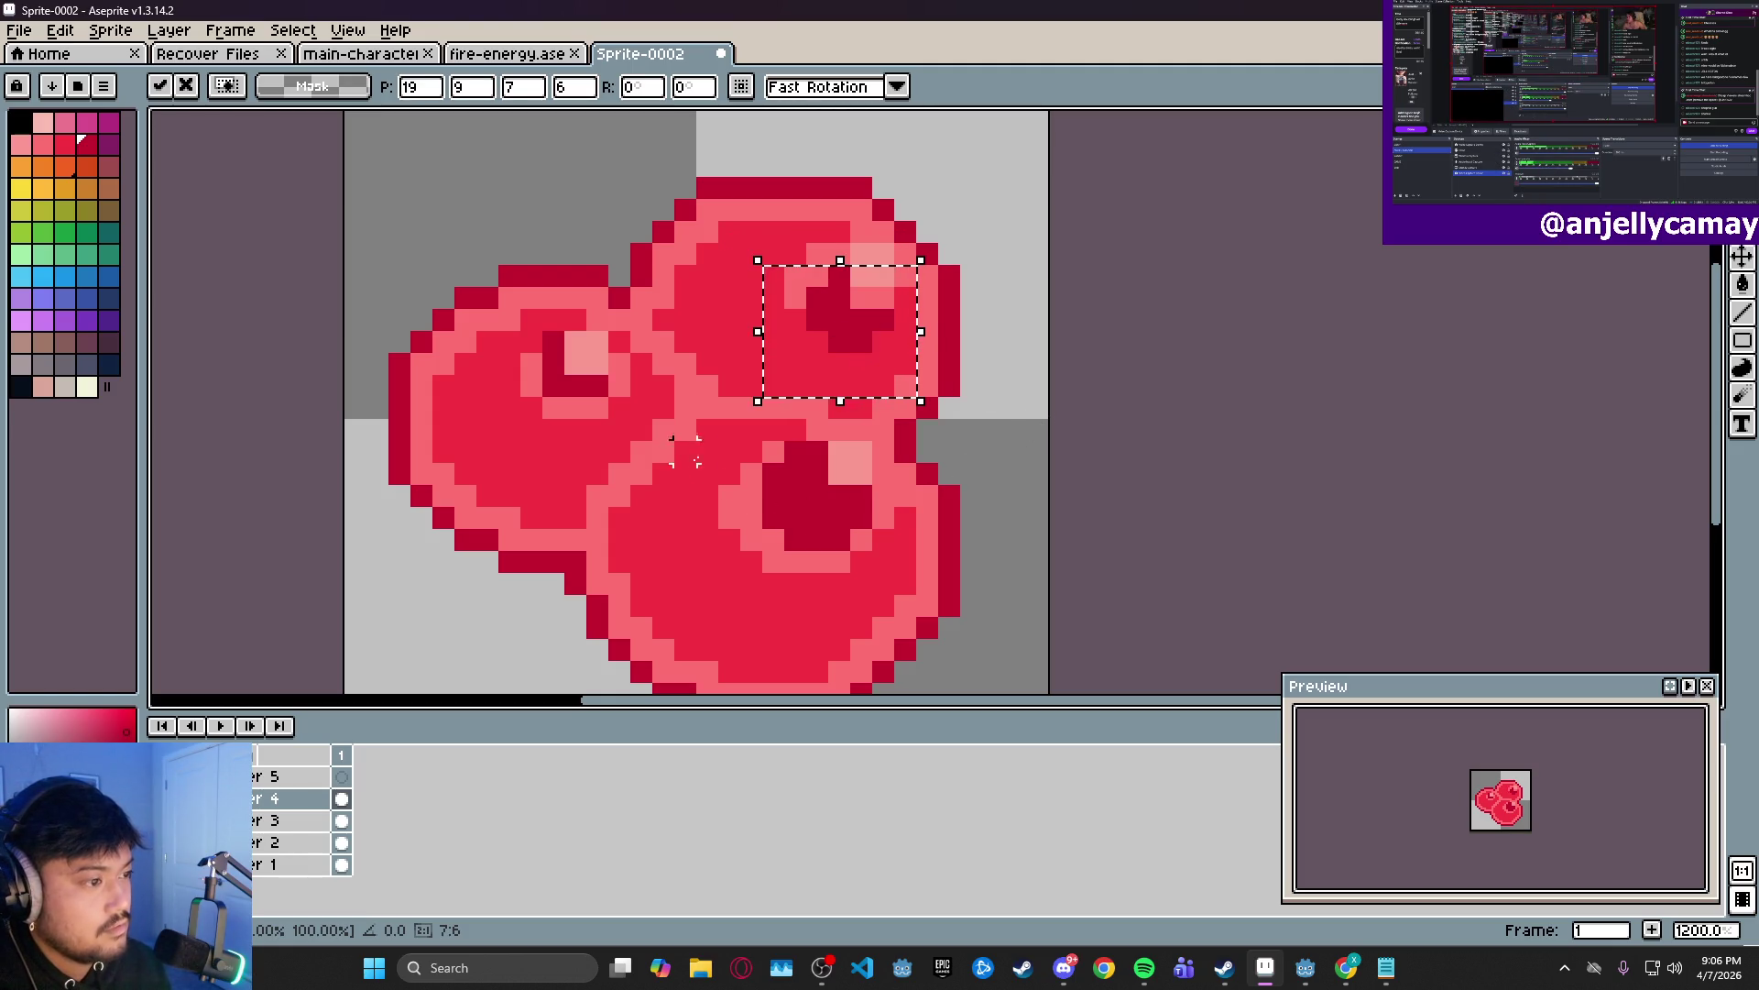
left_click(741, 449)
mouse_move(741, 449)
left_mouse_down()
mouse_move(893, 568)
mouse_move(847, 547)
mouse_move(880, 555)
left_mouse_up()
key("Down")
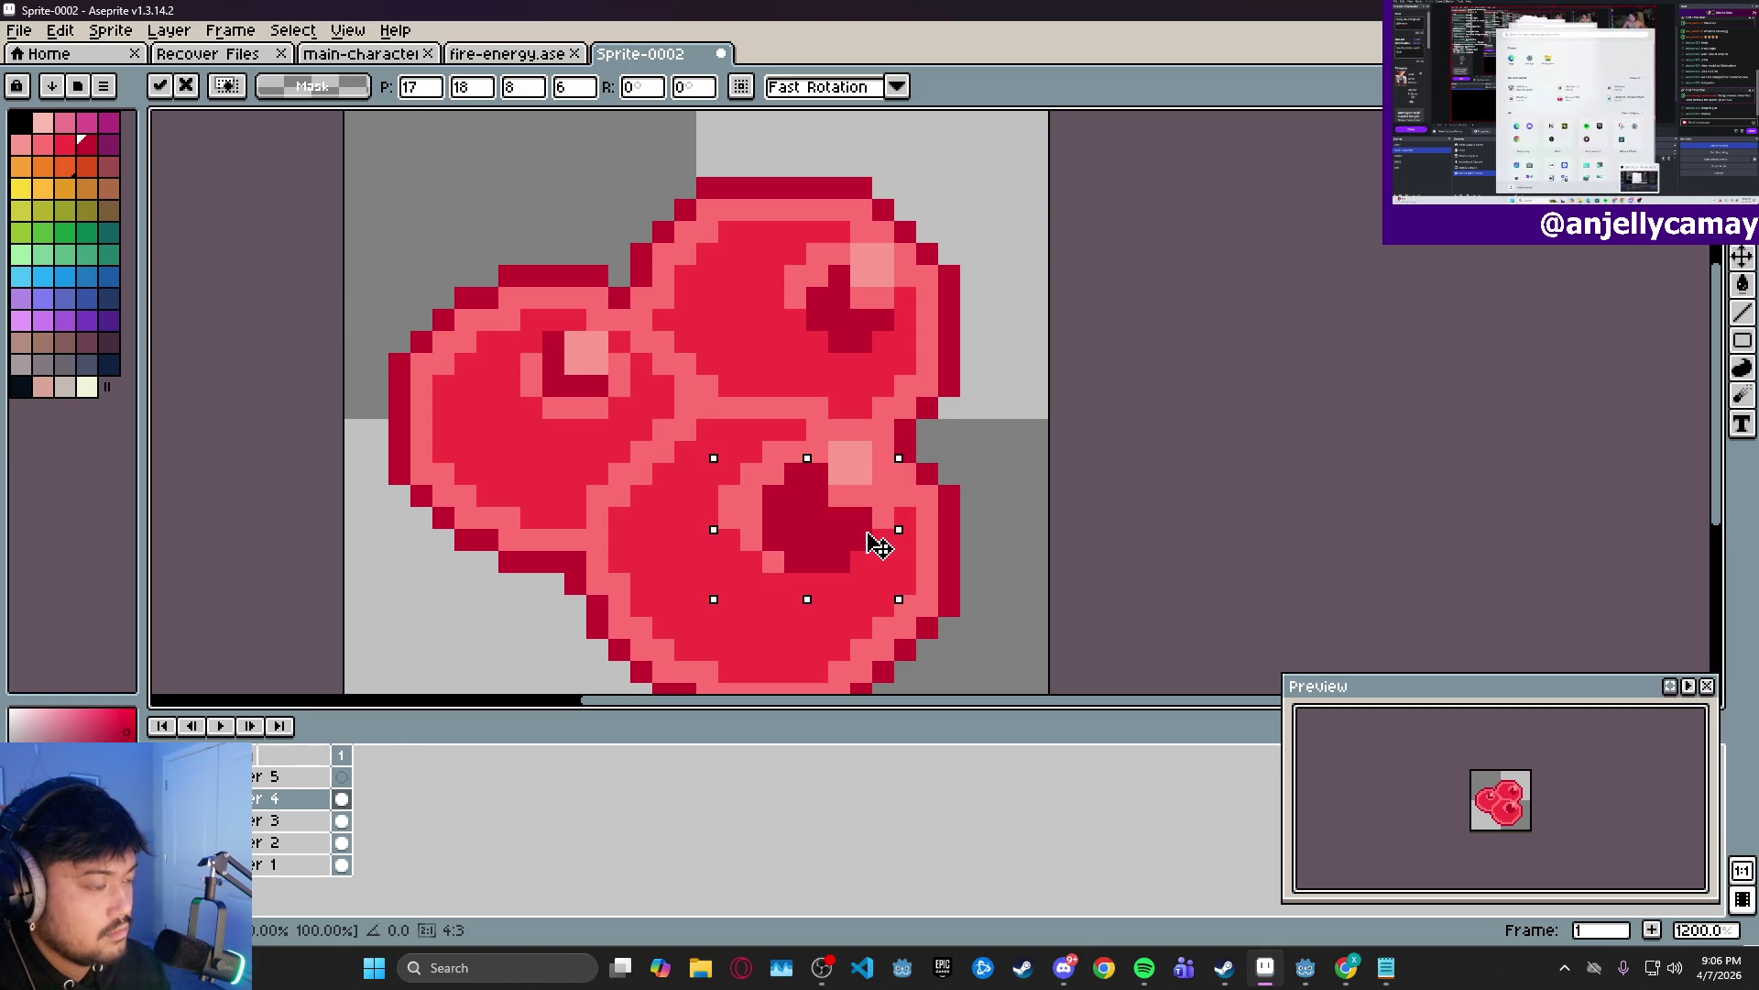
- On Layer 3, shift the left, right and lower berries' highlights right by a pixel
mouse_move(517, 306)
left_mouse_down()
mouse_move(679, 445)
mouse_move(641, 428)
left_mouse_up()
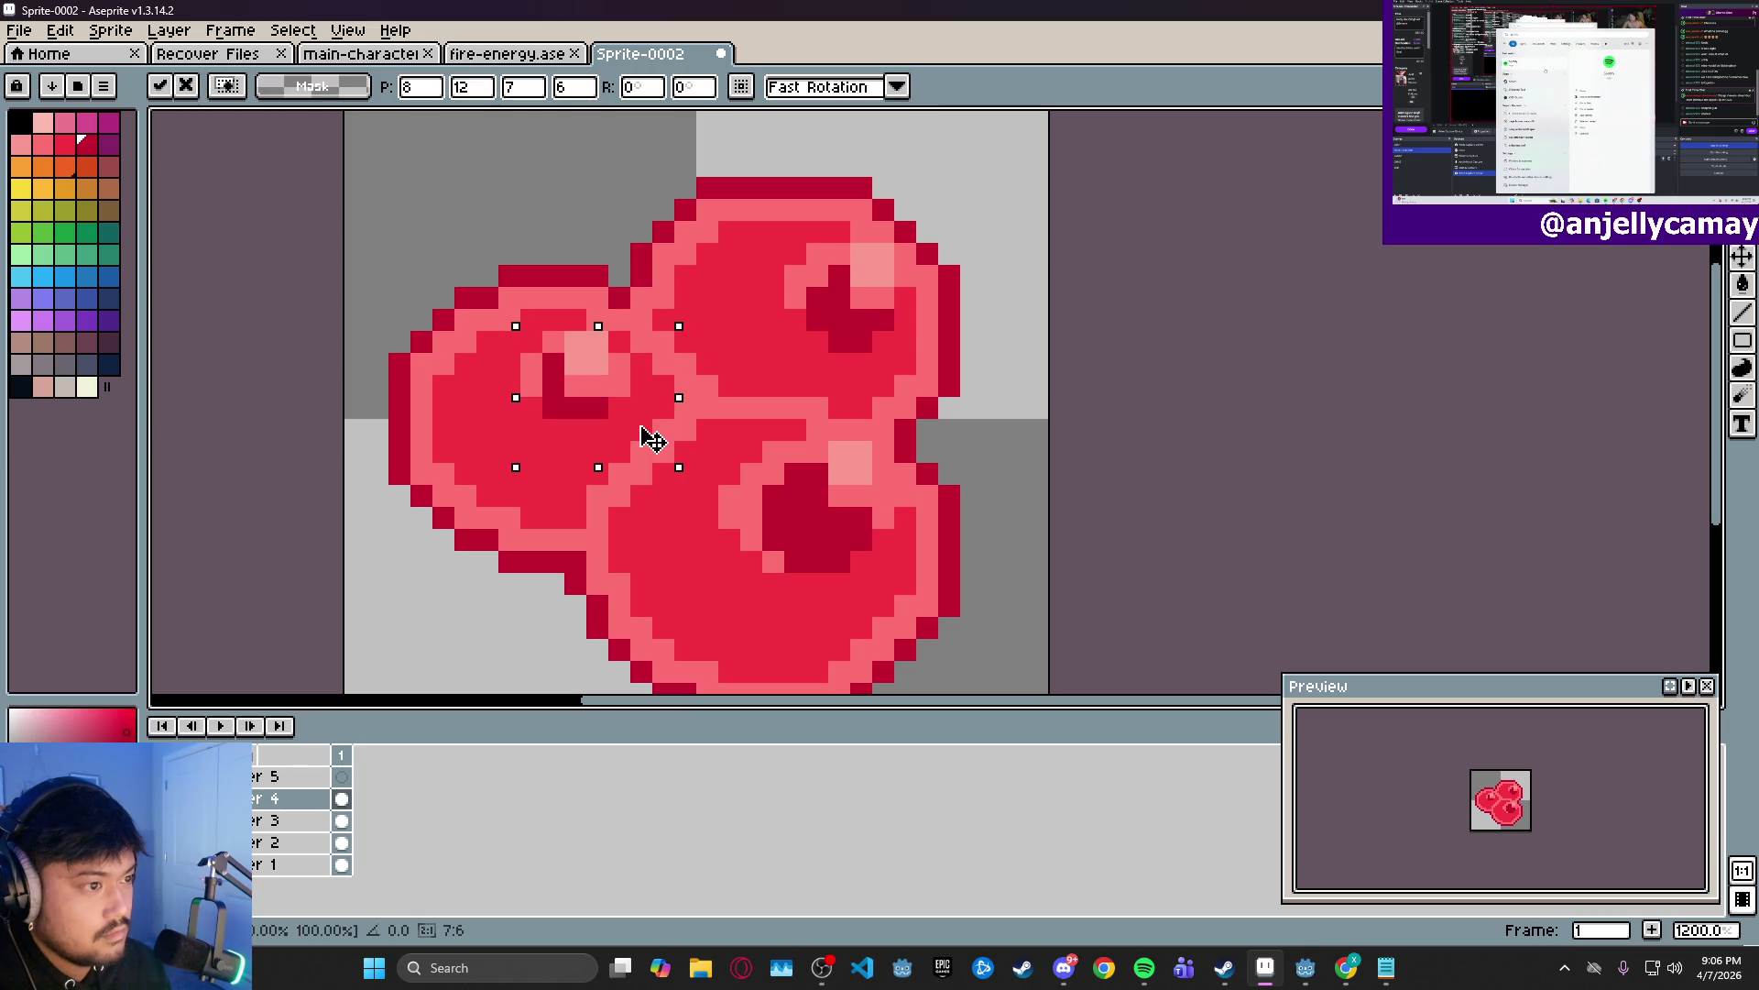
left_click(305, 822)
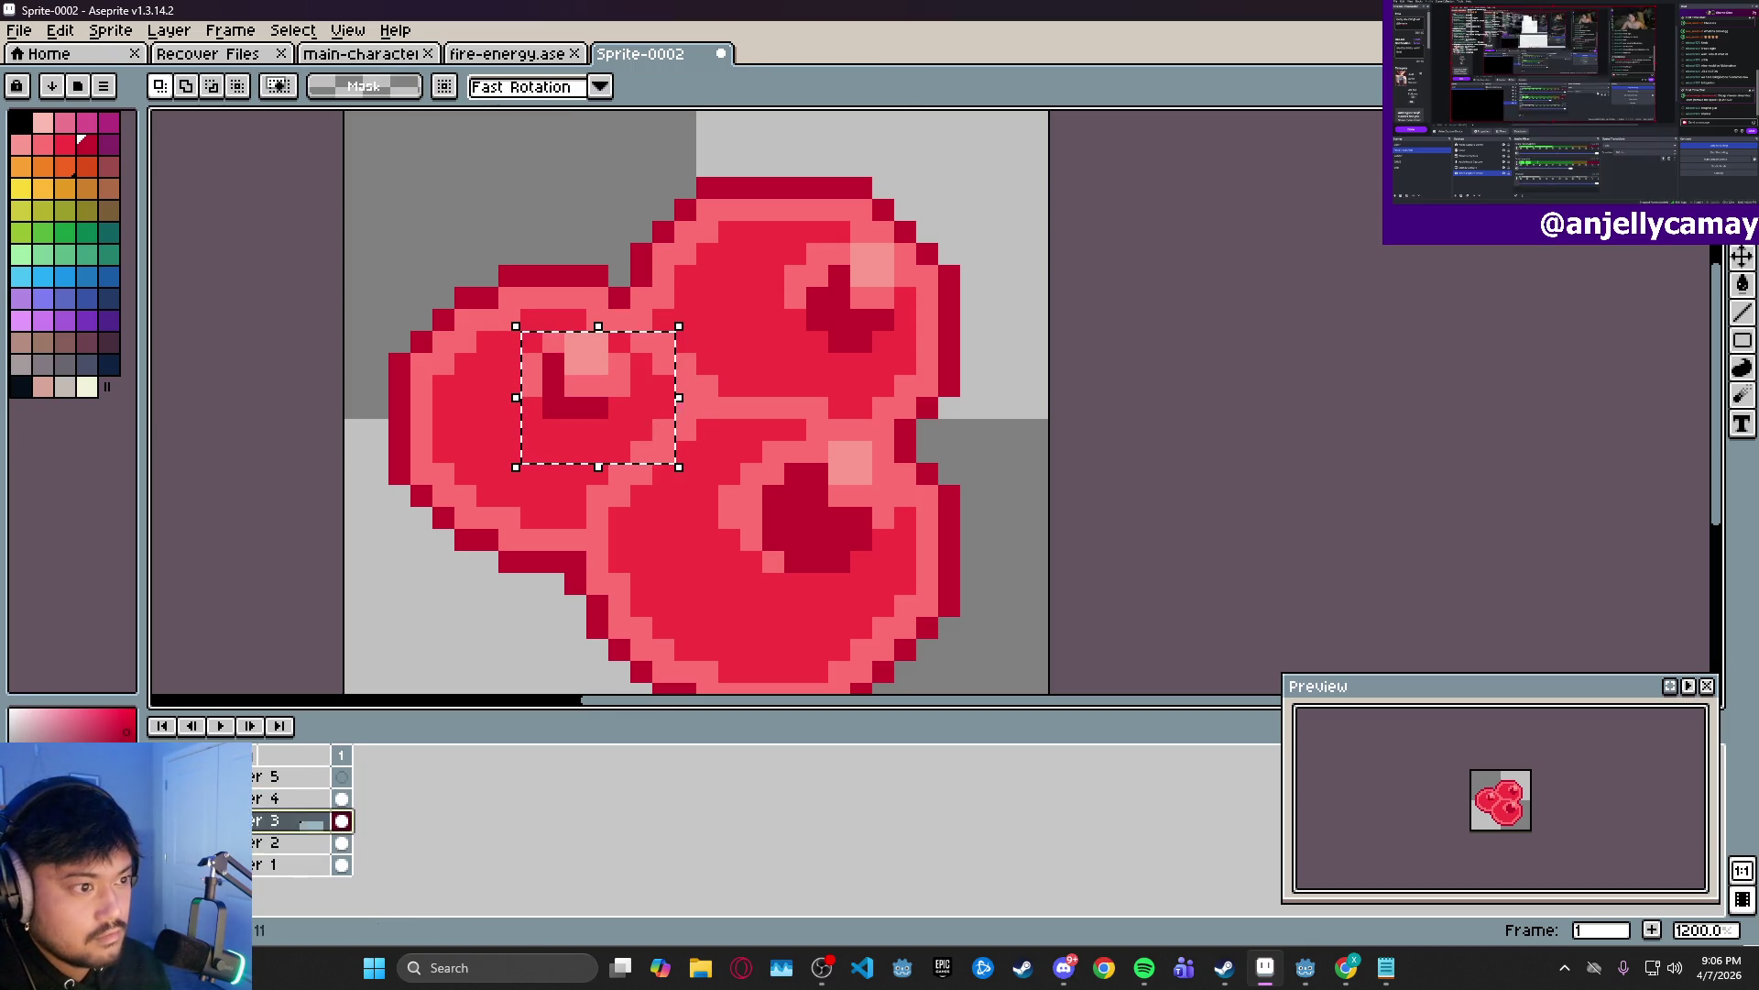
left_click(541, 307)
left_click_drag(552, 297, 648, 393)
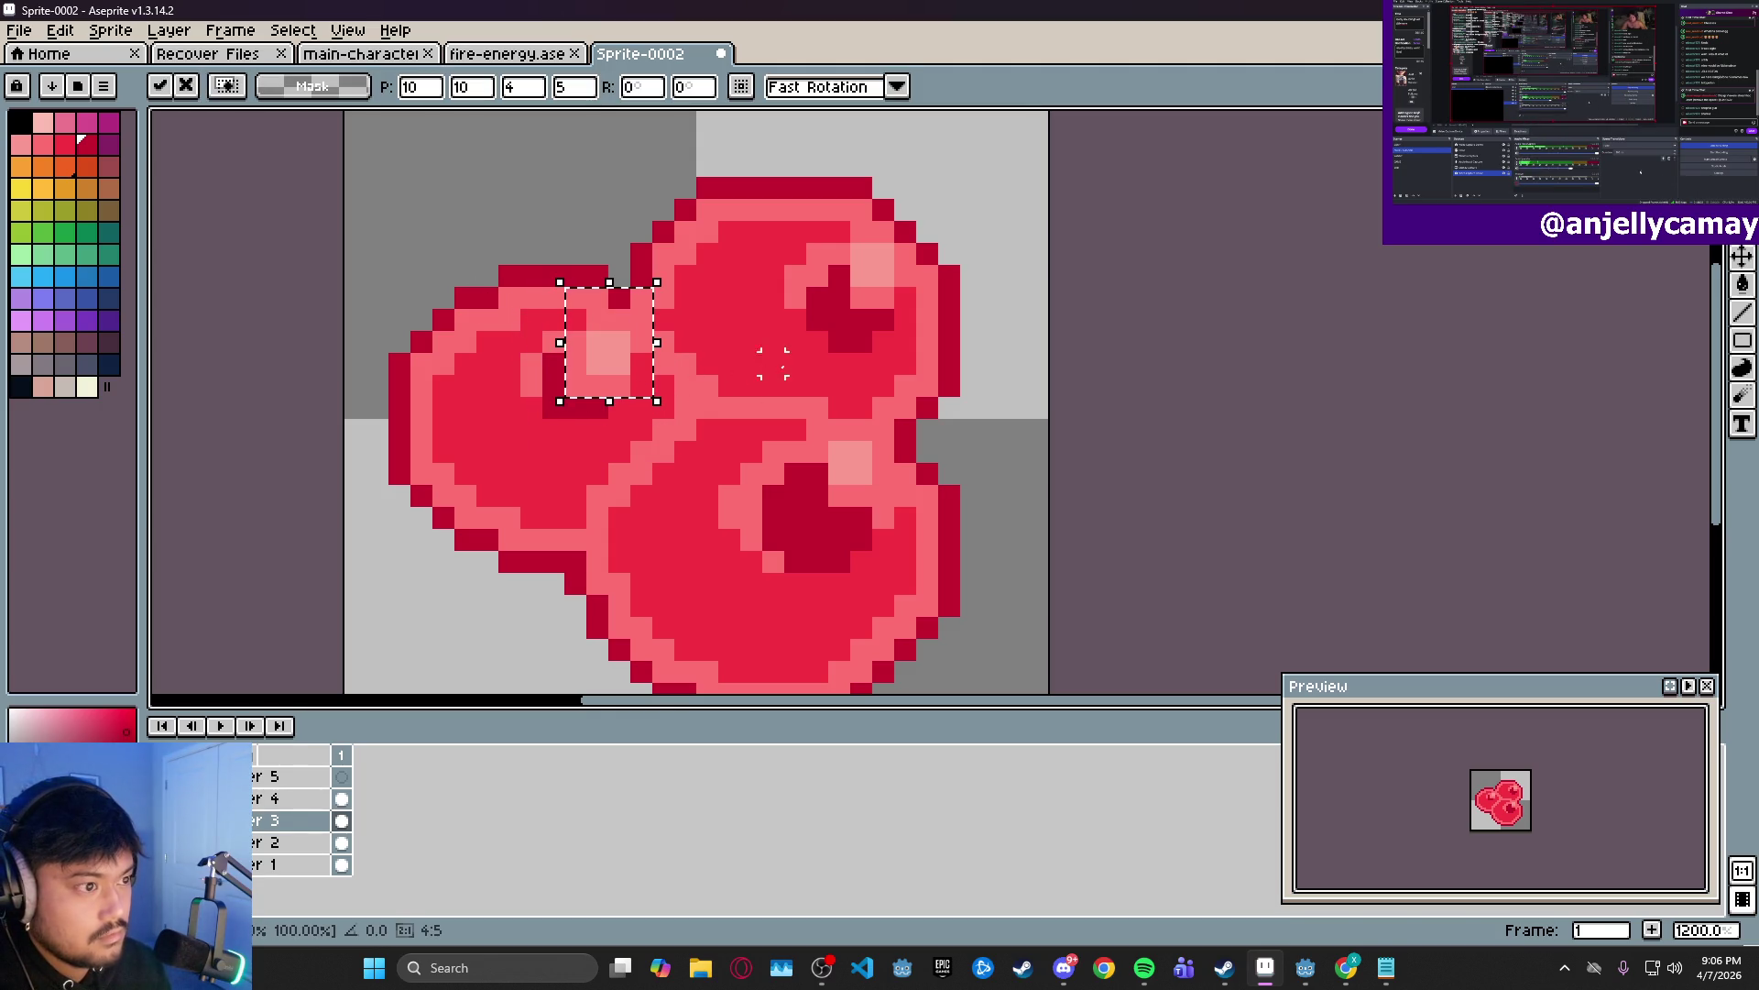
left_click_drag(822, 214, 968, 360)
mouse_move(928, 294)
left_mouse_down()
mouse_move(950, 315)
mouse_move(950, 301)
left_mouse_up()
mouse_move(808, 421)
left_mouse_down()
mouse_move(953, 548)
mouse_move(938, 537)
left_mouse_up()
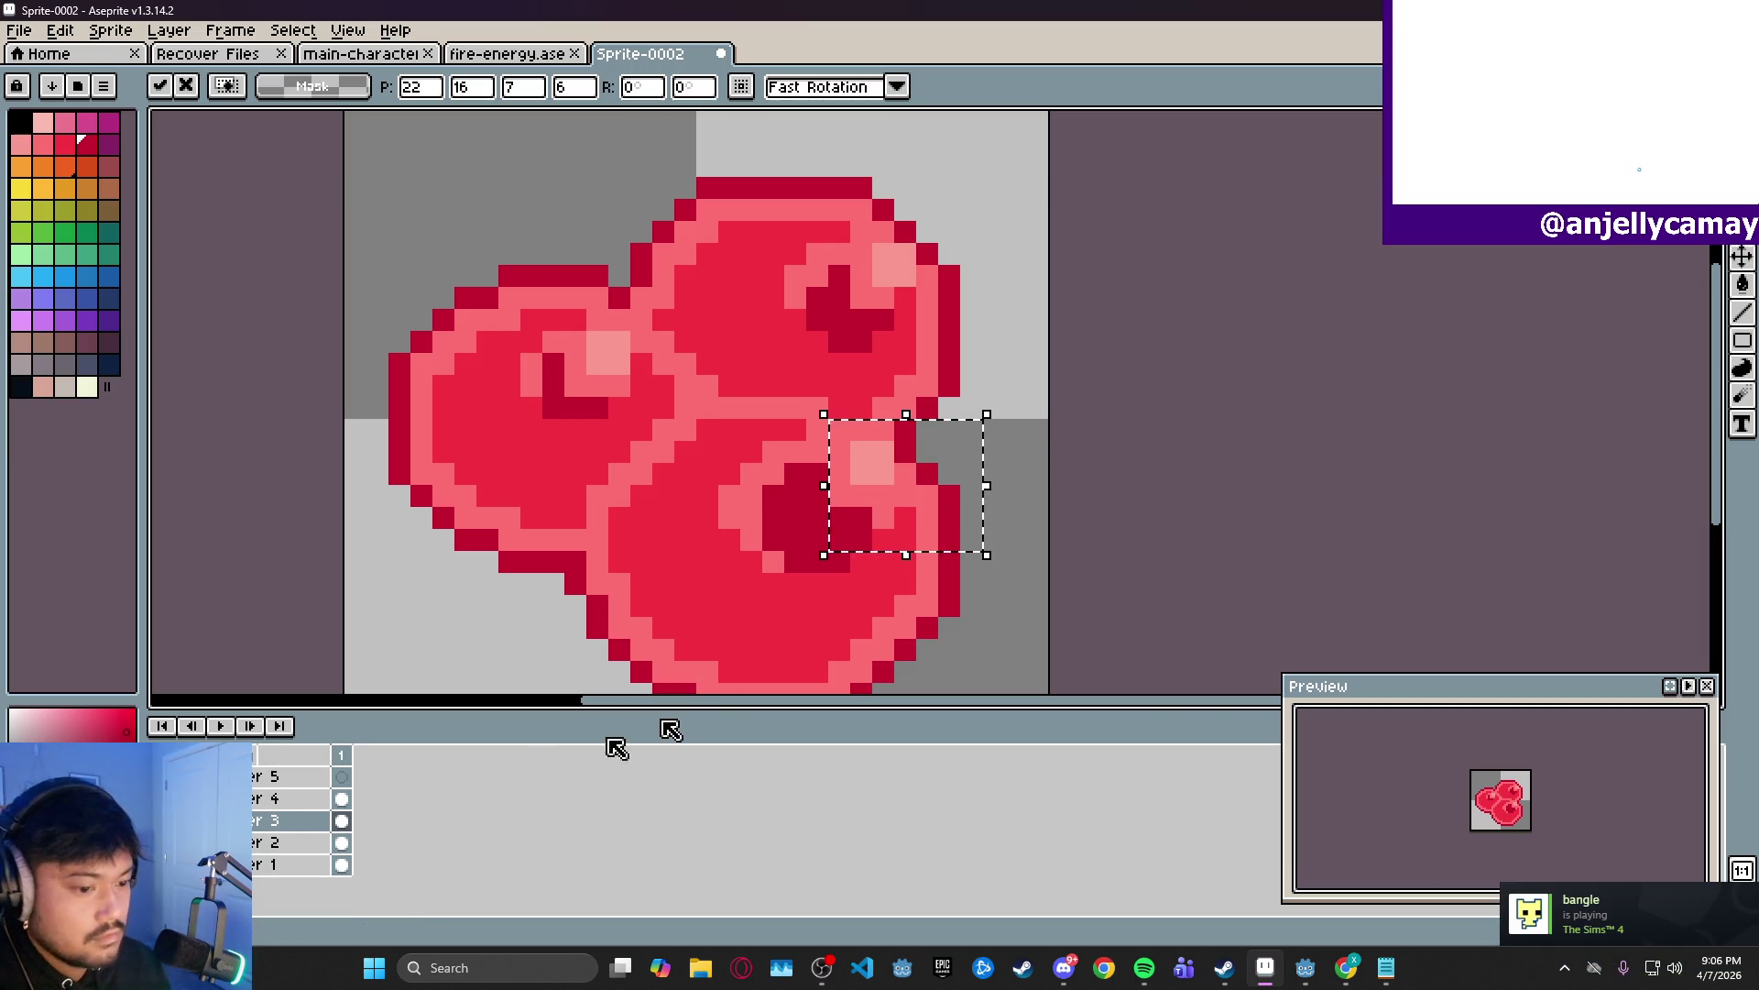
key("ctrl+d")
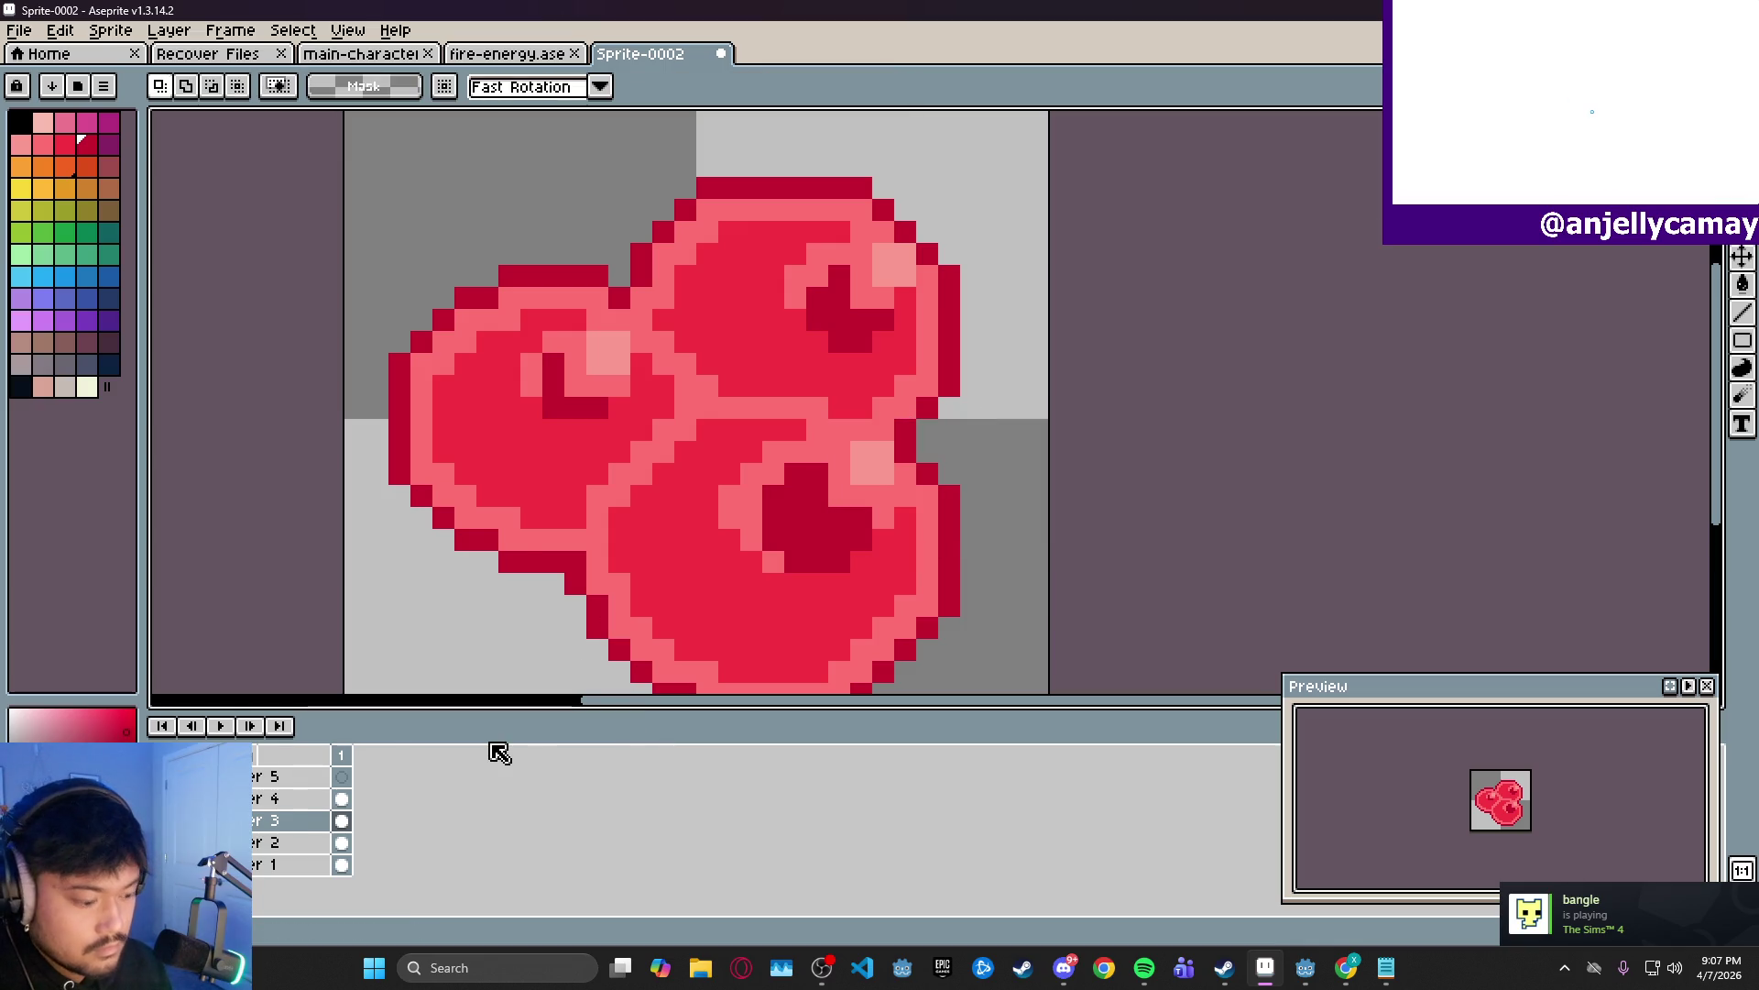
- On Layer 4, pencil in the lower, upper and left berries' dark spots into solid blobs
key("b")
left_click(319, 804)
left_click(840, 474)
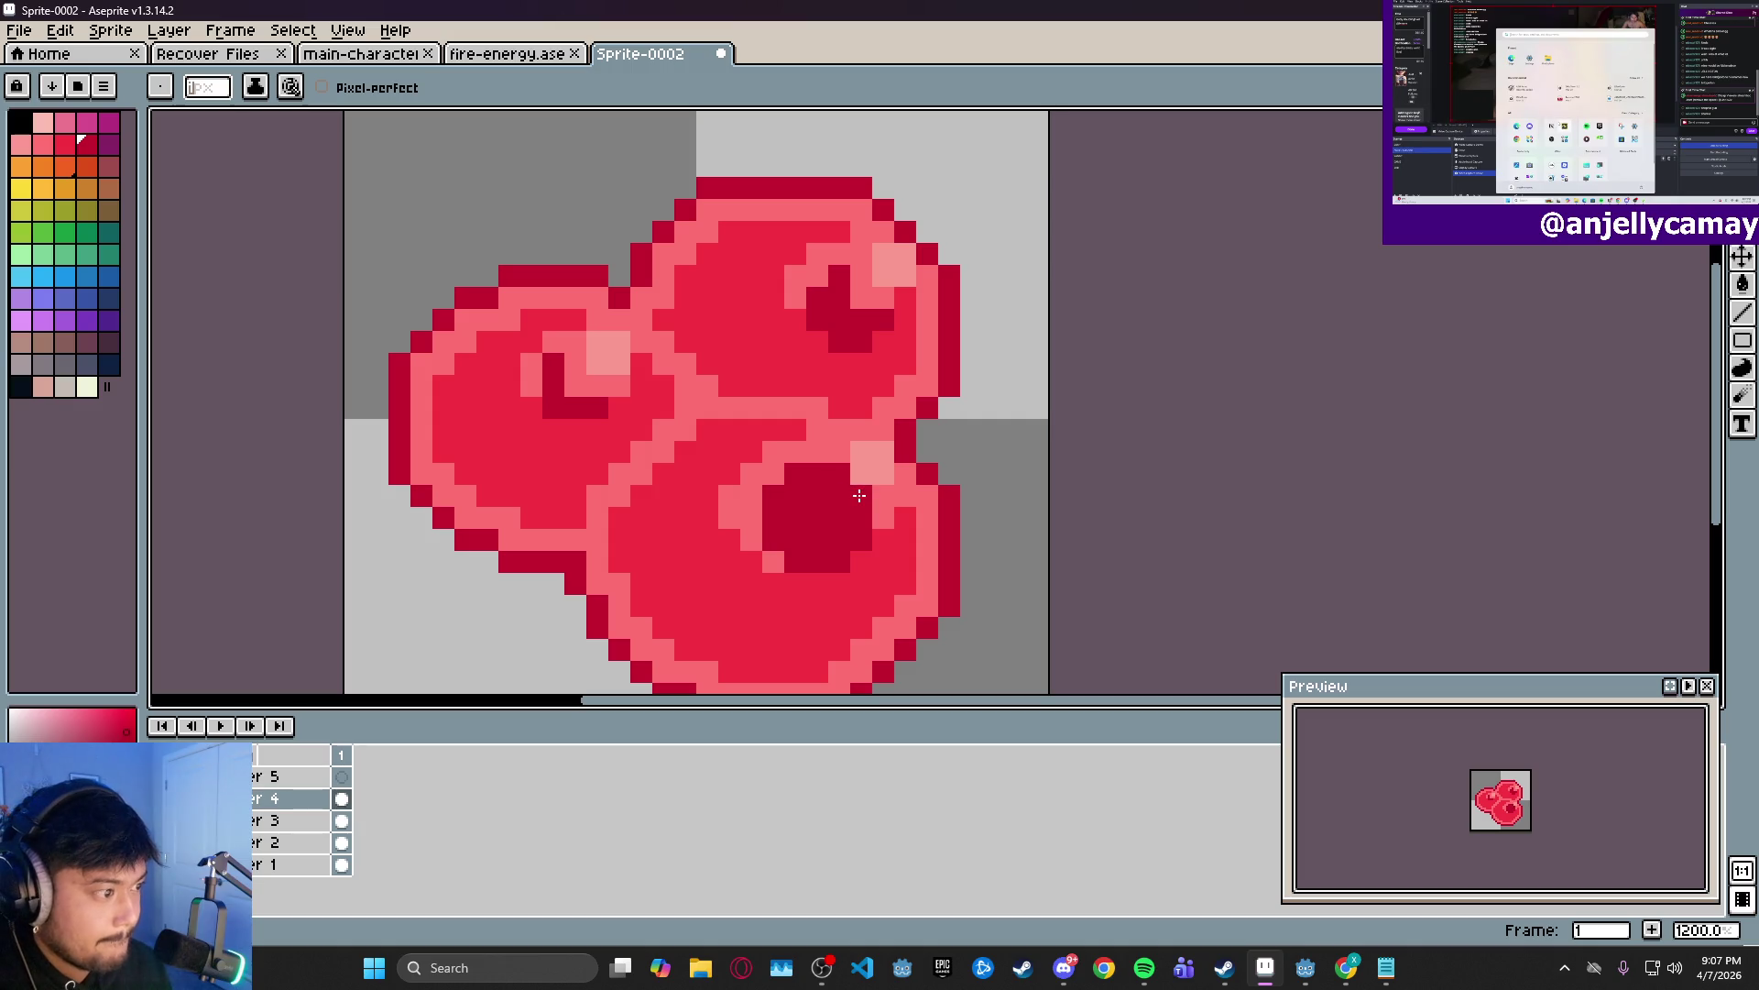
left_click(884, 301)
left_click(862, 301)
left_click(862, 277)
left_click(597, 385)
left_click(576, 385)
left_click(576, 364)
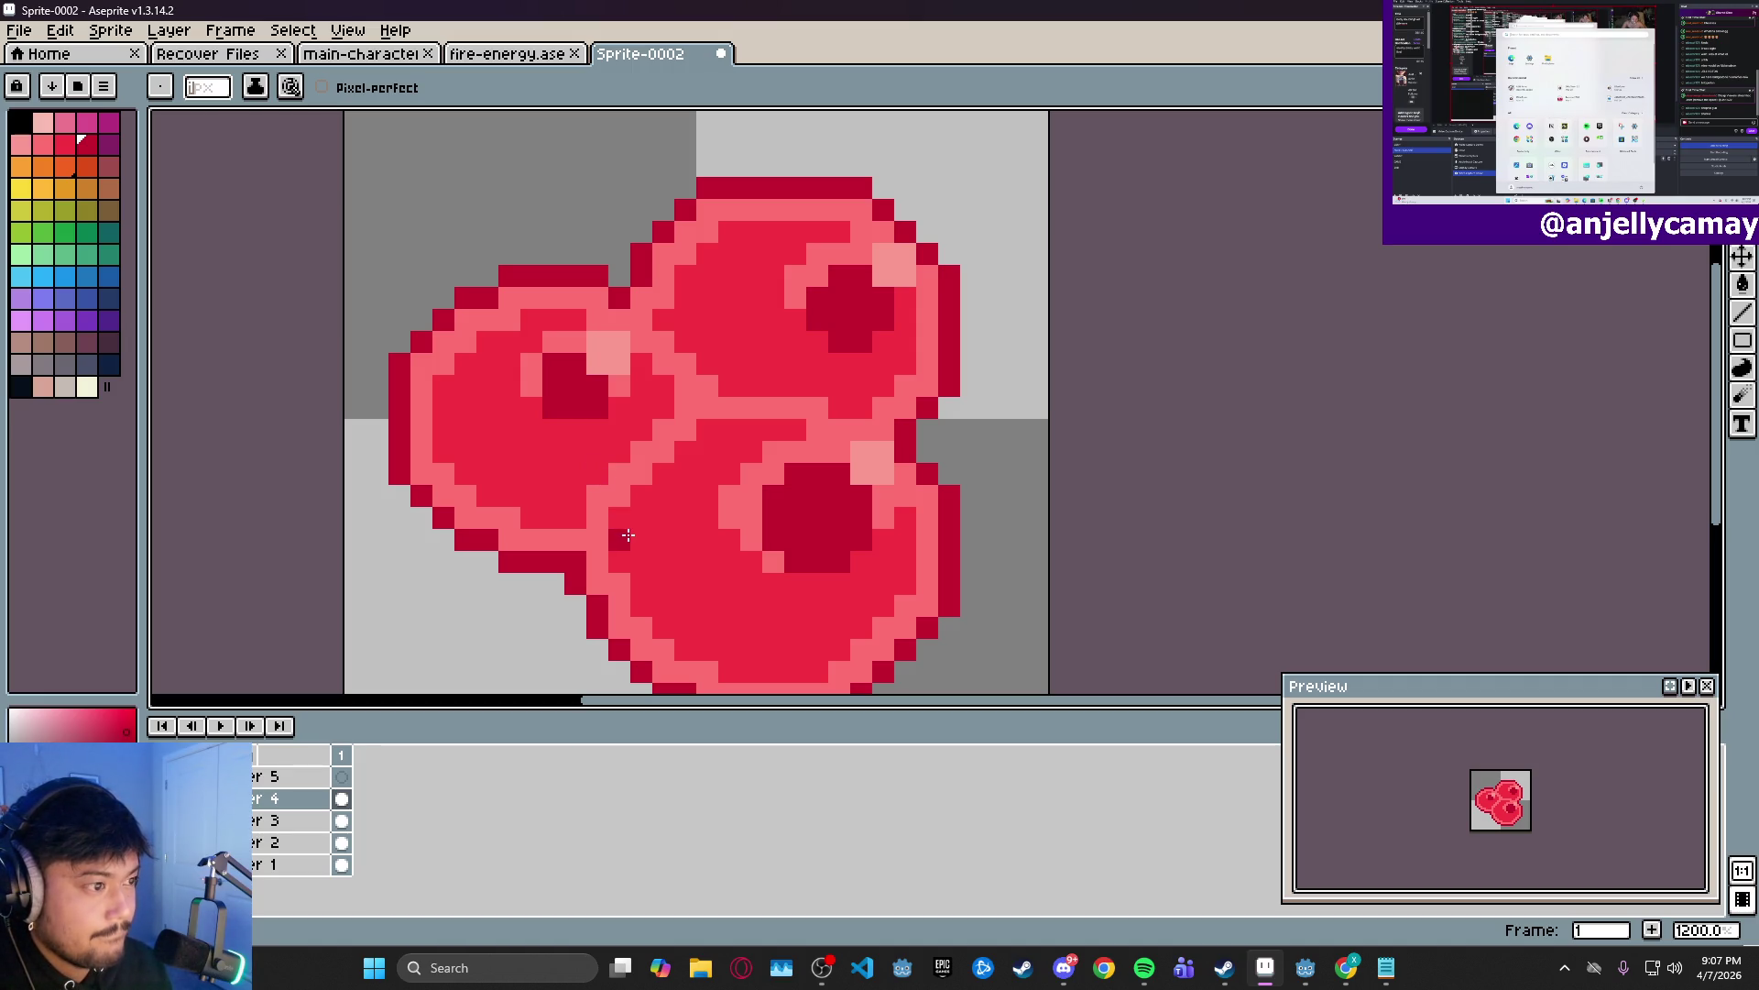
scroll(747, 344, "down", 3)
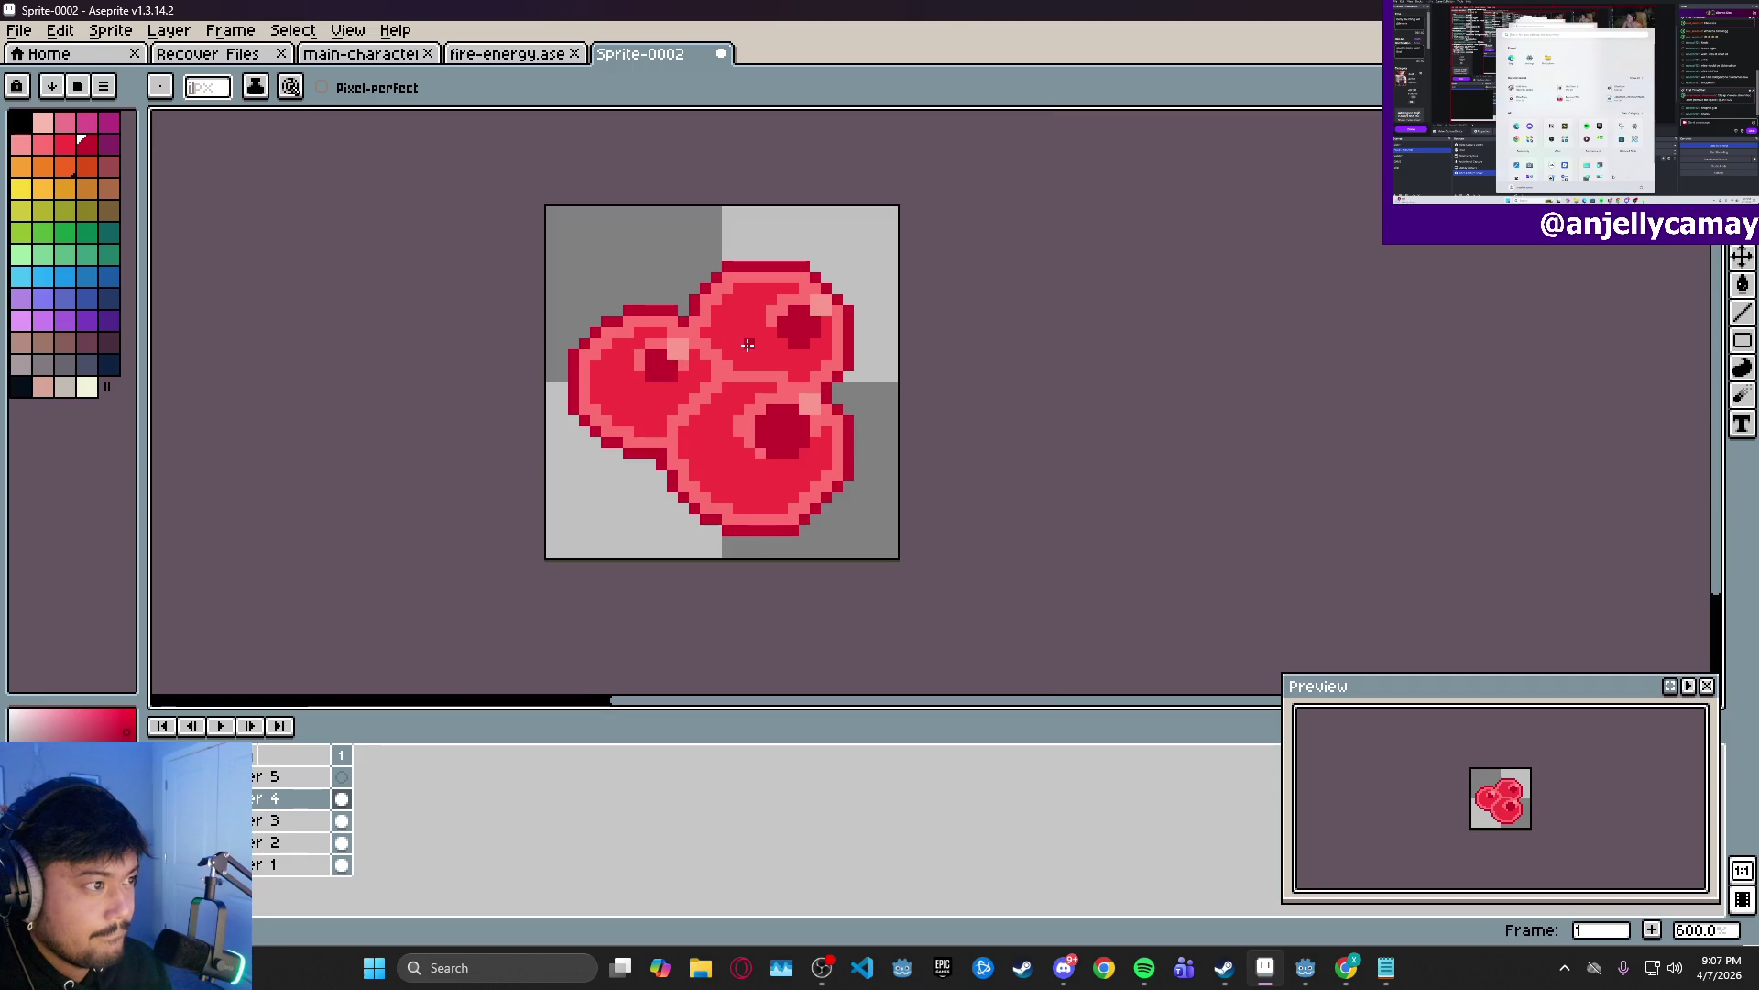
scroll(623, 406, "up", 4)
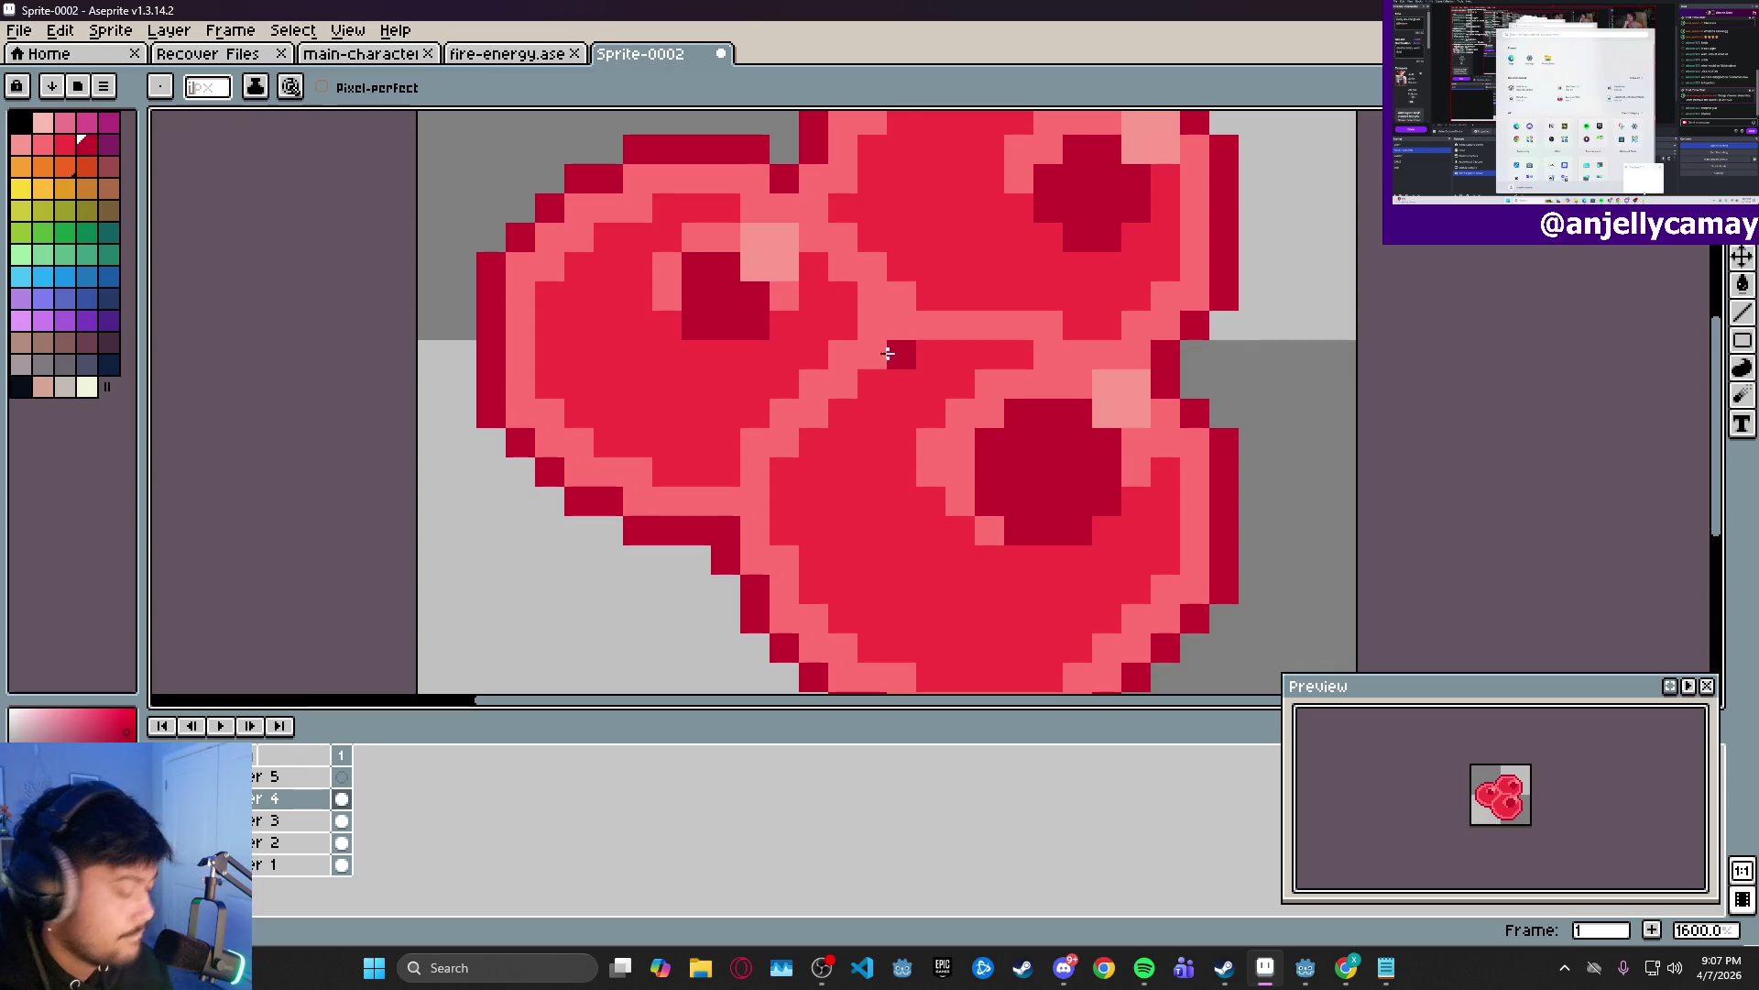
- Erase the stray dark pixel between the berries and recentre the sprite in view
key("e")
left_click(696, 325)
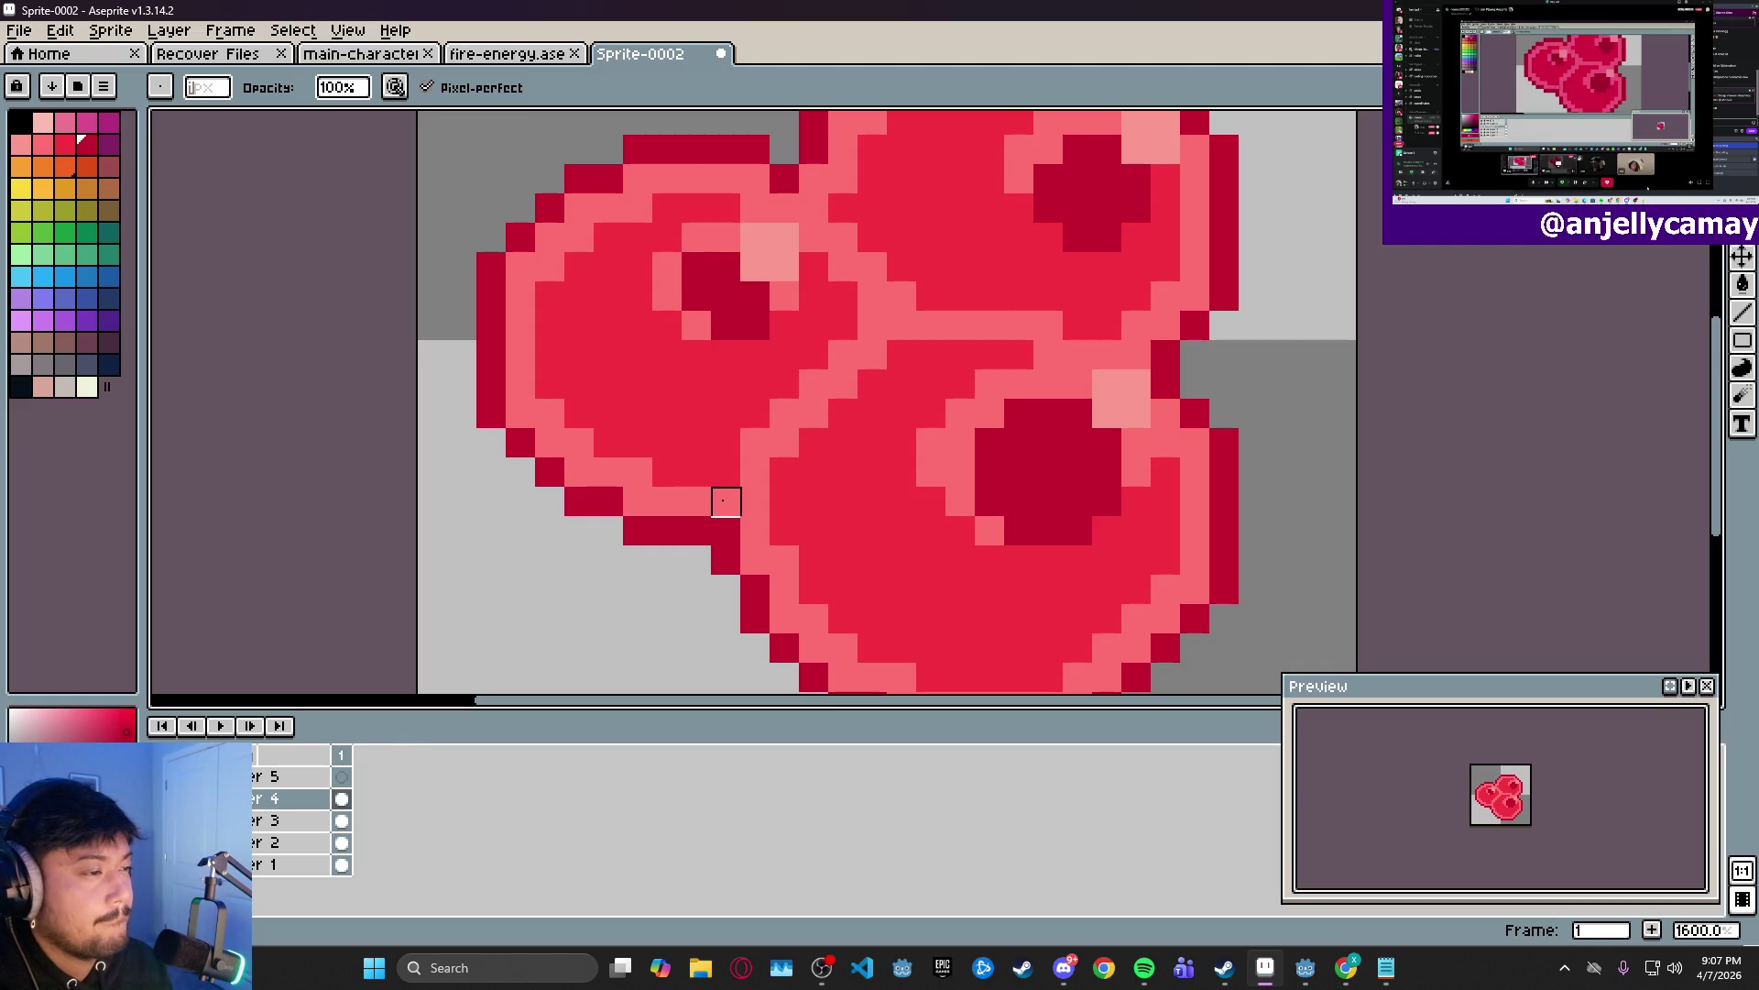
scroll(861, 472, "down", 3)
scroll(944, 447, "down", 4)
scroll(944, 447, "down", 1)
left_click_drag(1053, 455, 922, 408)
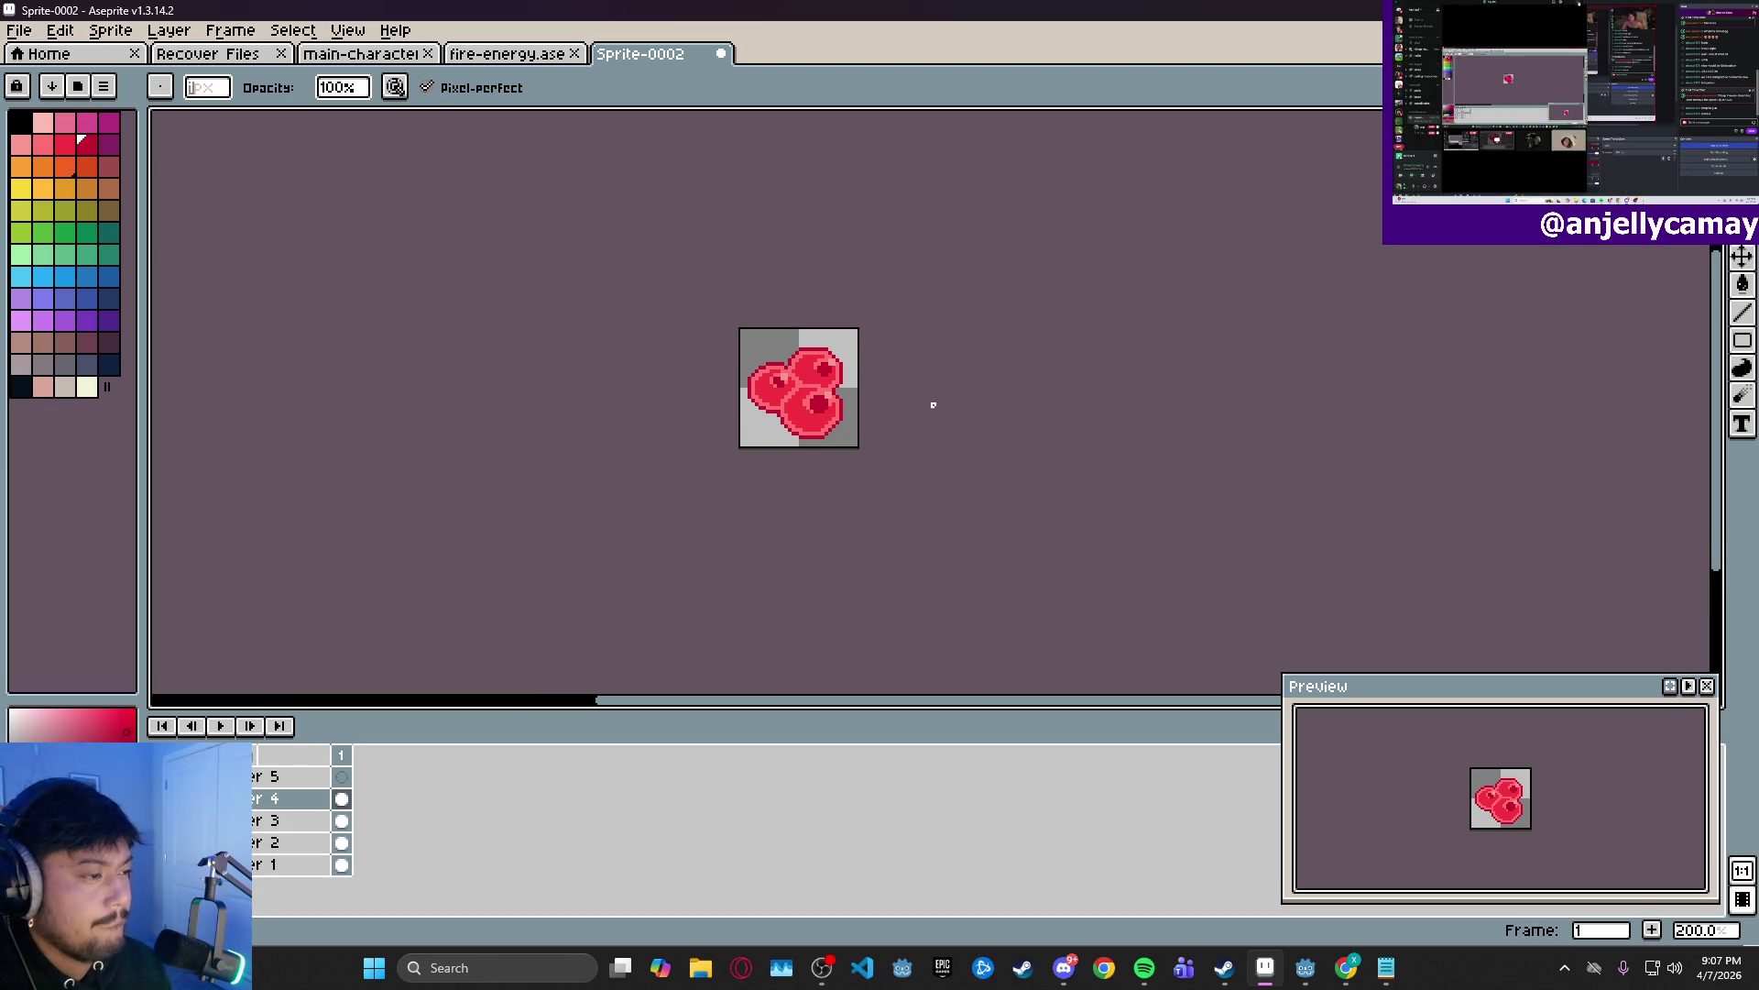
scroll(803, 391, "up", 1)
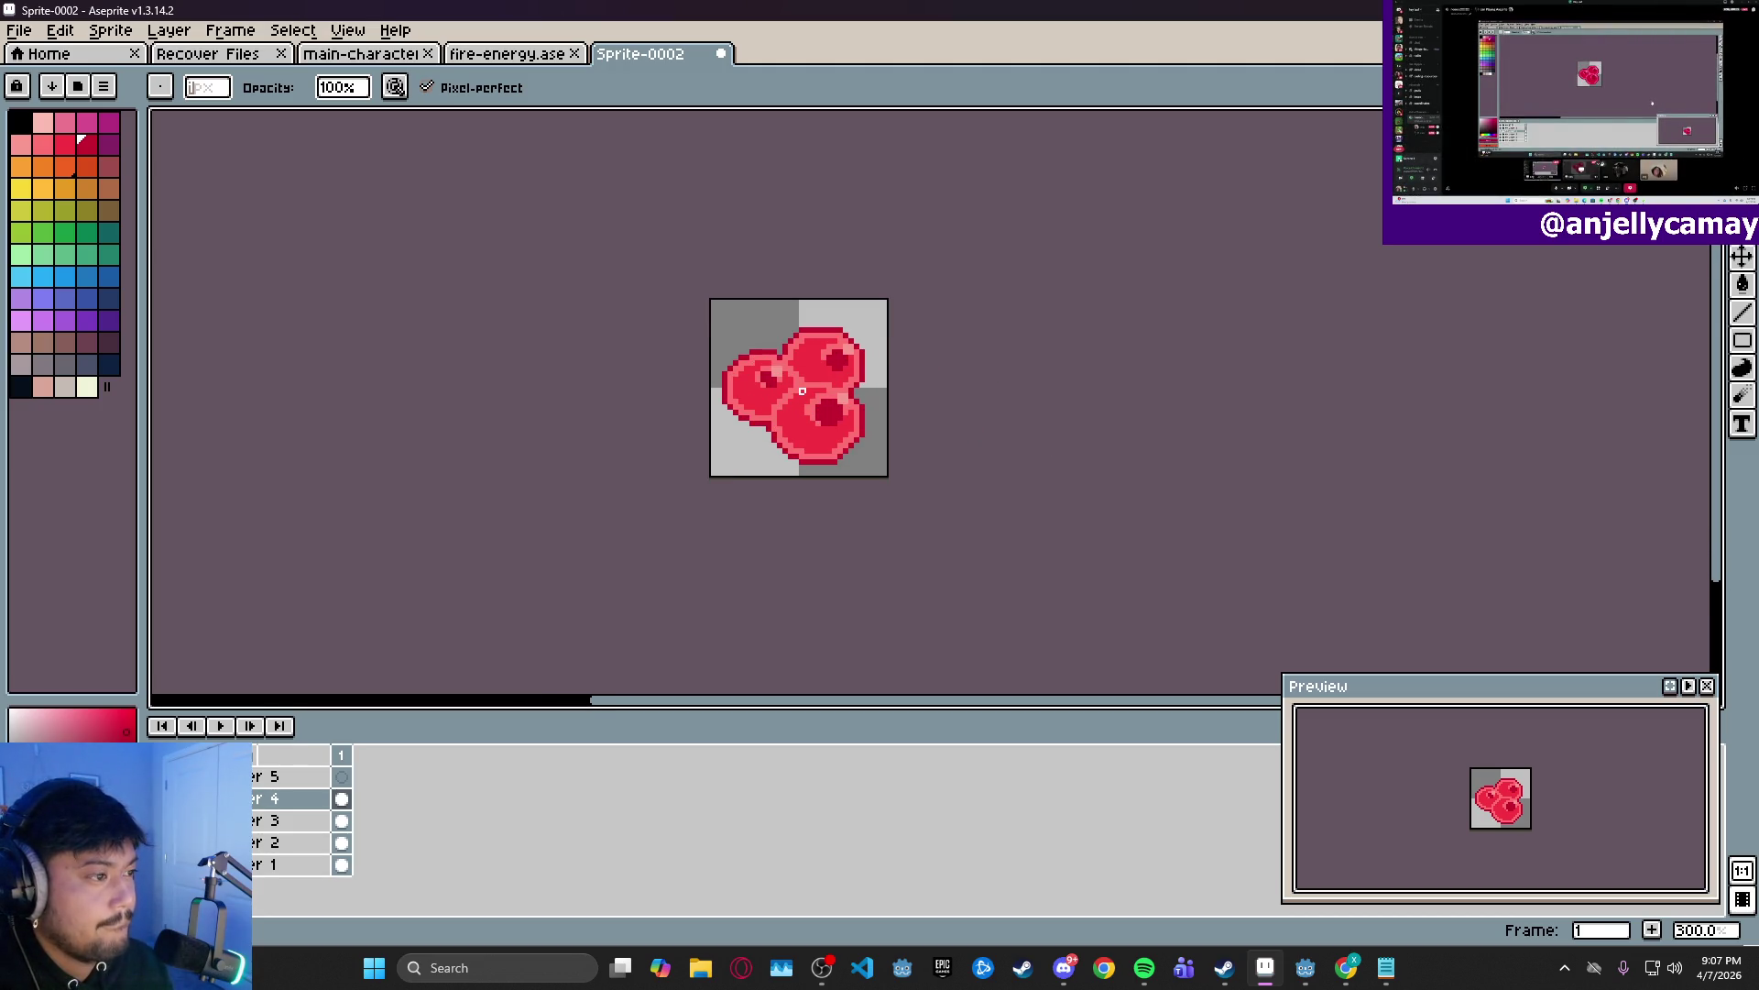
scroll(807, 391, "up", 5)
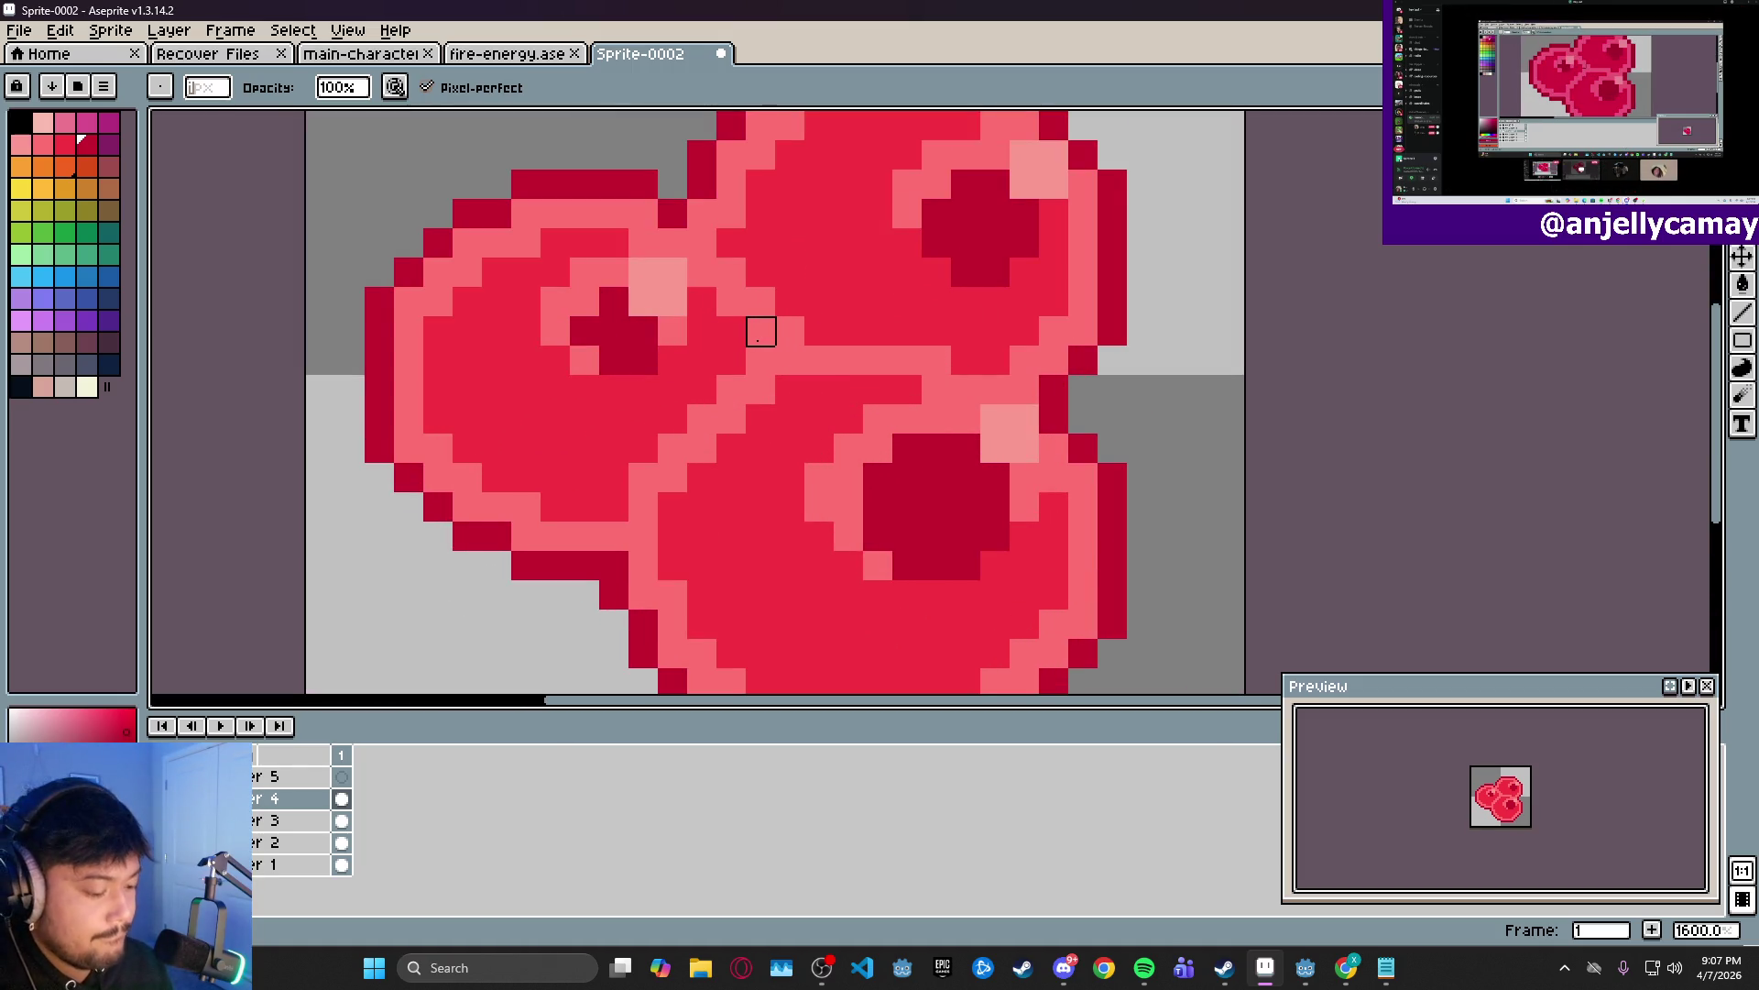
- Draw extra dark-red pixels beside the left berry's dark spot, undoing the last change
key("l")
left_click_drag(671, 330, 693, 326)
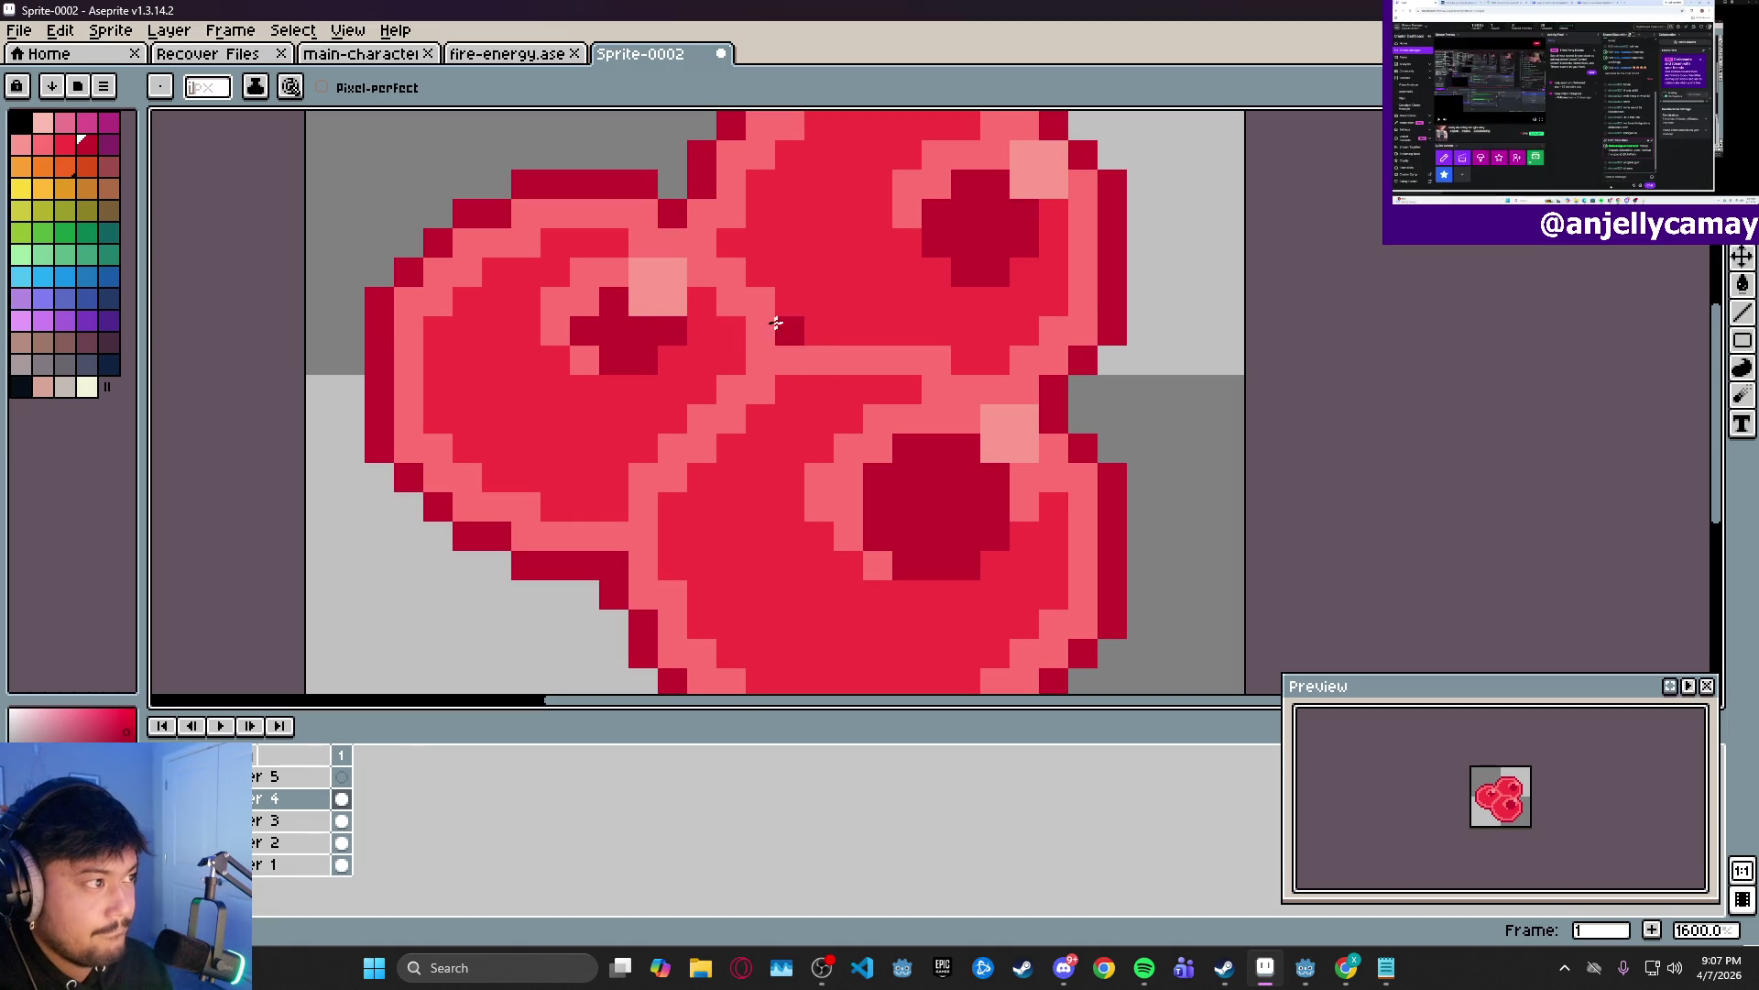
scroll(844, 287, "down", 5)
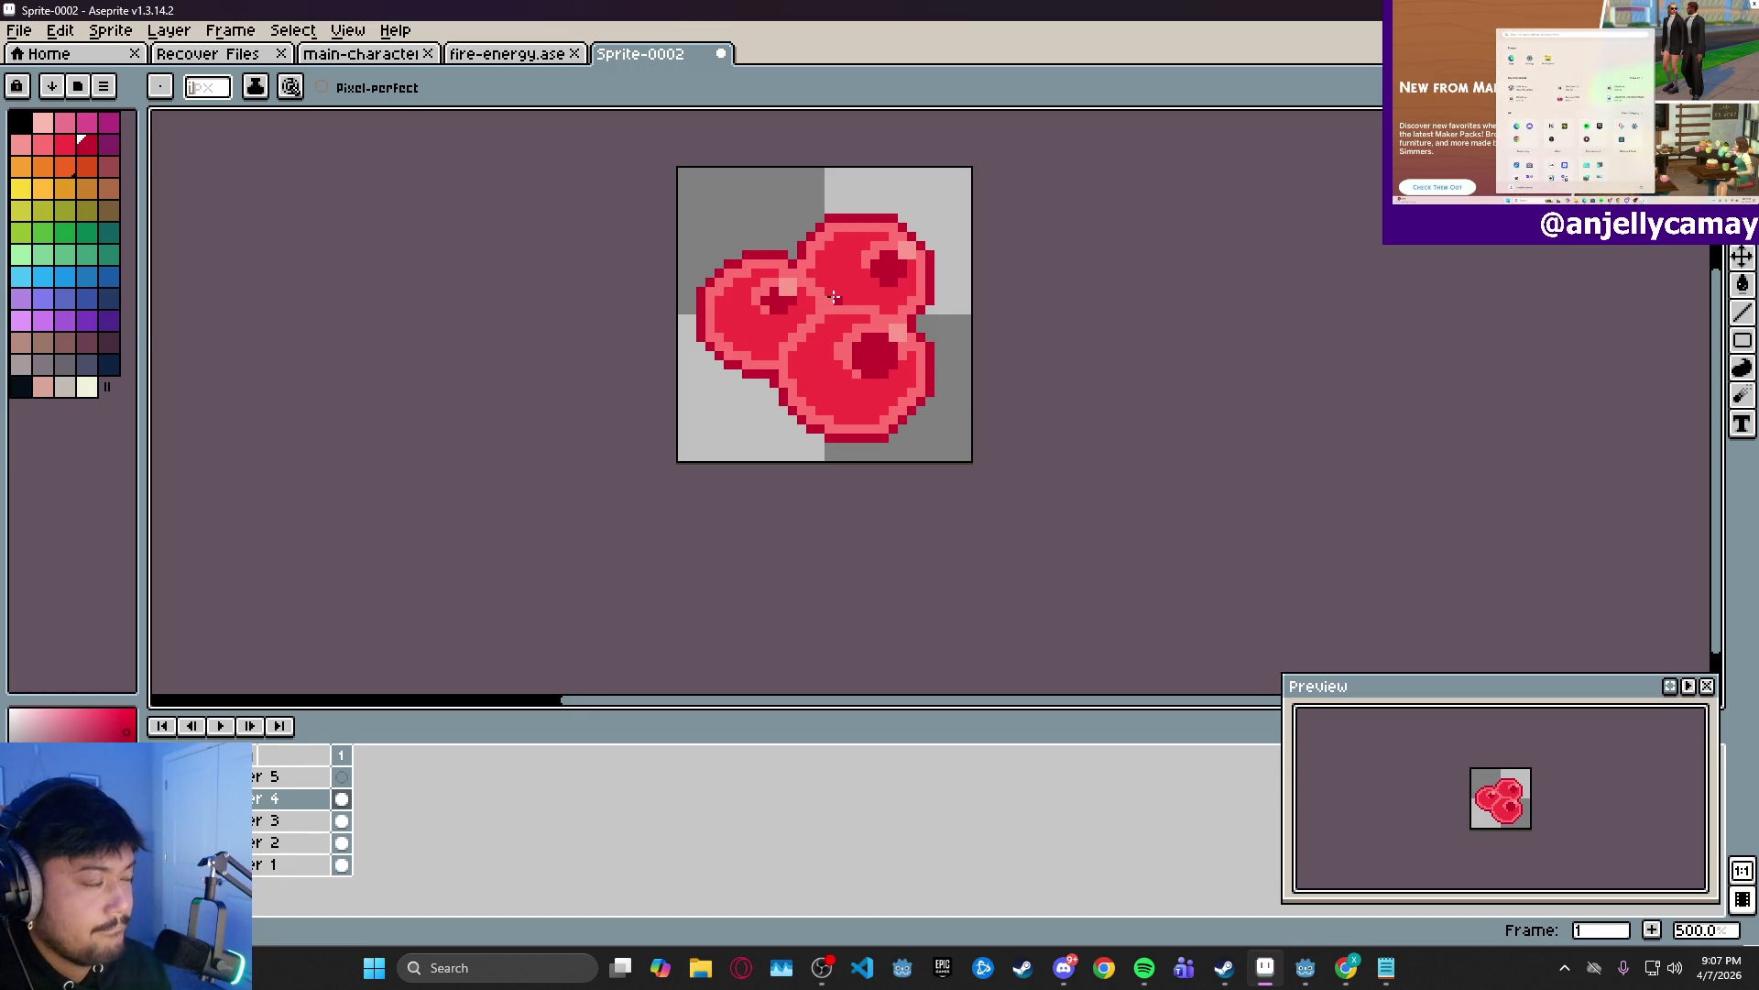
scroll(824, 310, "up", 7)
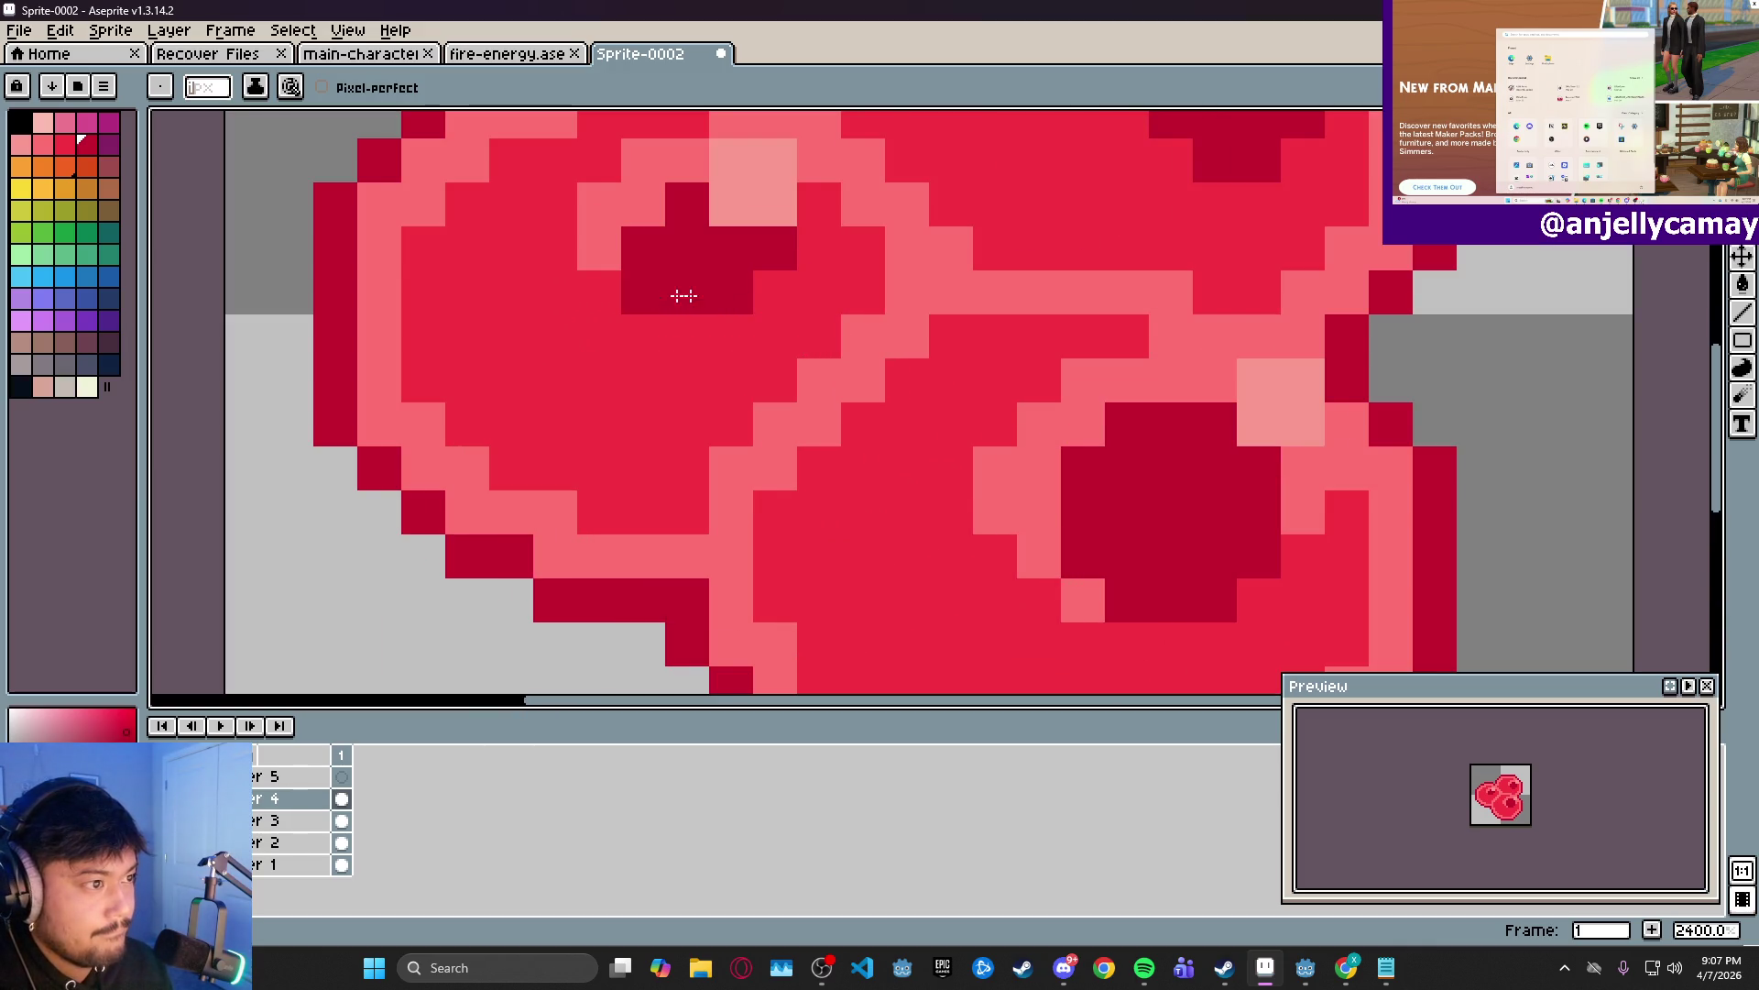
left_click_drag(731, 335, 687, 335)
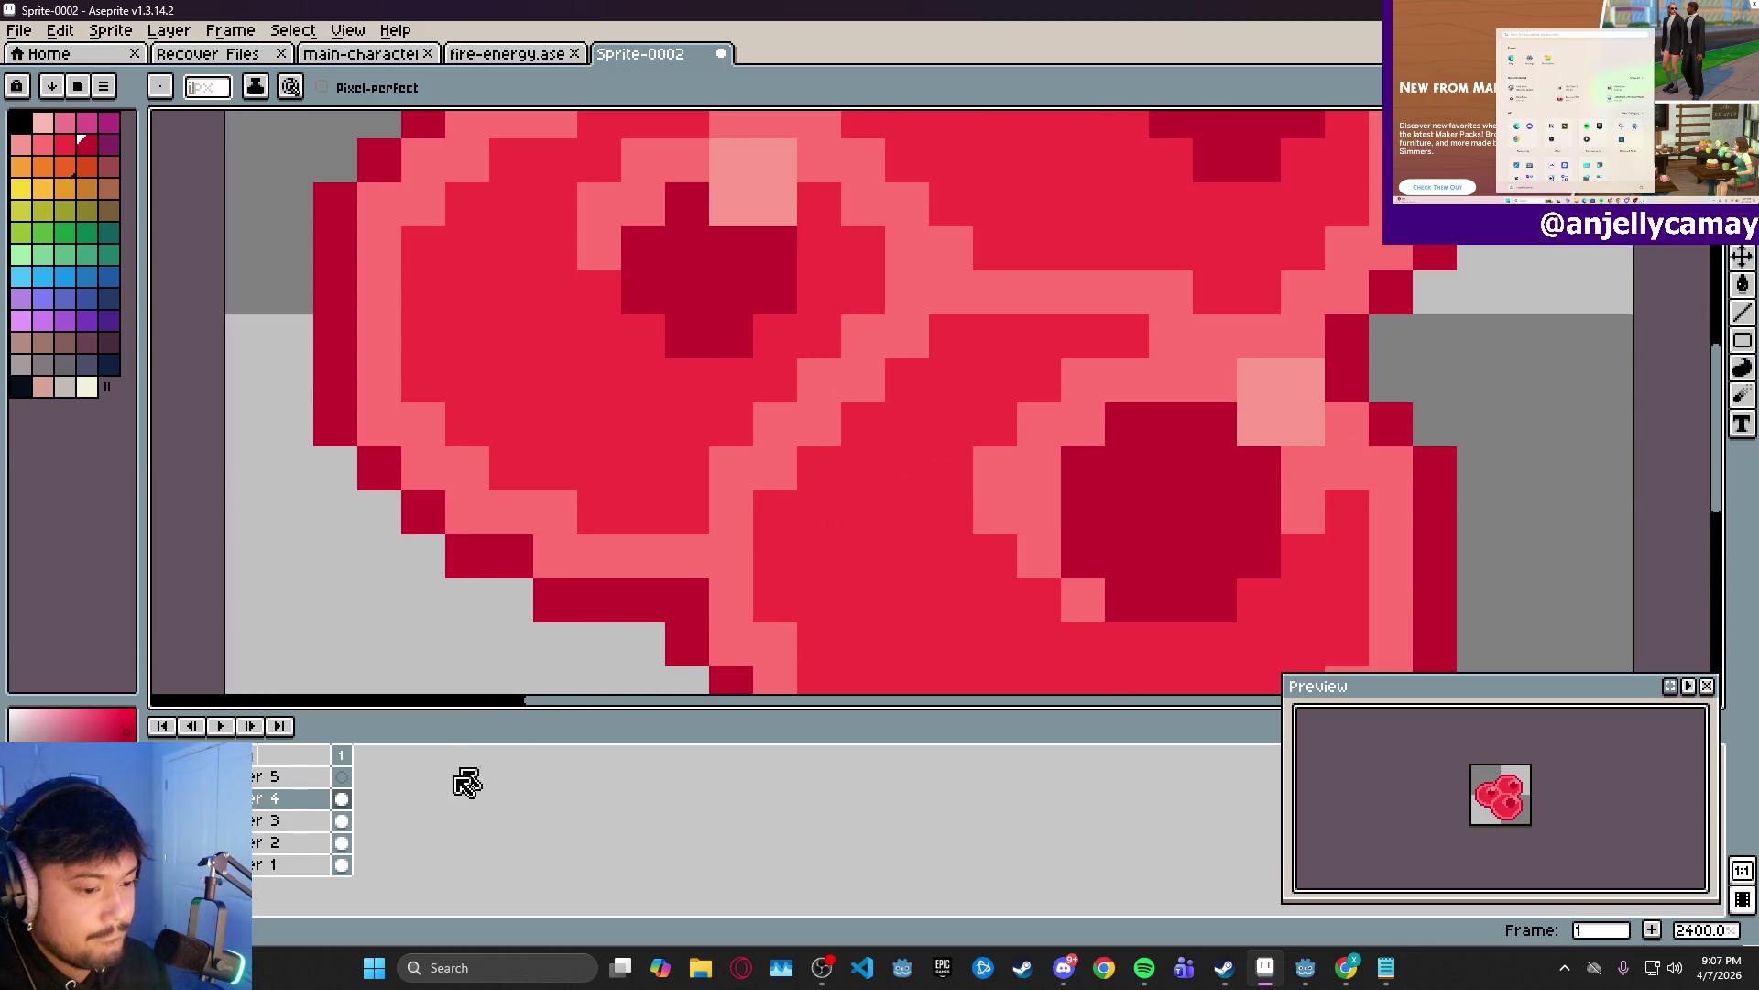
left_click(292, 842)
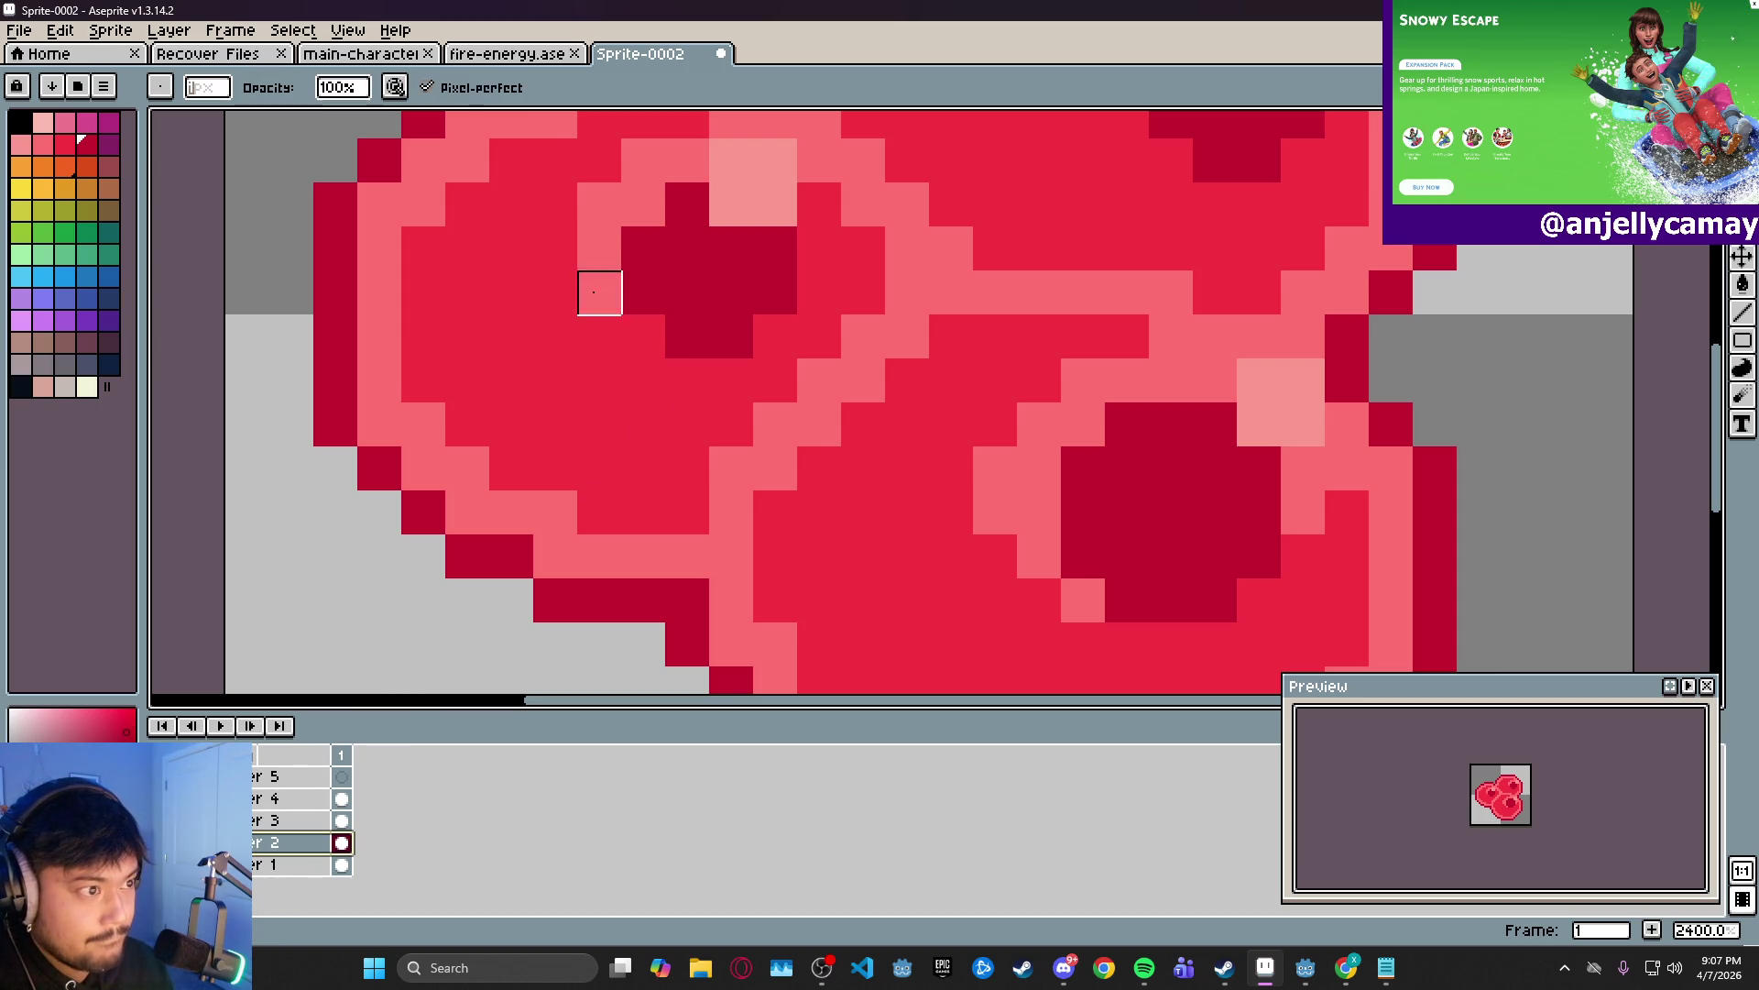
scroll(700, 281, "down", 4)
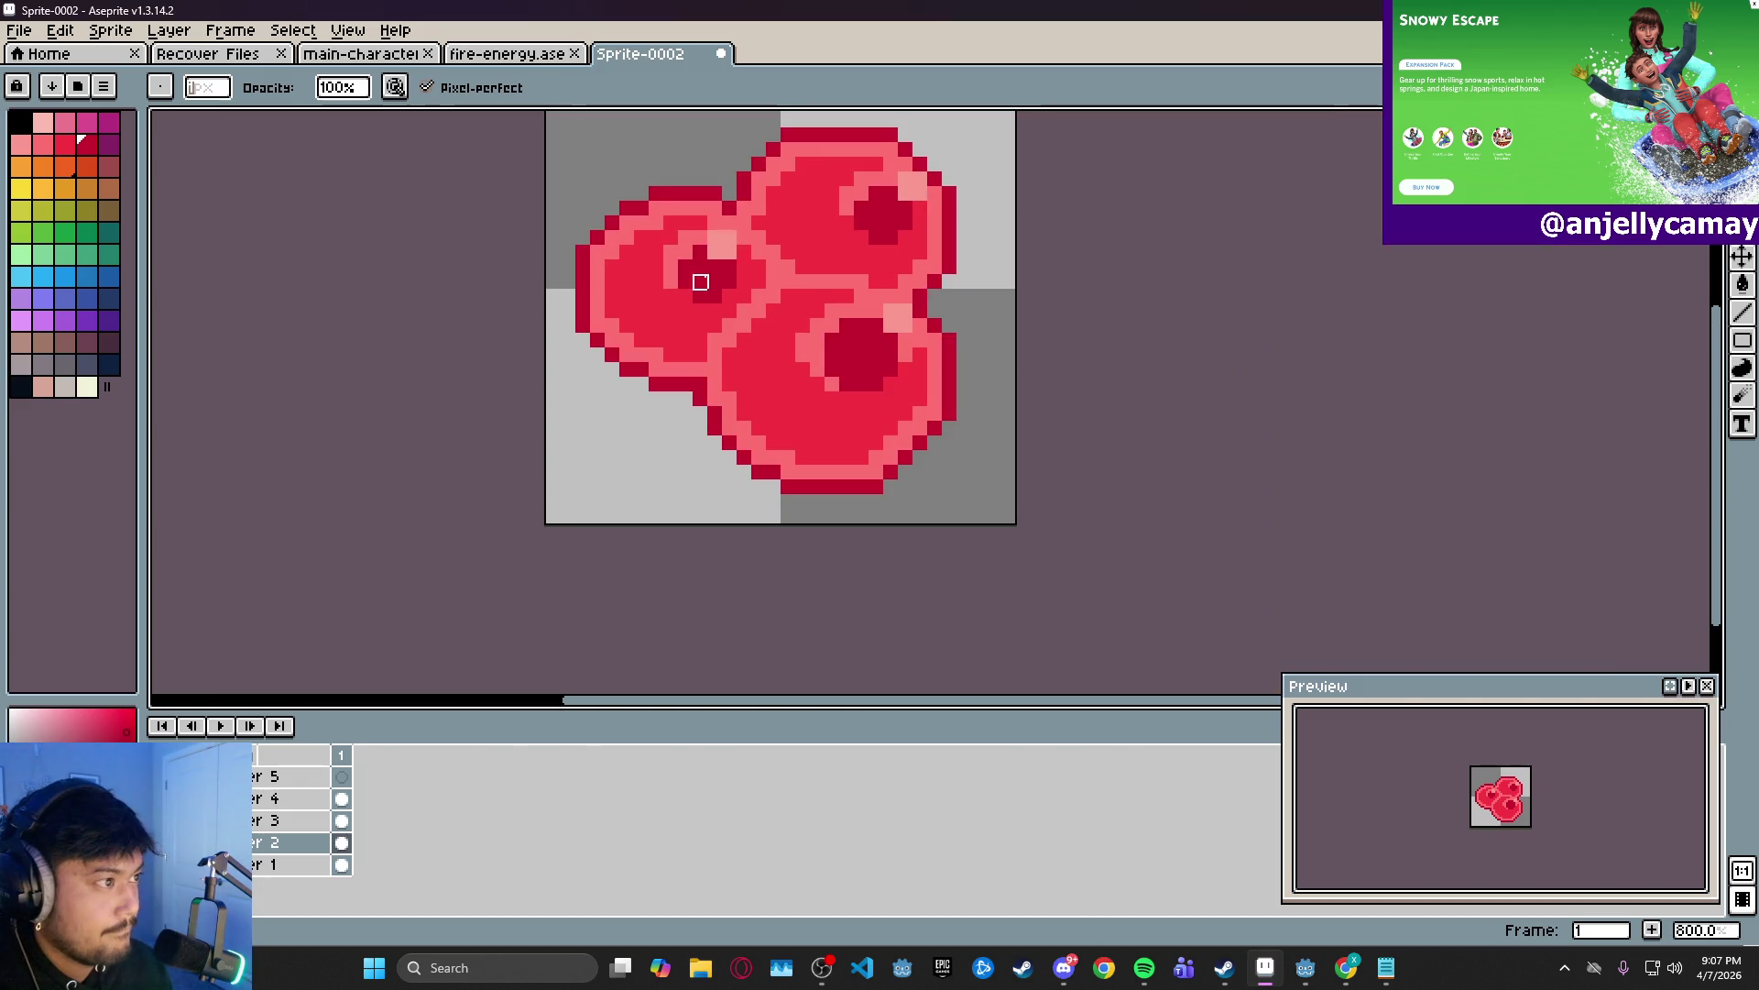
key("ctrl+z")
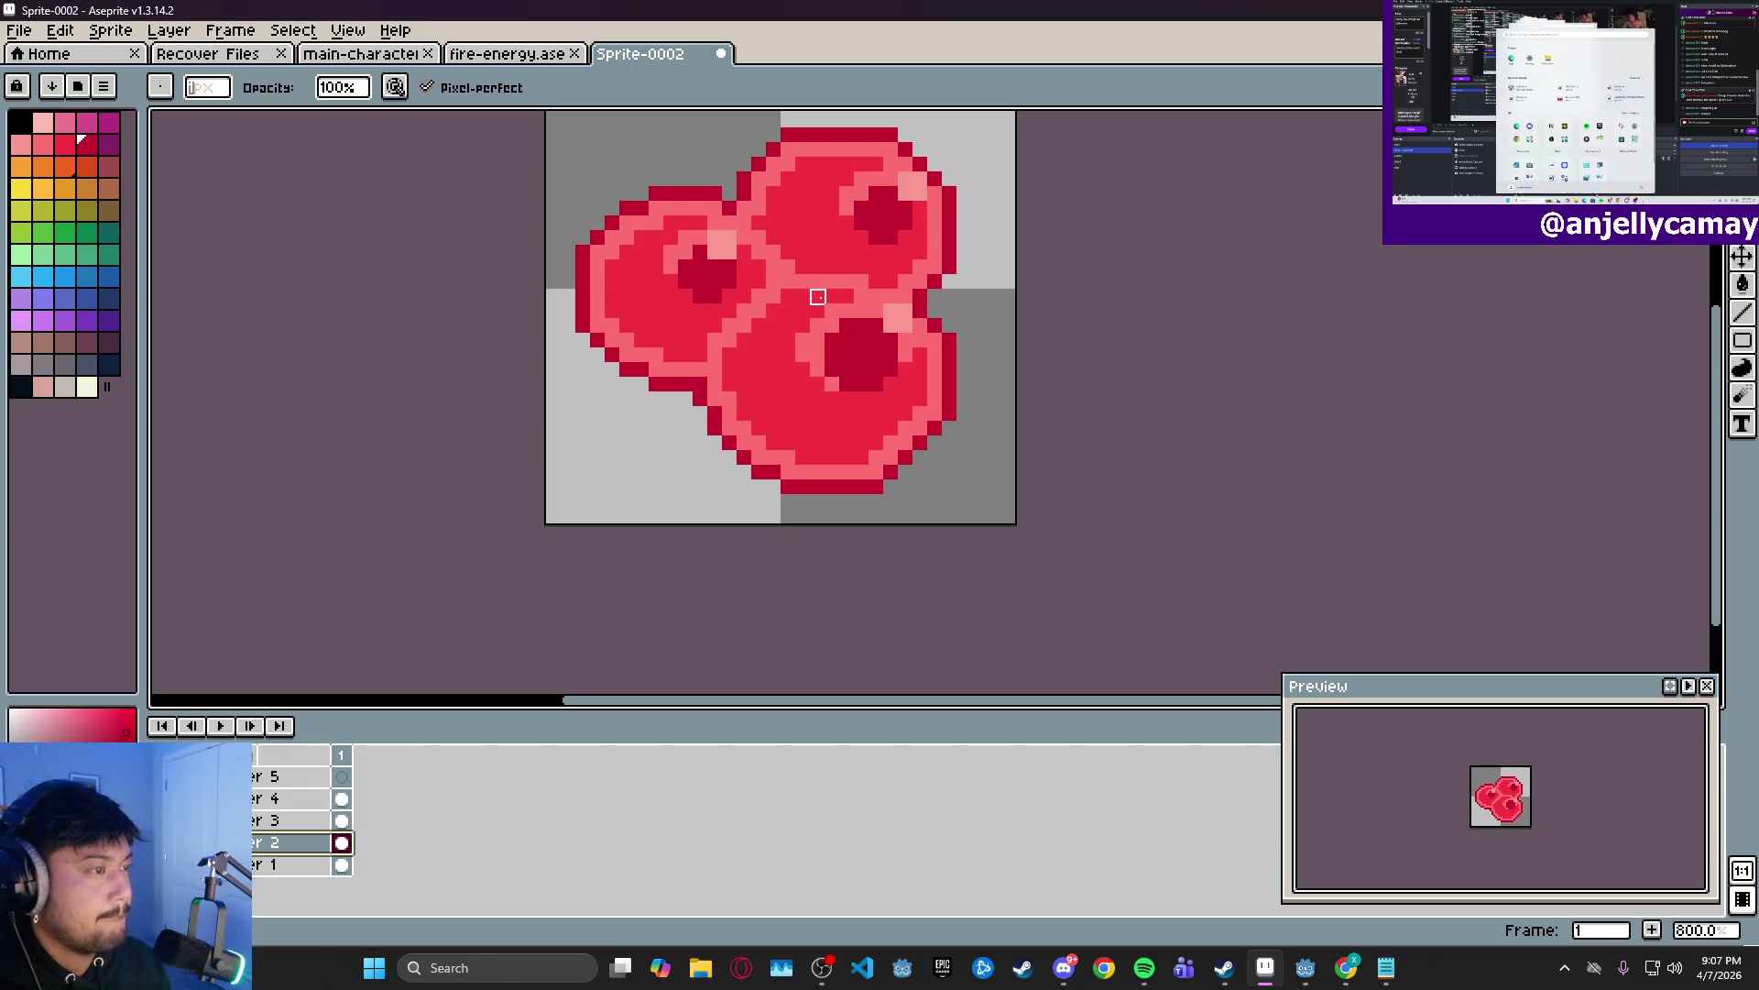
- On Layer 3, recolour a highlight pixel and move part of the top-right berry one pixel left
left_click(311, 818)
left_click(919, 179)
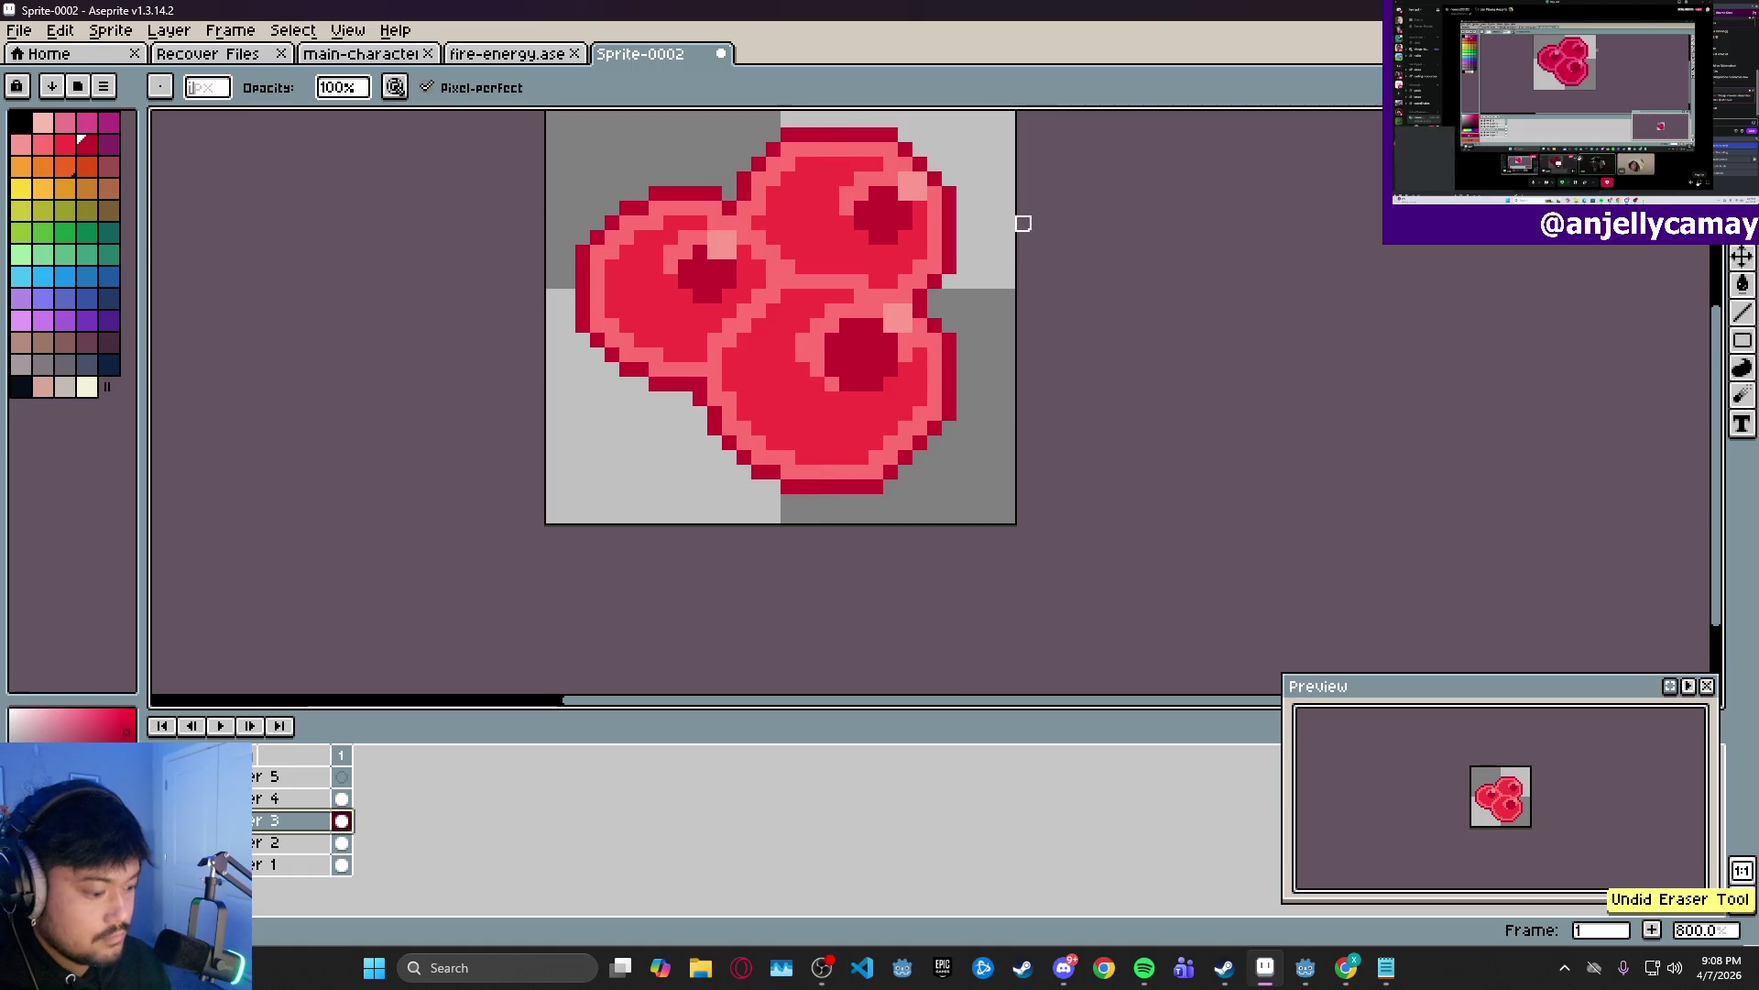
key("m")
mouse_move(858, 132)
left_mouse_down()
mouse_move(964, 203)
mouse_move(950, 189)
left_mouse_up()
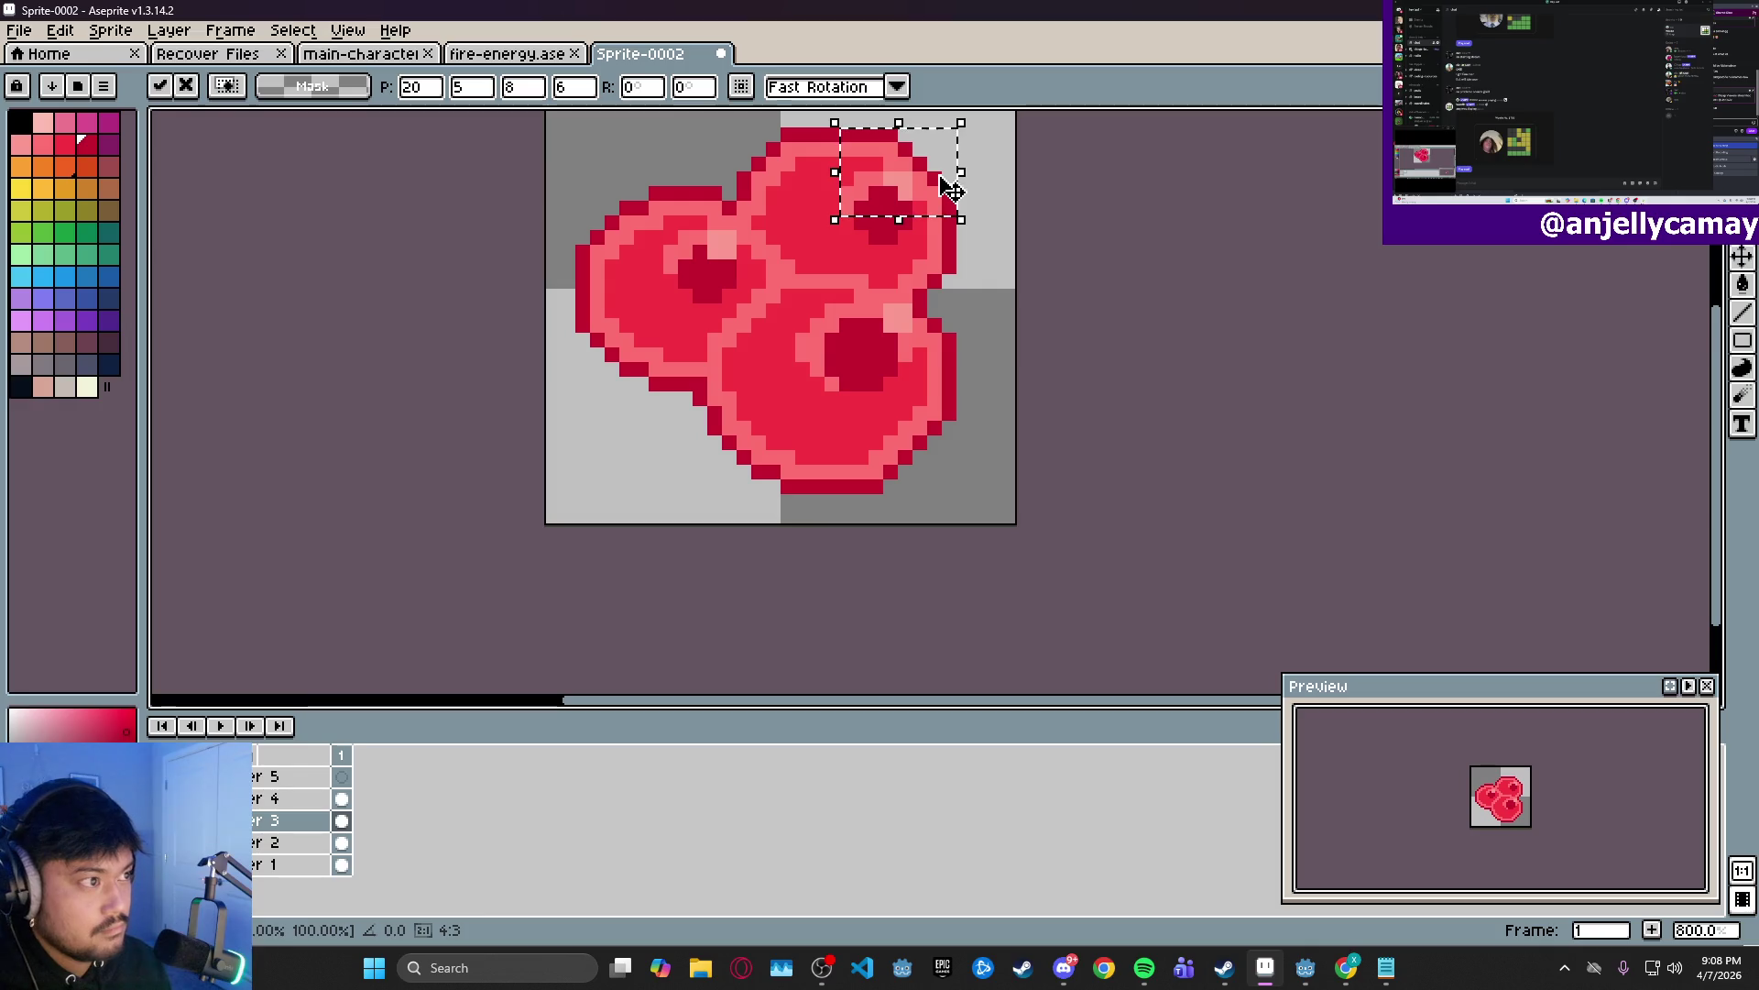
mouse_move(850, 284)
left_mouse_down()
mouse_move(961, 352)
mouse_move(935, 345)
left_mouse_up()
key("ctrl+d")
- On Layer 4, paint light-pink highlight pixels on the lower and top-right berries
left_click(279, 798)
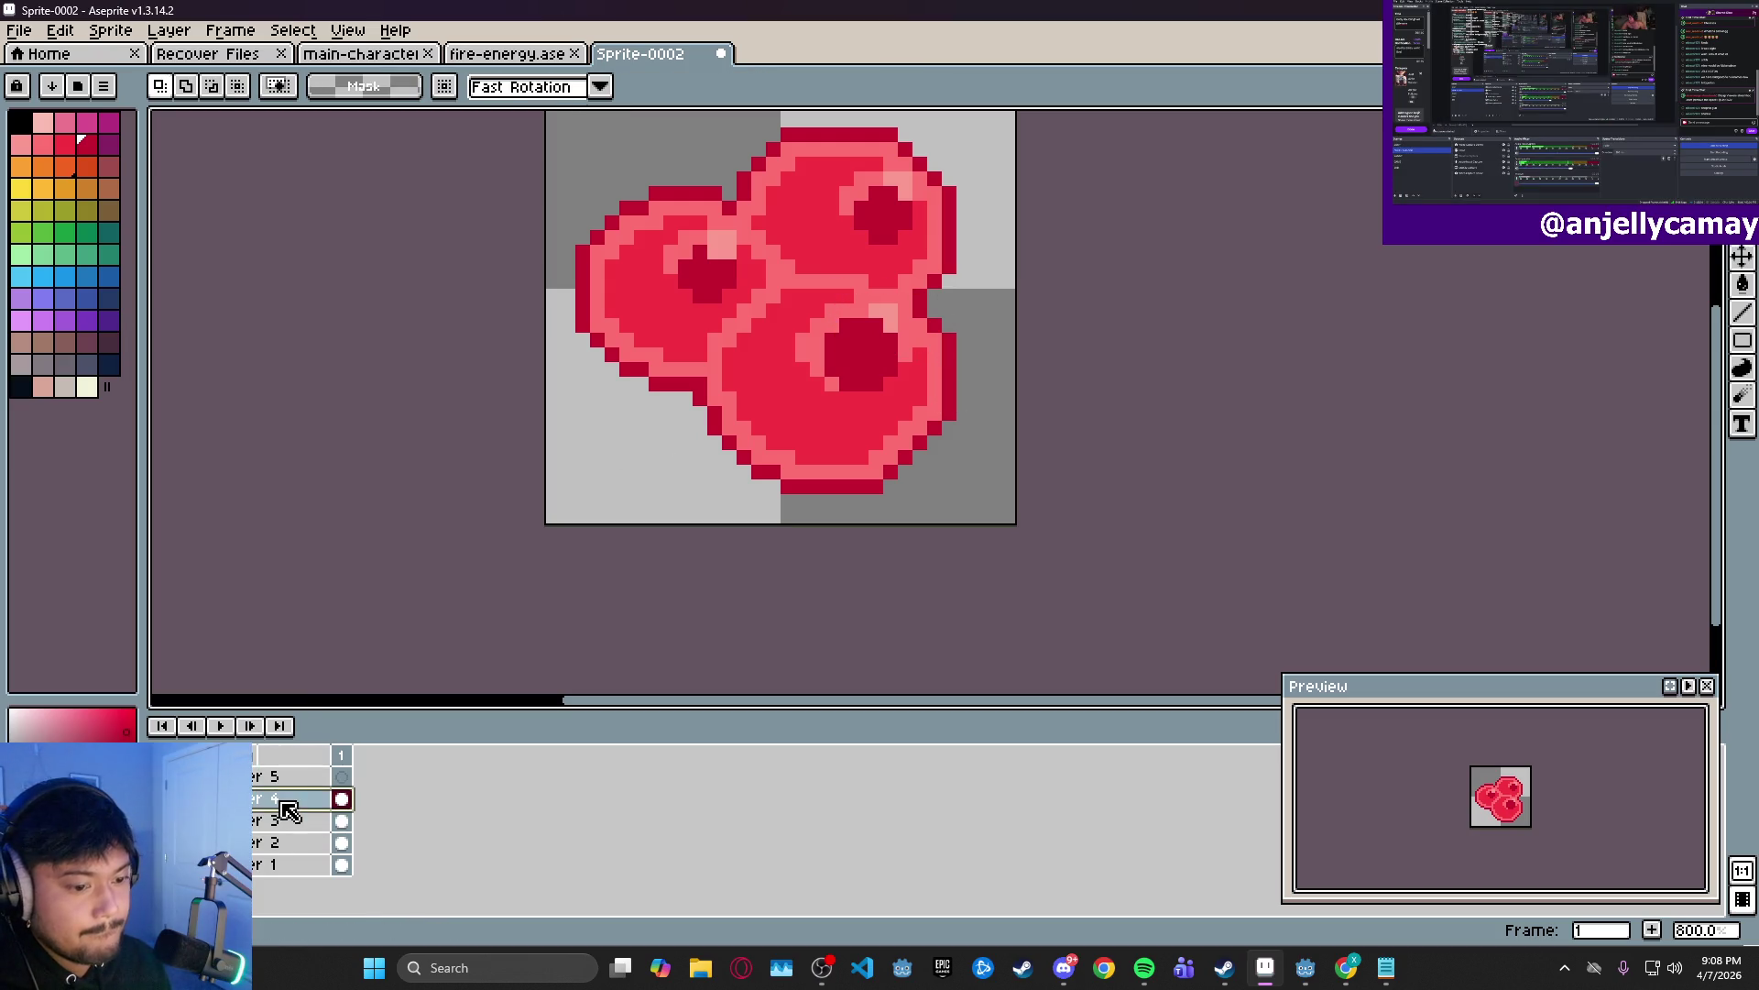
key("b")
left_click(876, 326)
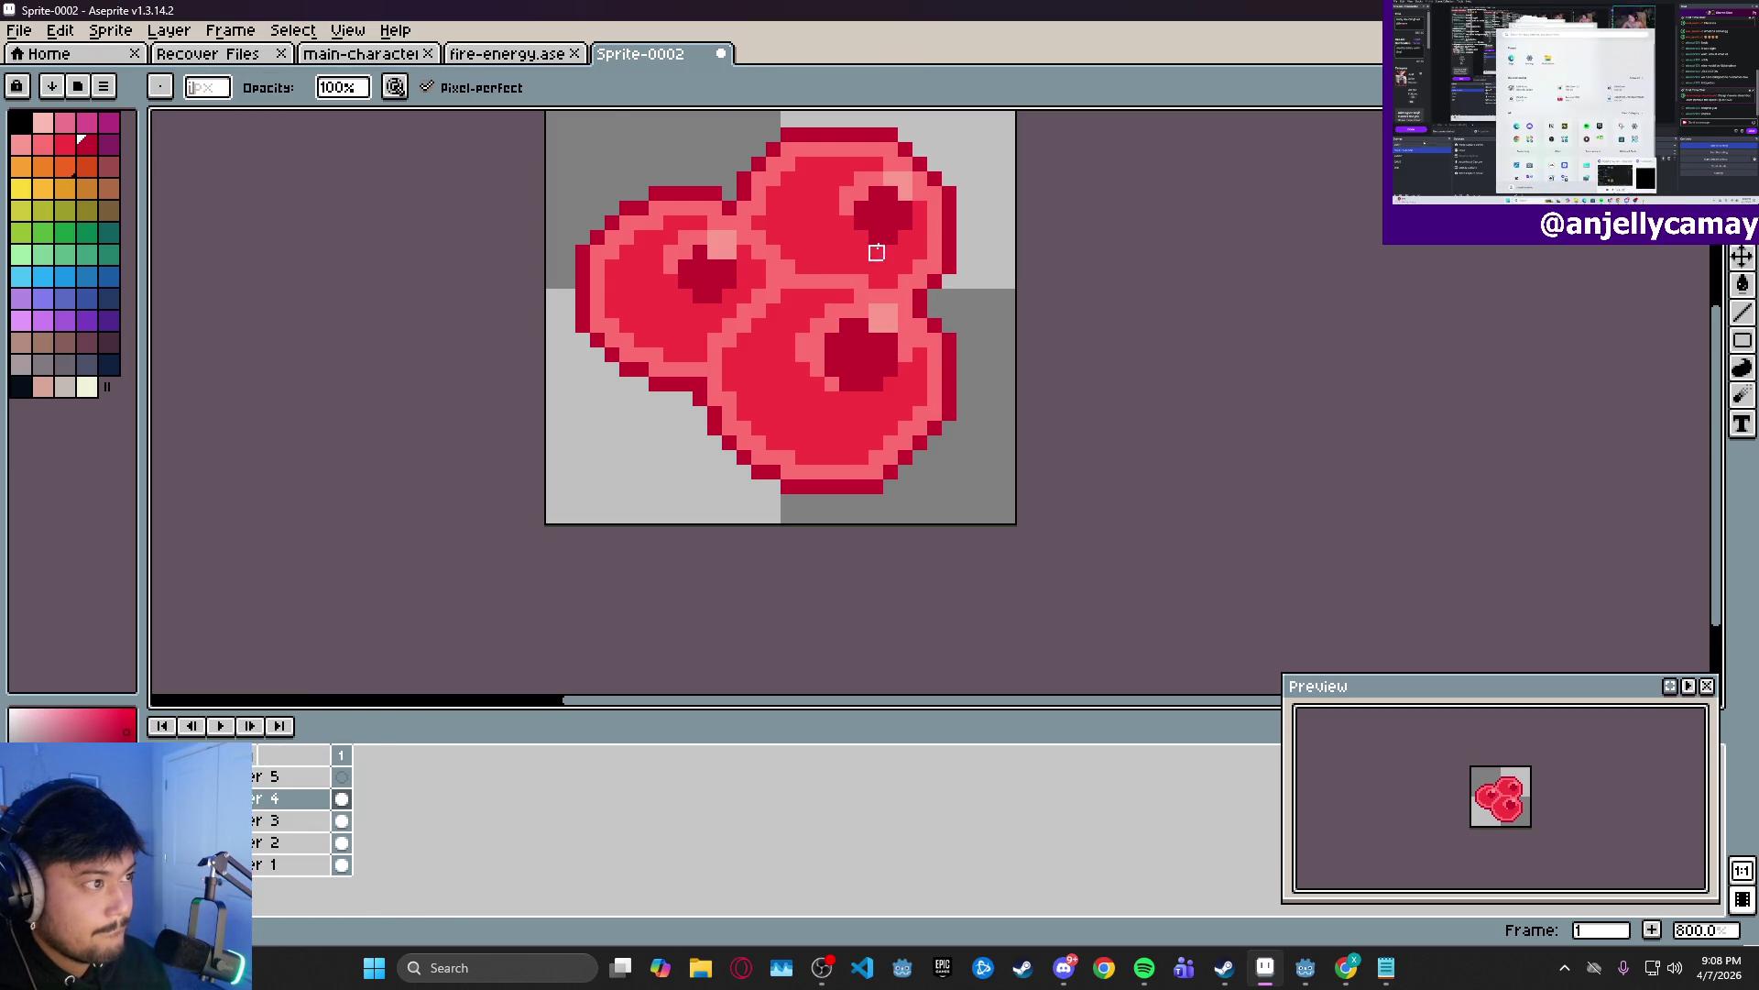
left_click(904, 184)
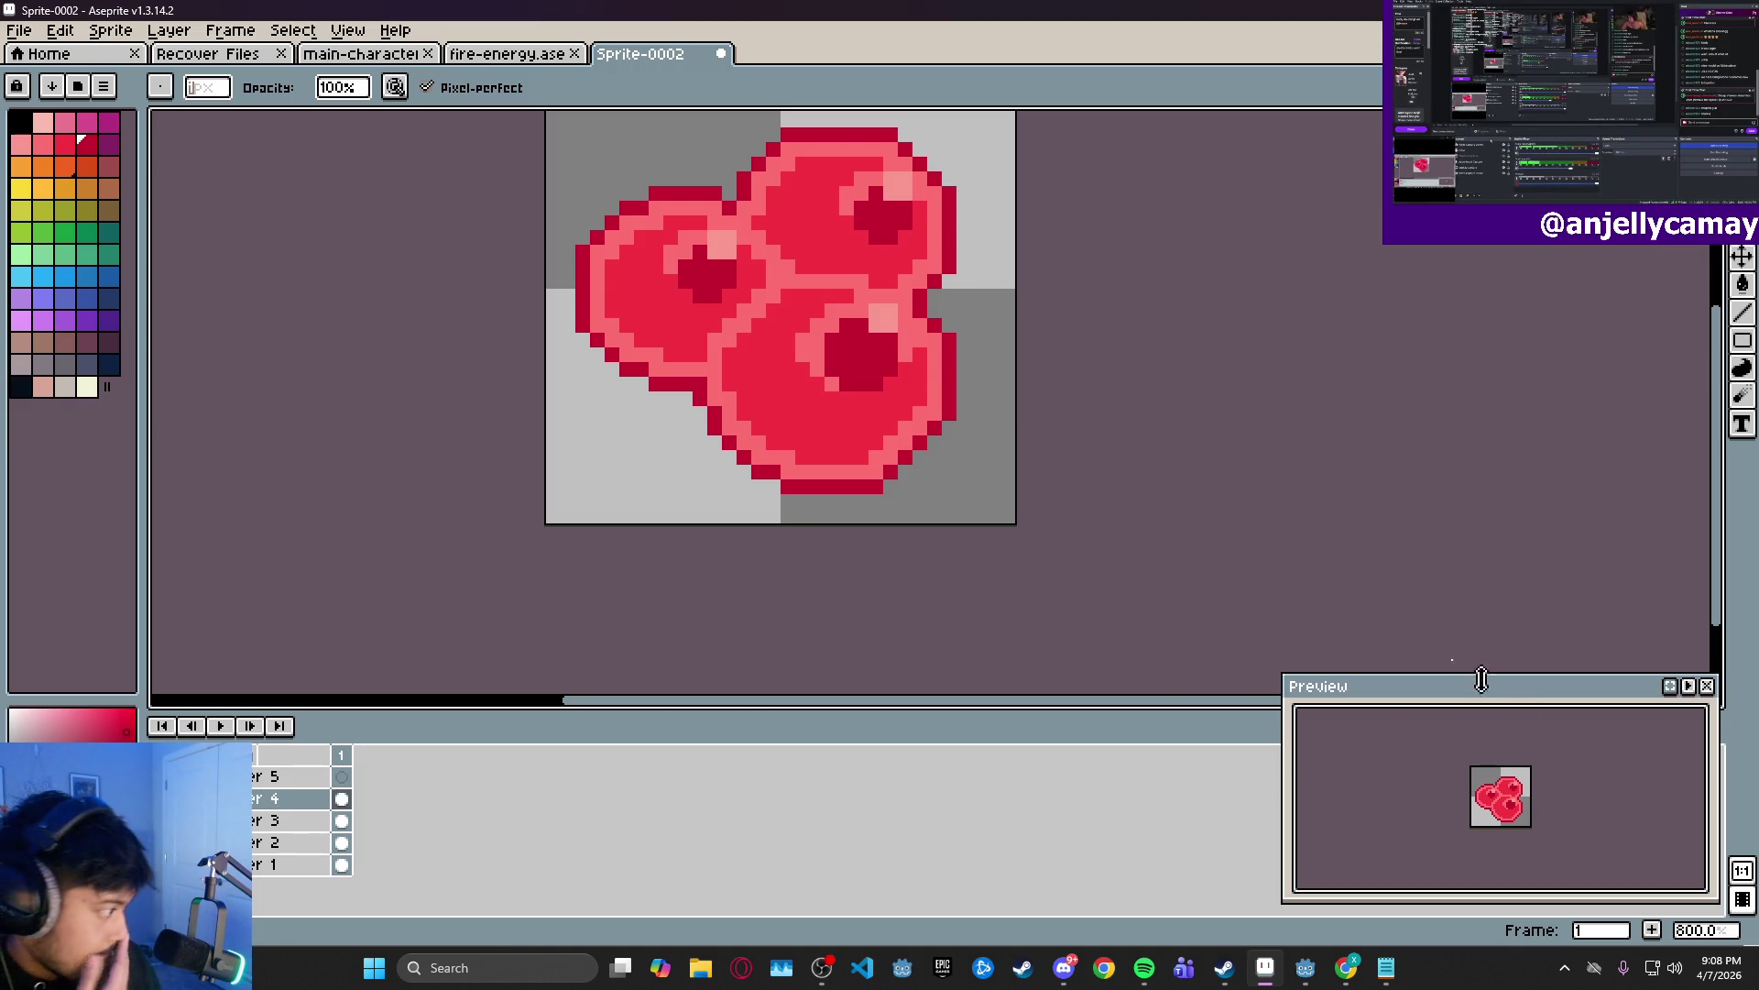
scroll(1519, 795, "up", 1)
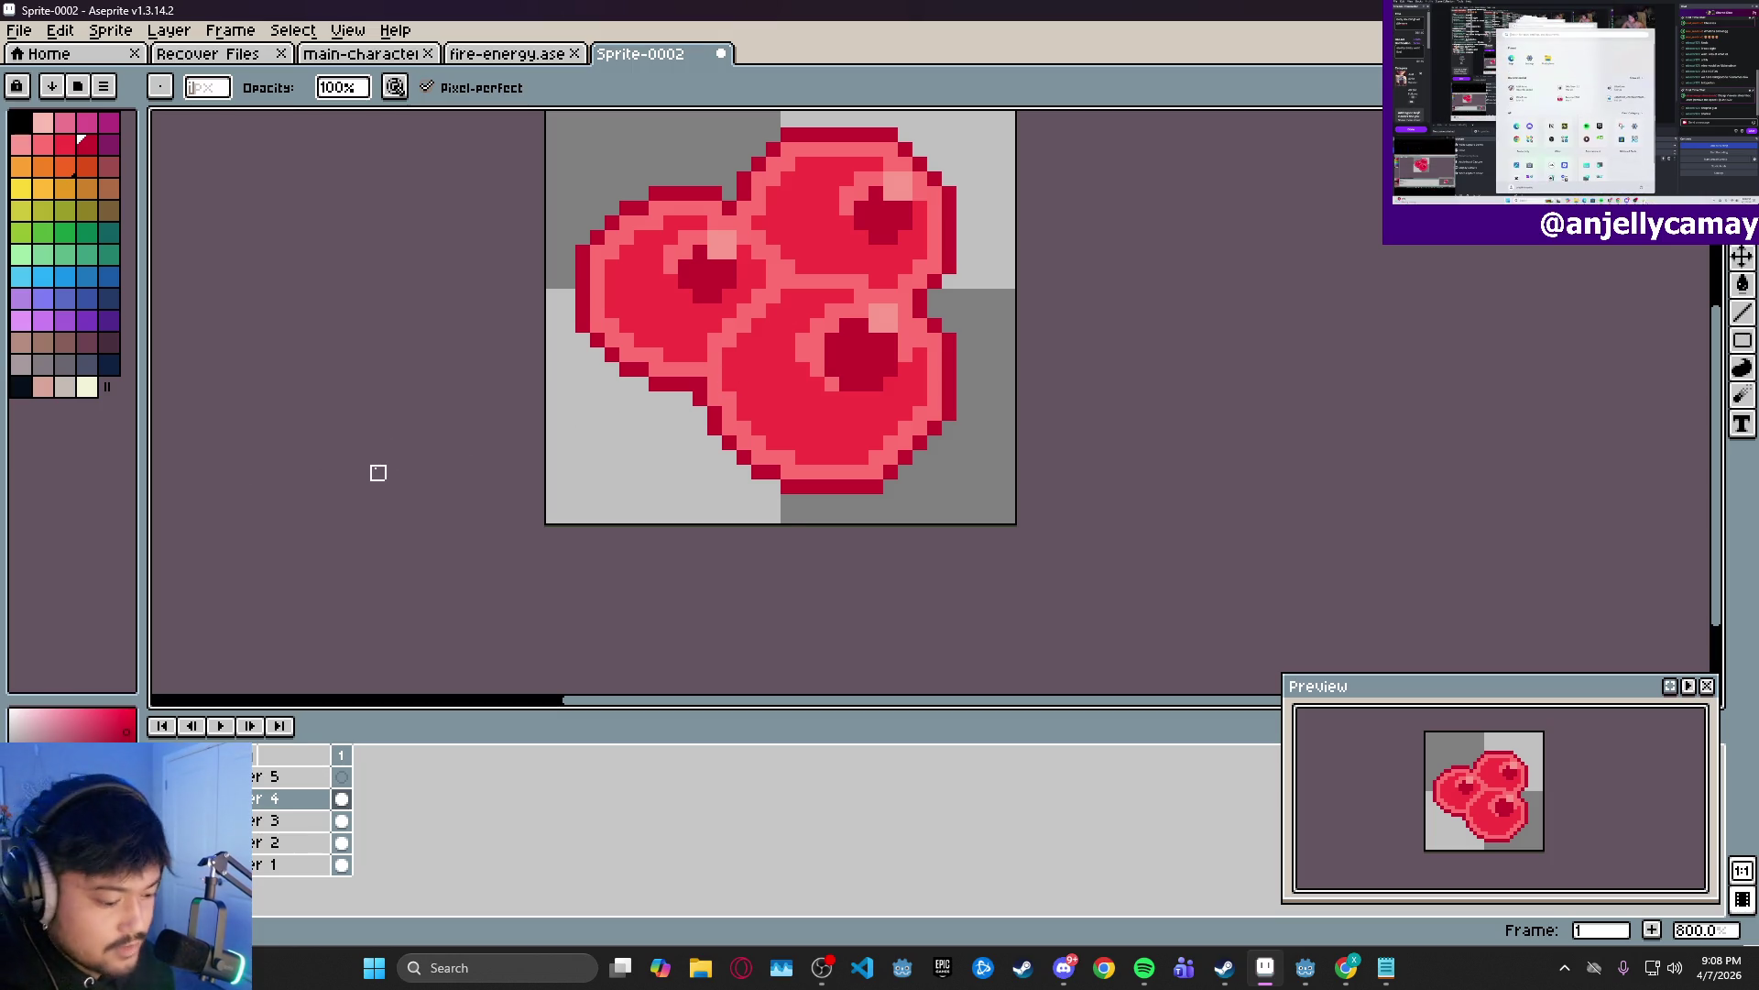
key("ctrl+s")
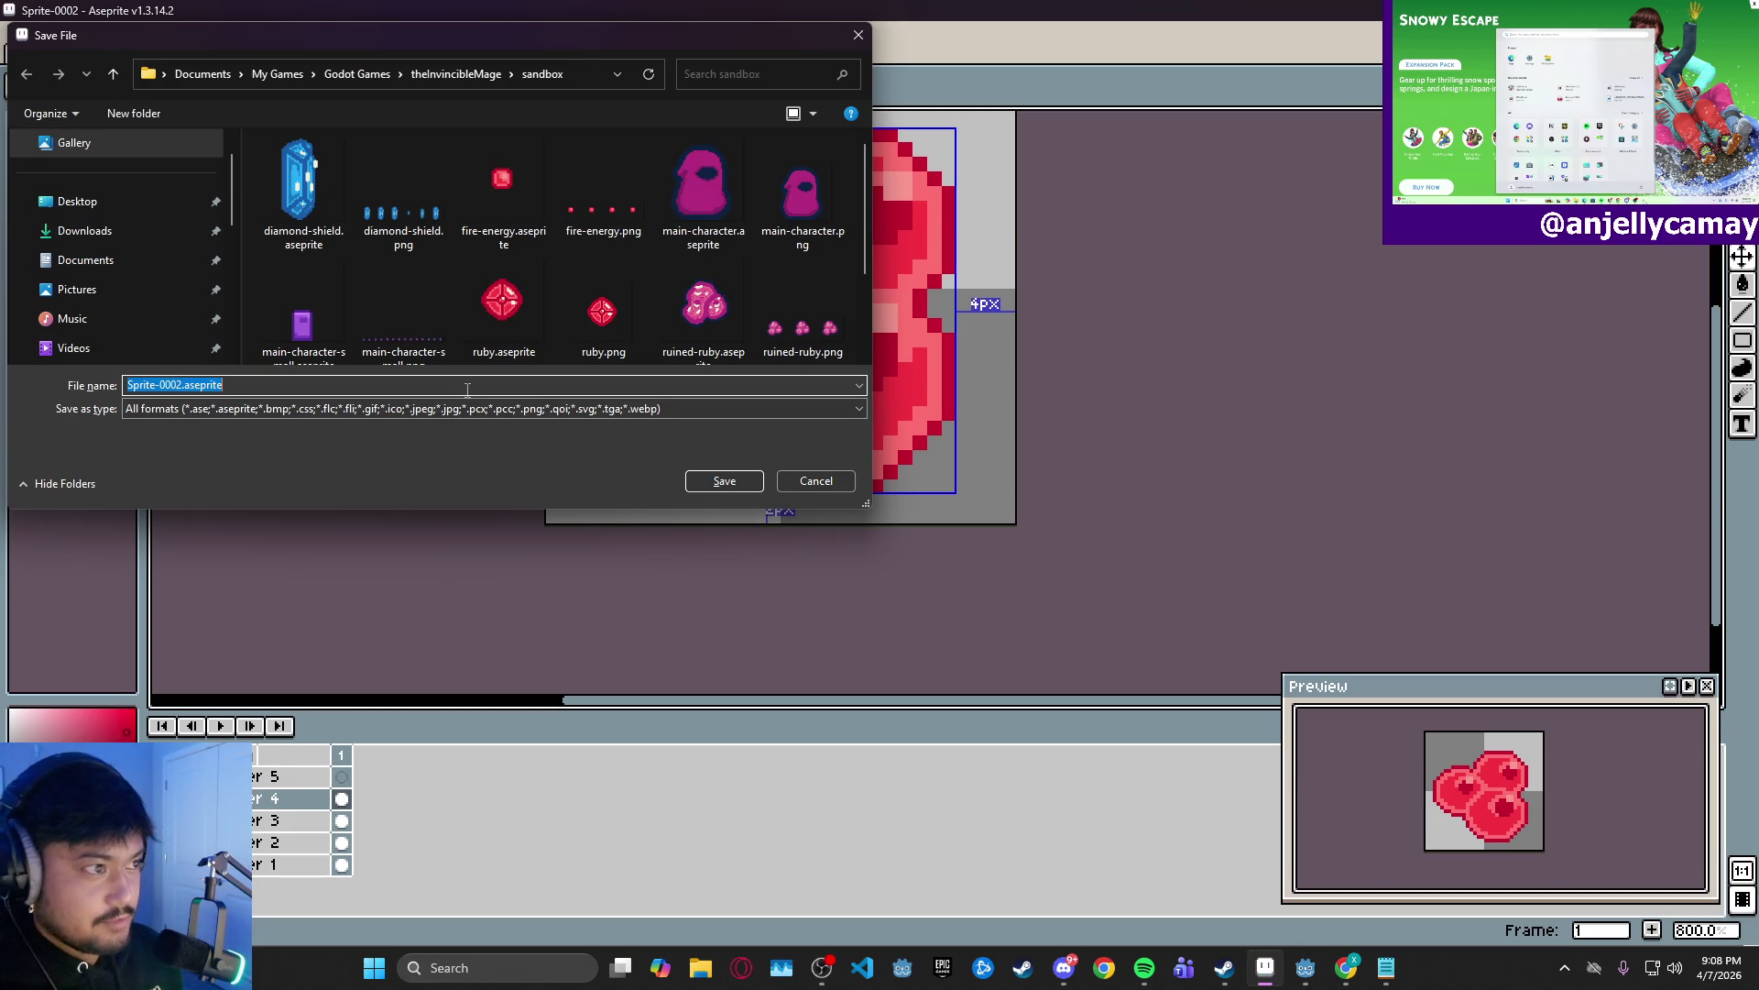
- Replace Sprite-0002 with ruined-ruby-small in the file name and save to the sandbox folder
key("Home")
key("ctrl+shift+Right")
key("ctrl+shift+Right")
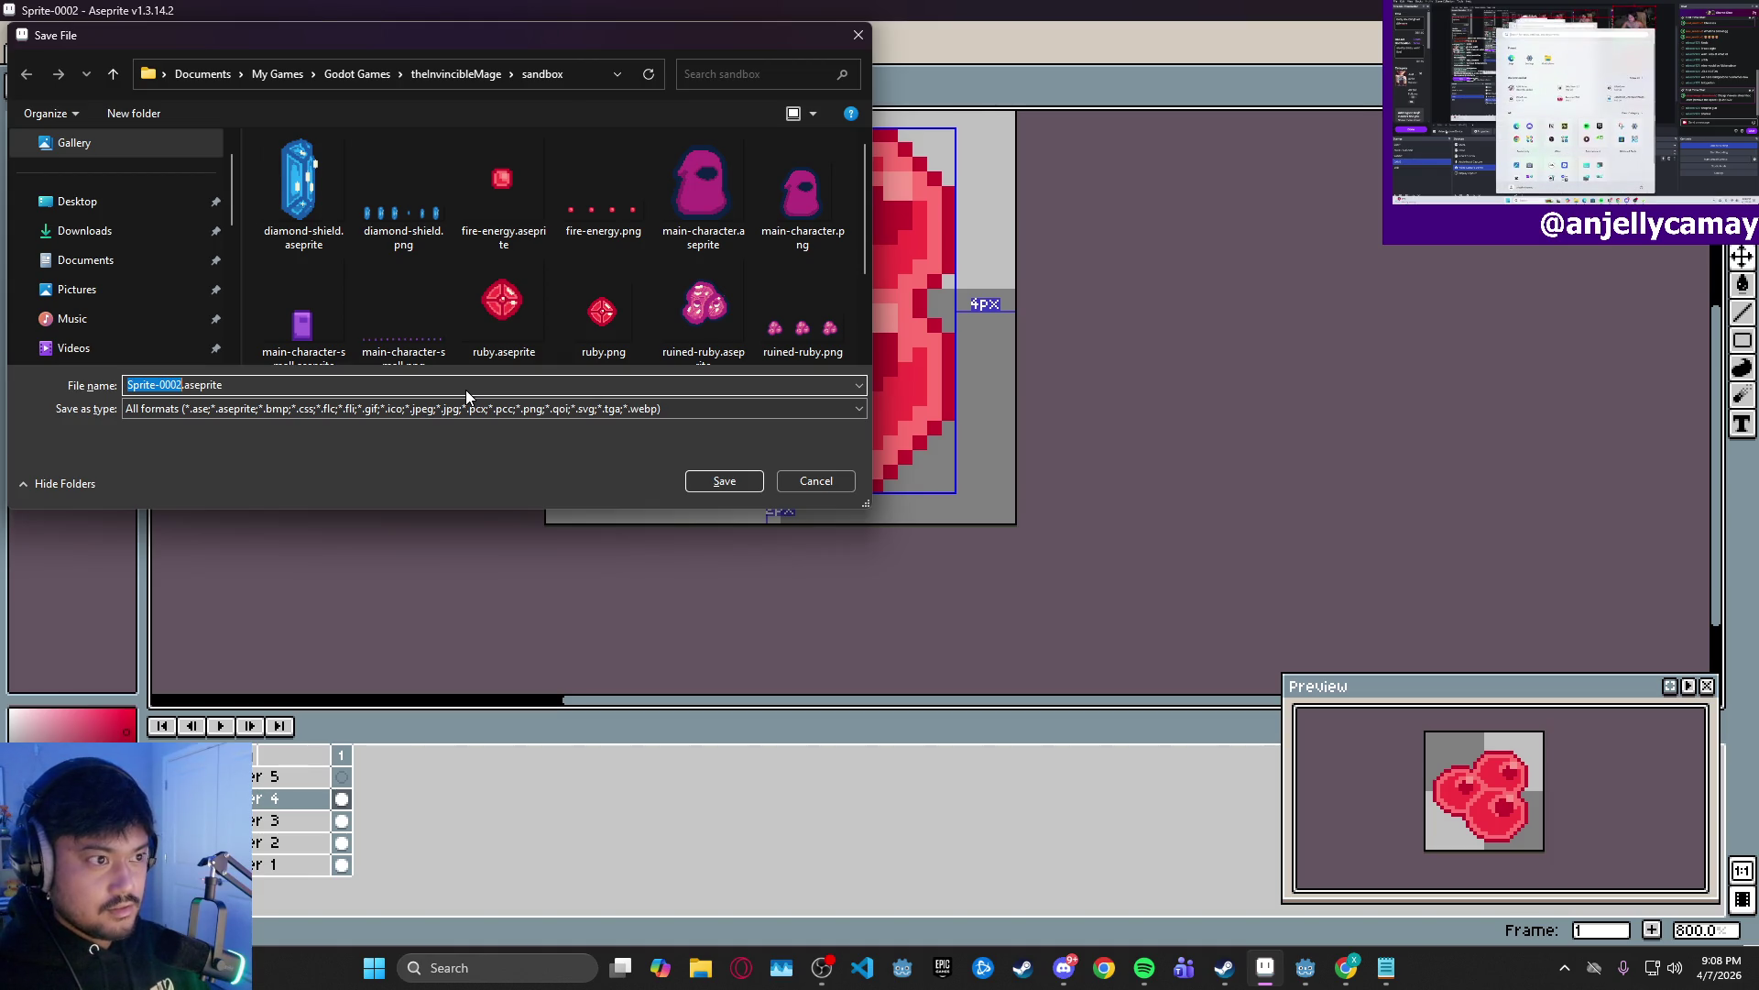
type("r")
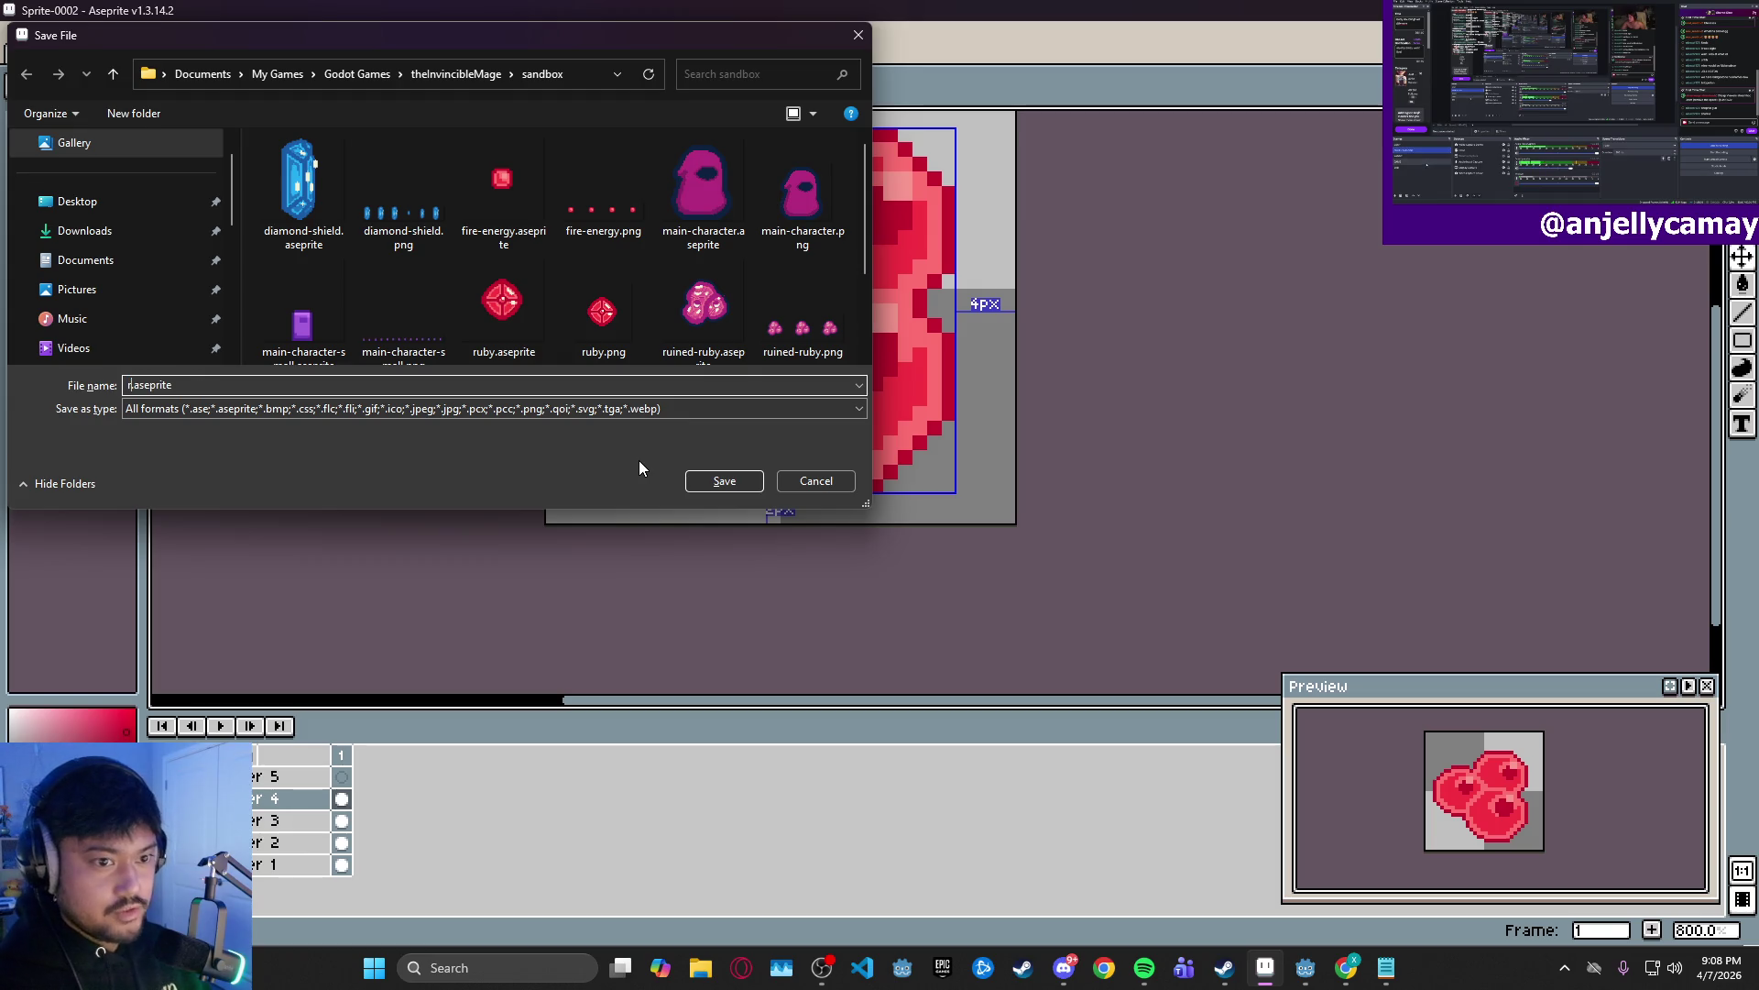
type("uined-ru")
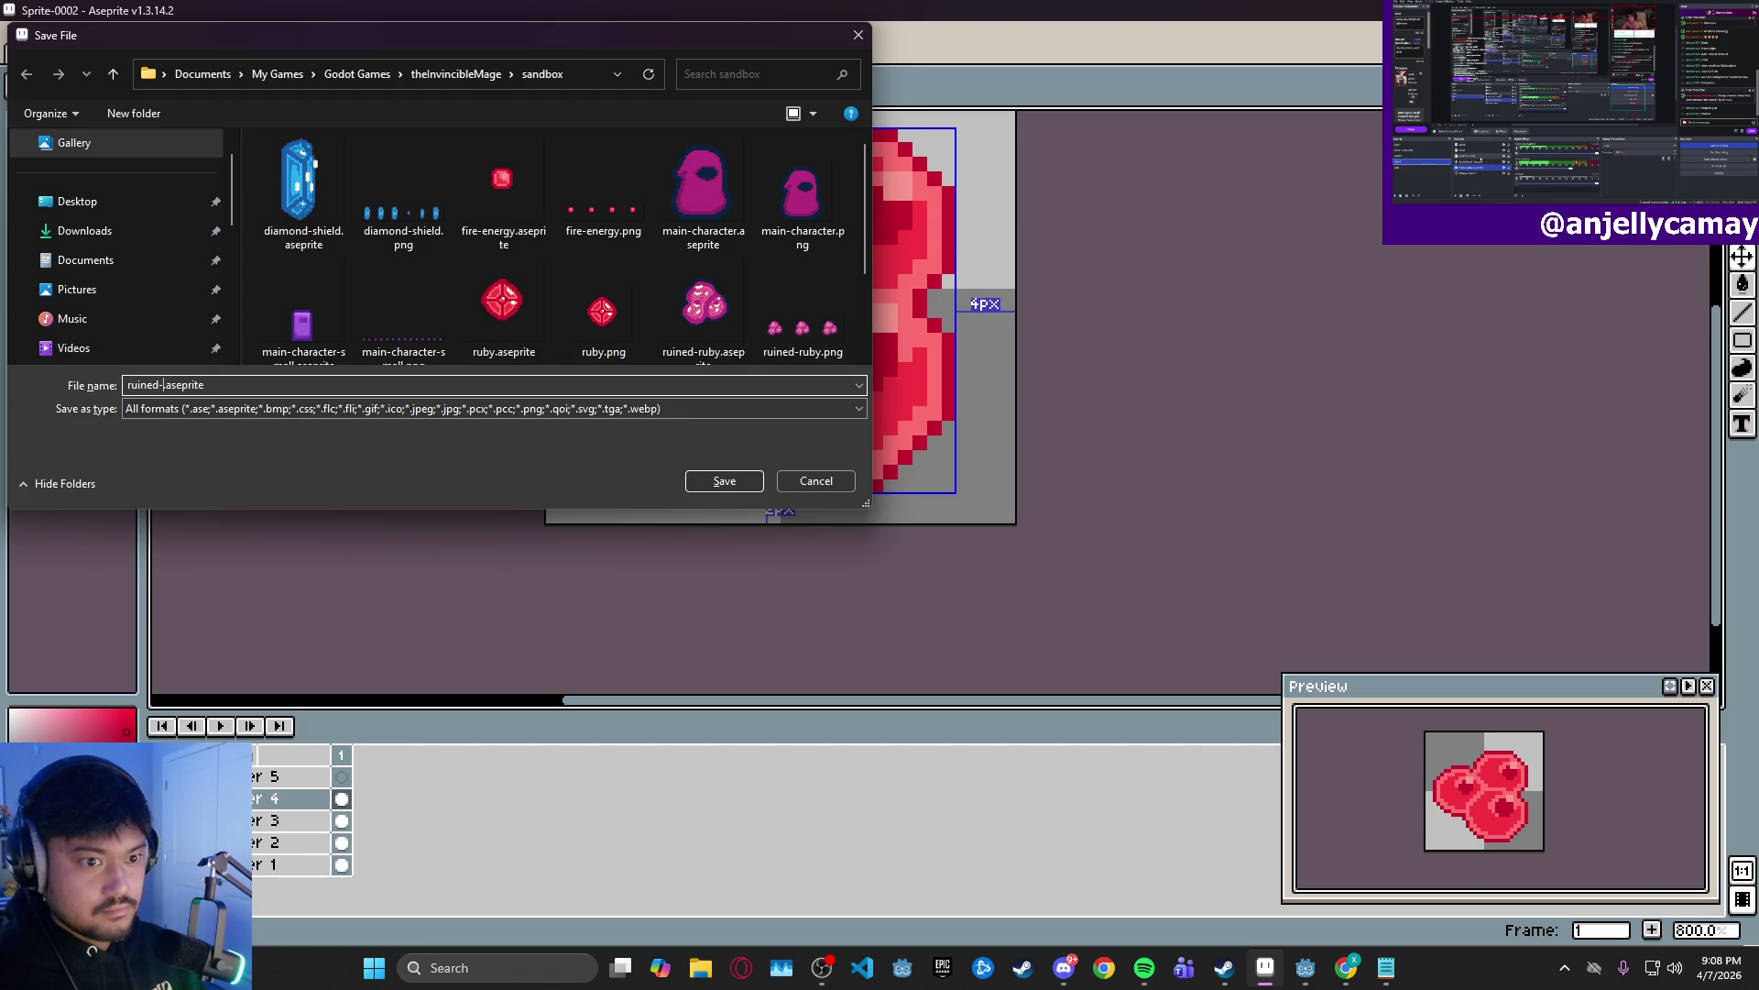
type("by-small")
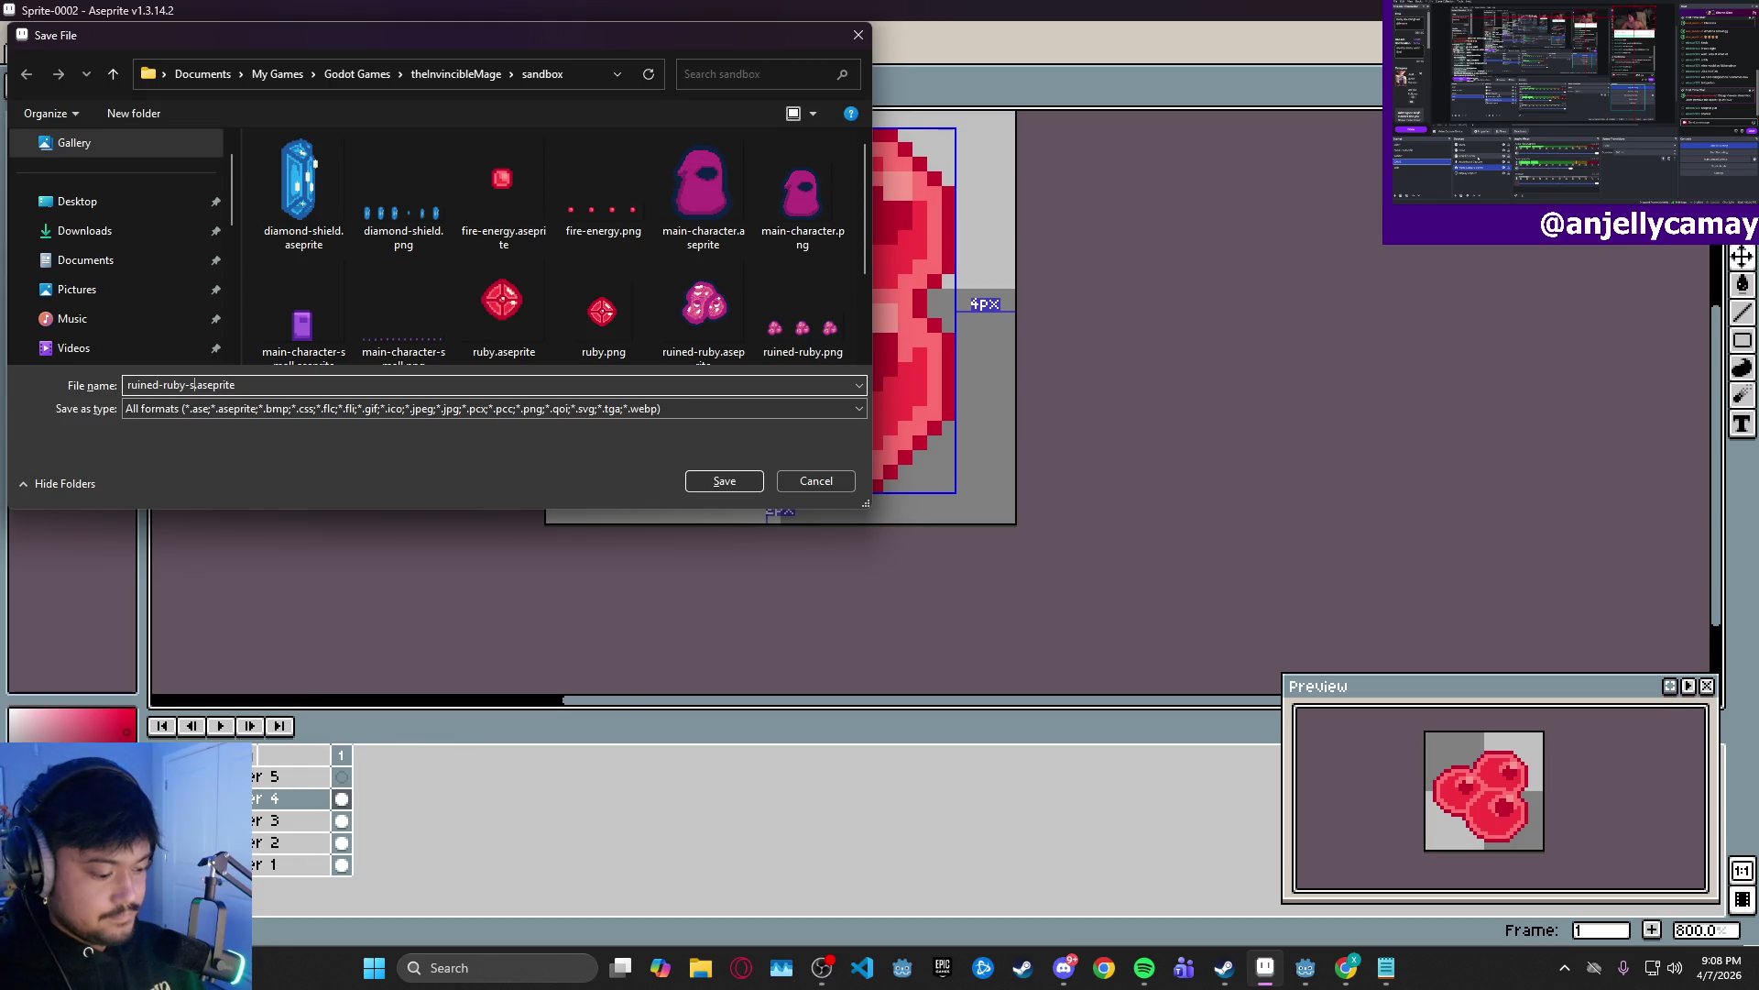
left_click(730, 480)
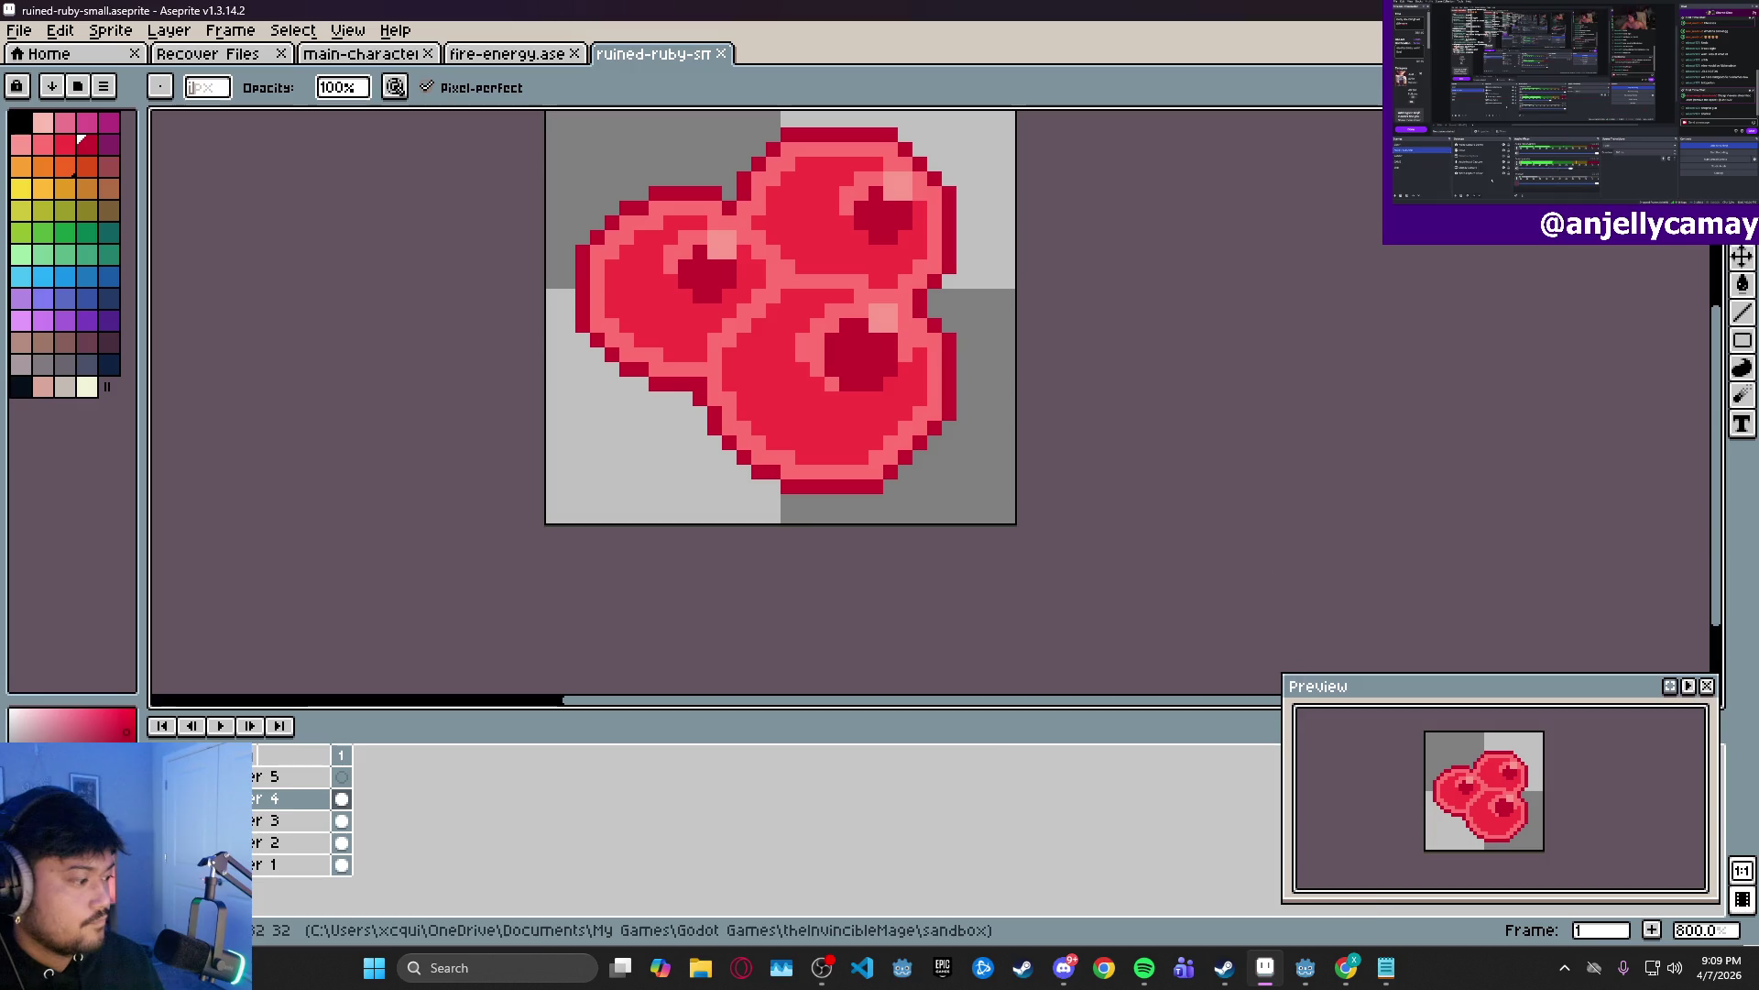
- Add an indented '- Idle Loop' item under New smaller sprites in the TODO notes
left_click(1386, 973)
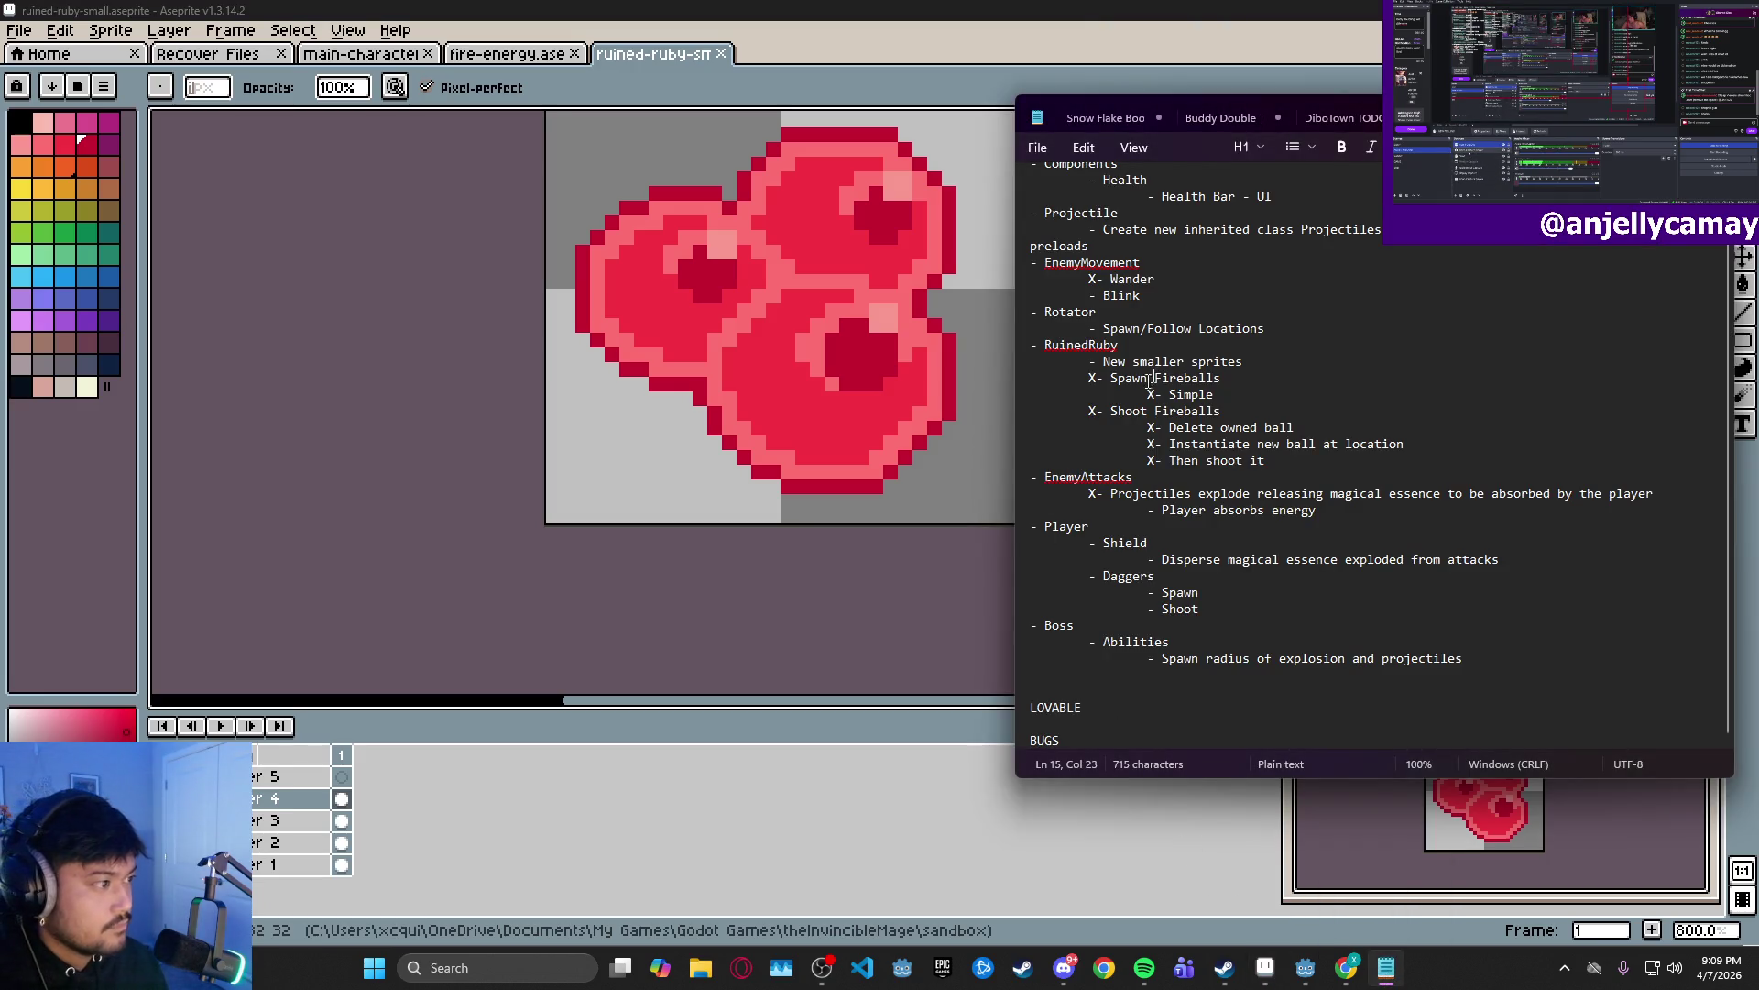
key("Return")
key("Tab")
key("Tab")
type("-")
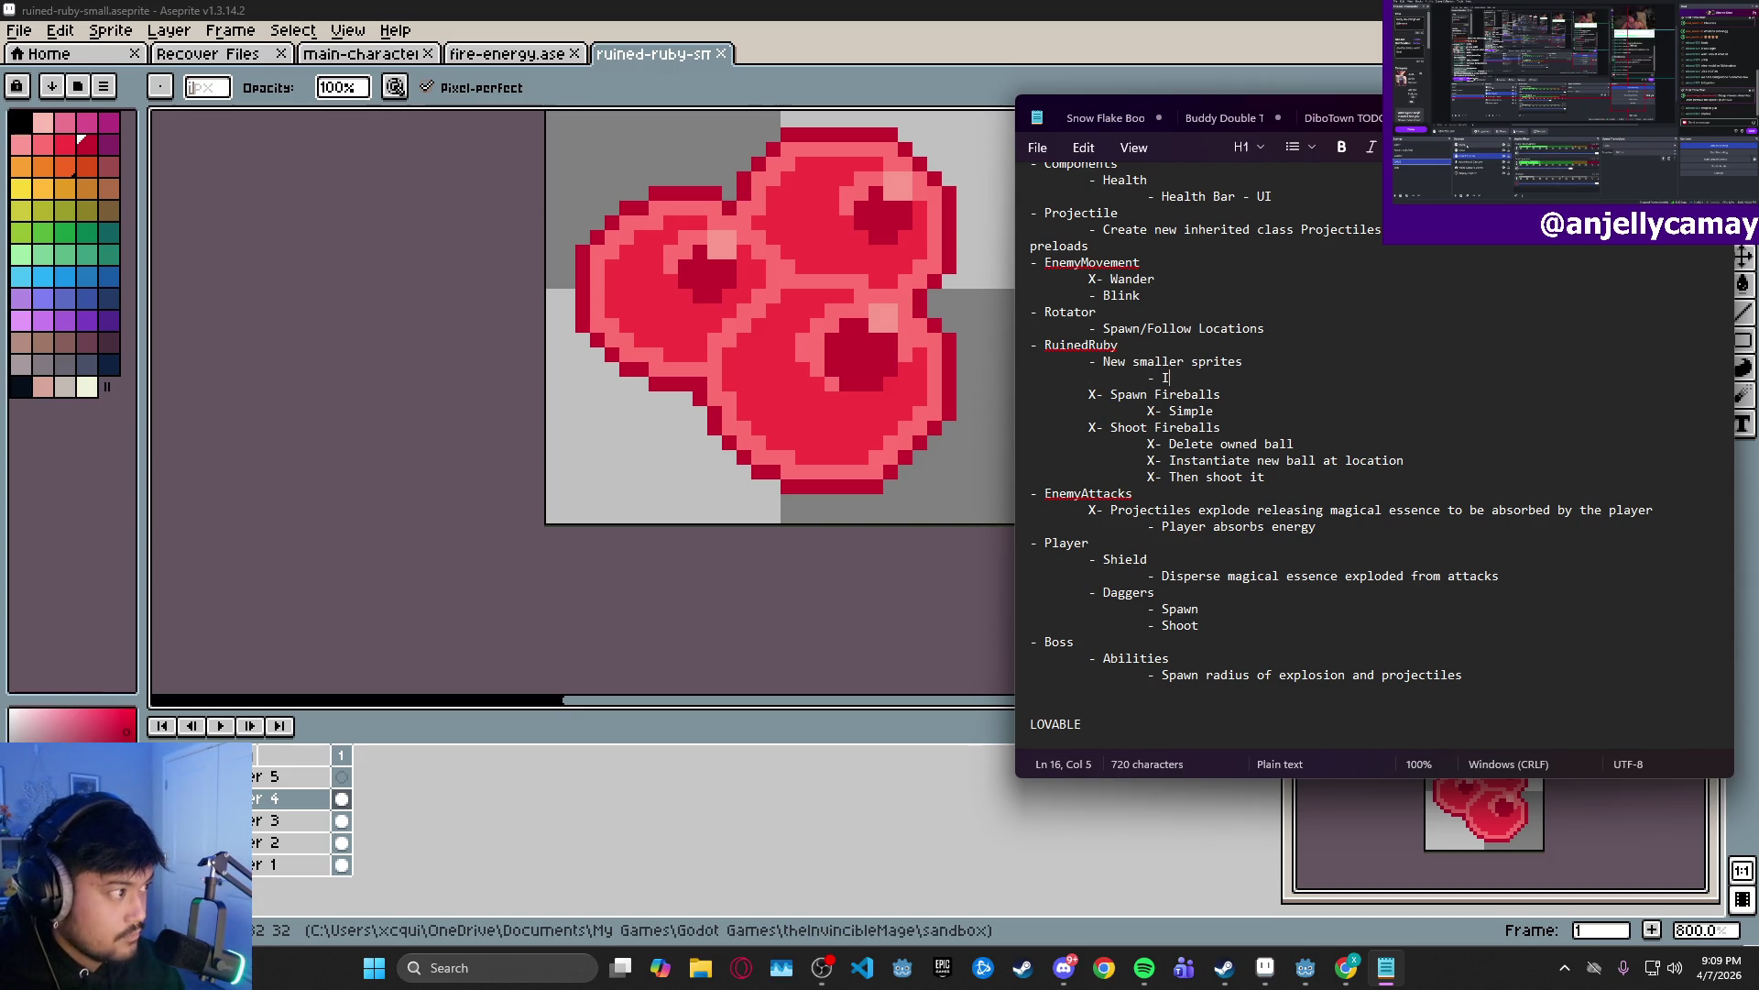
type(" Idle animation")
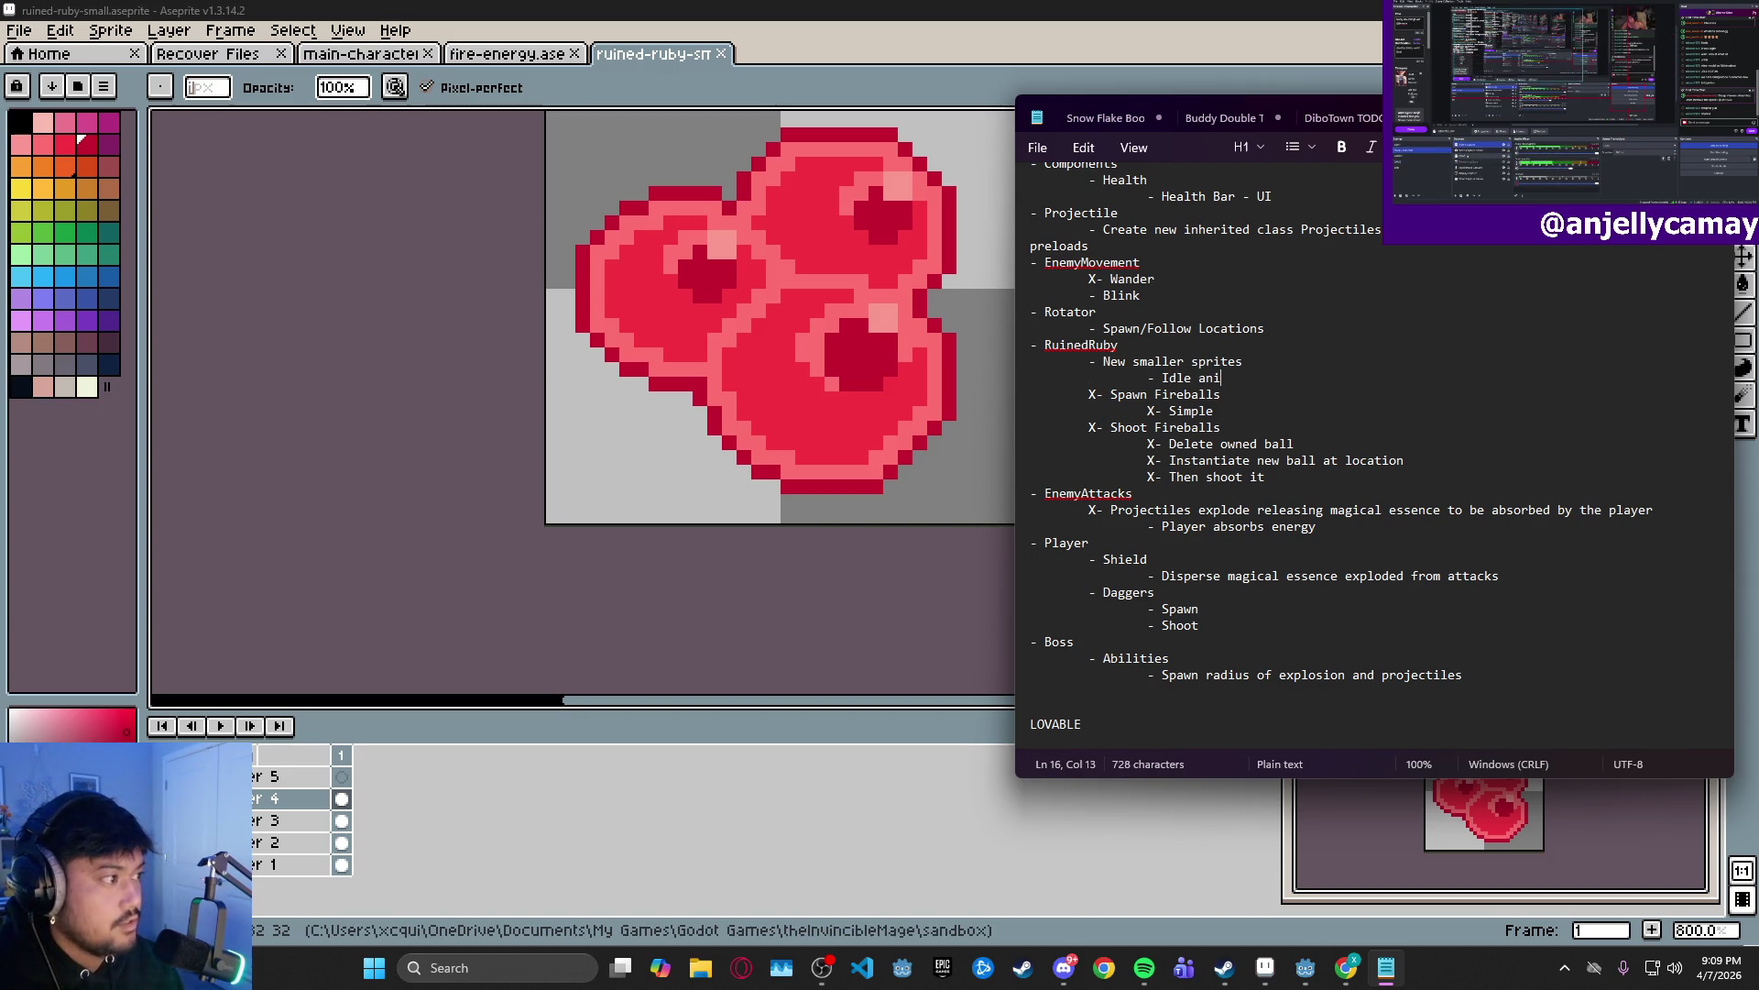
key("BackSpace")
key("BackSpace")
key("BackSpace")
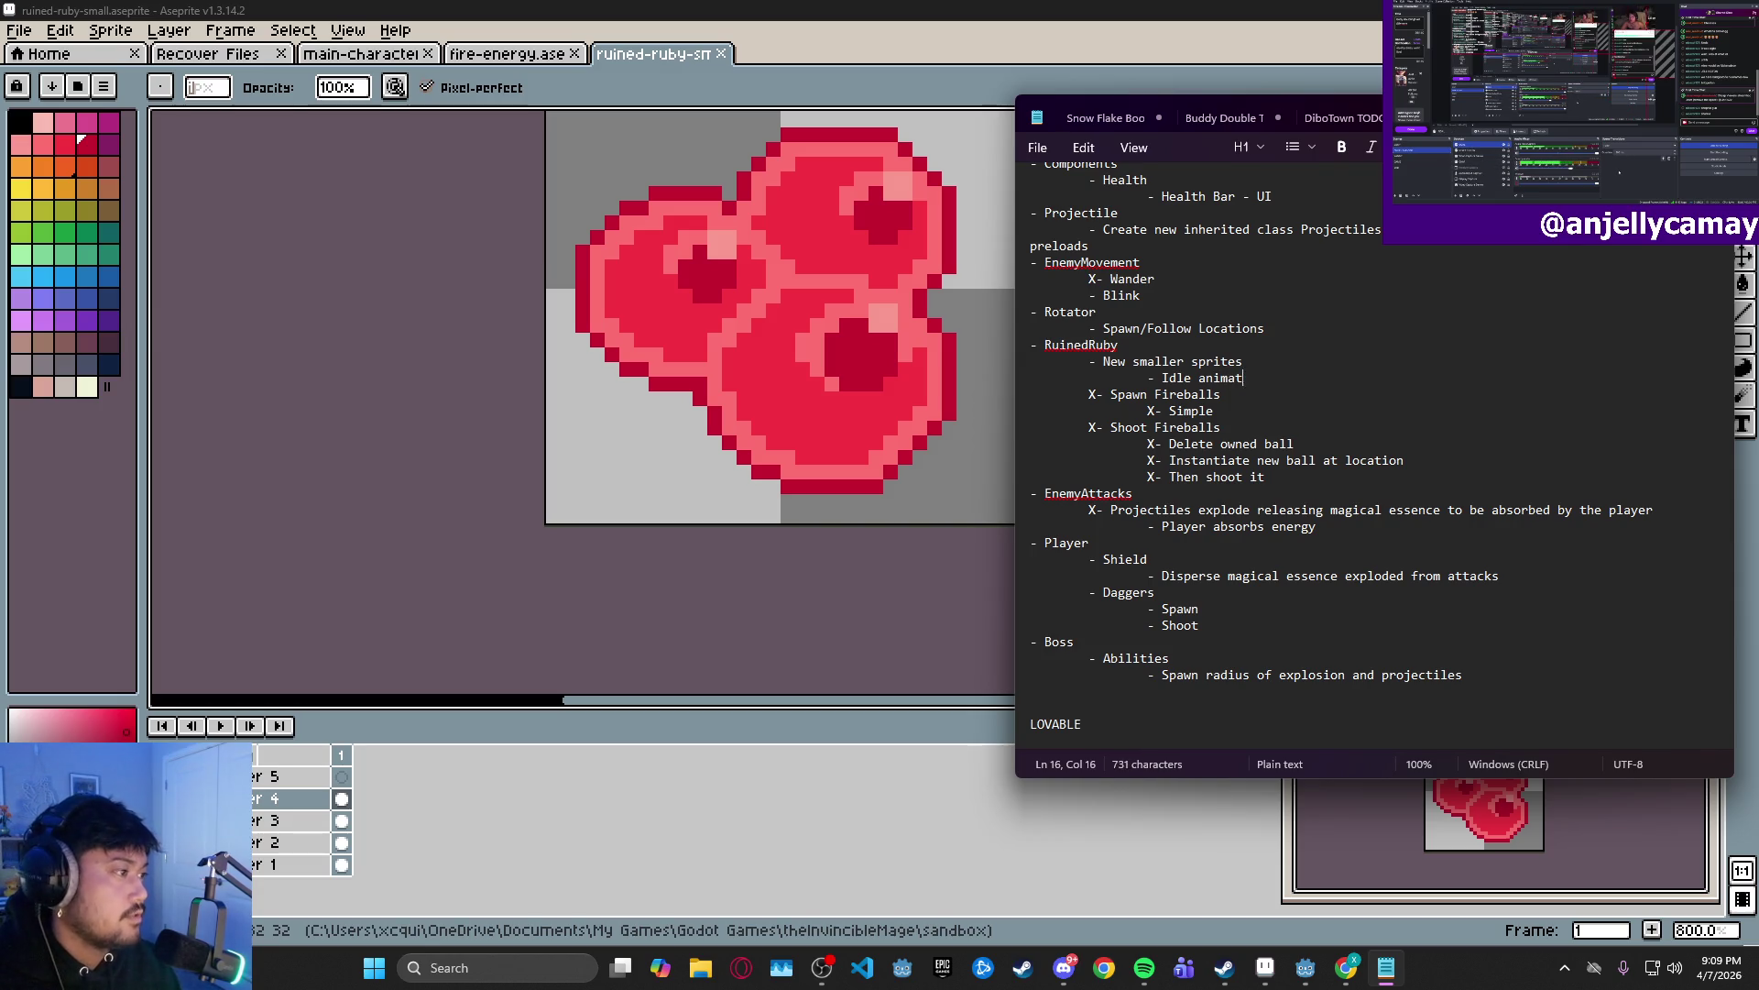
type("Loop")
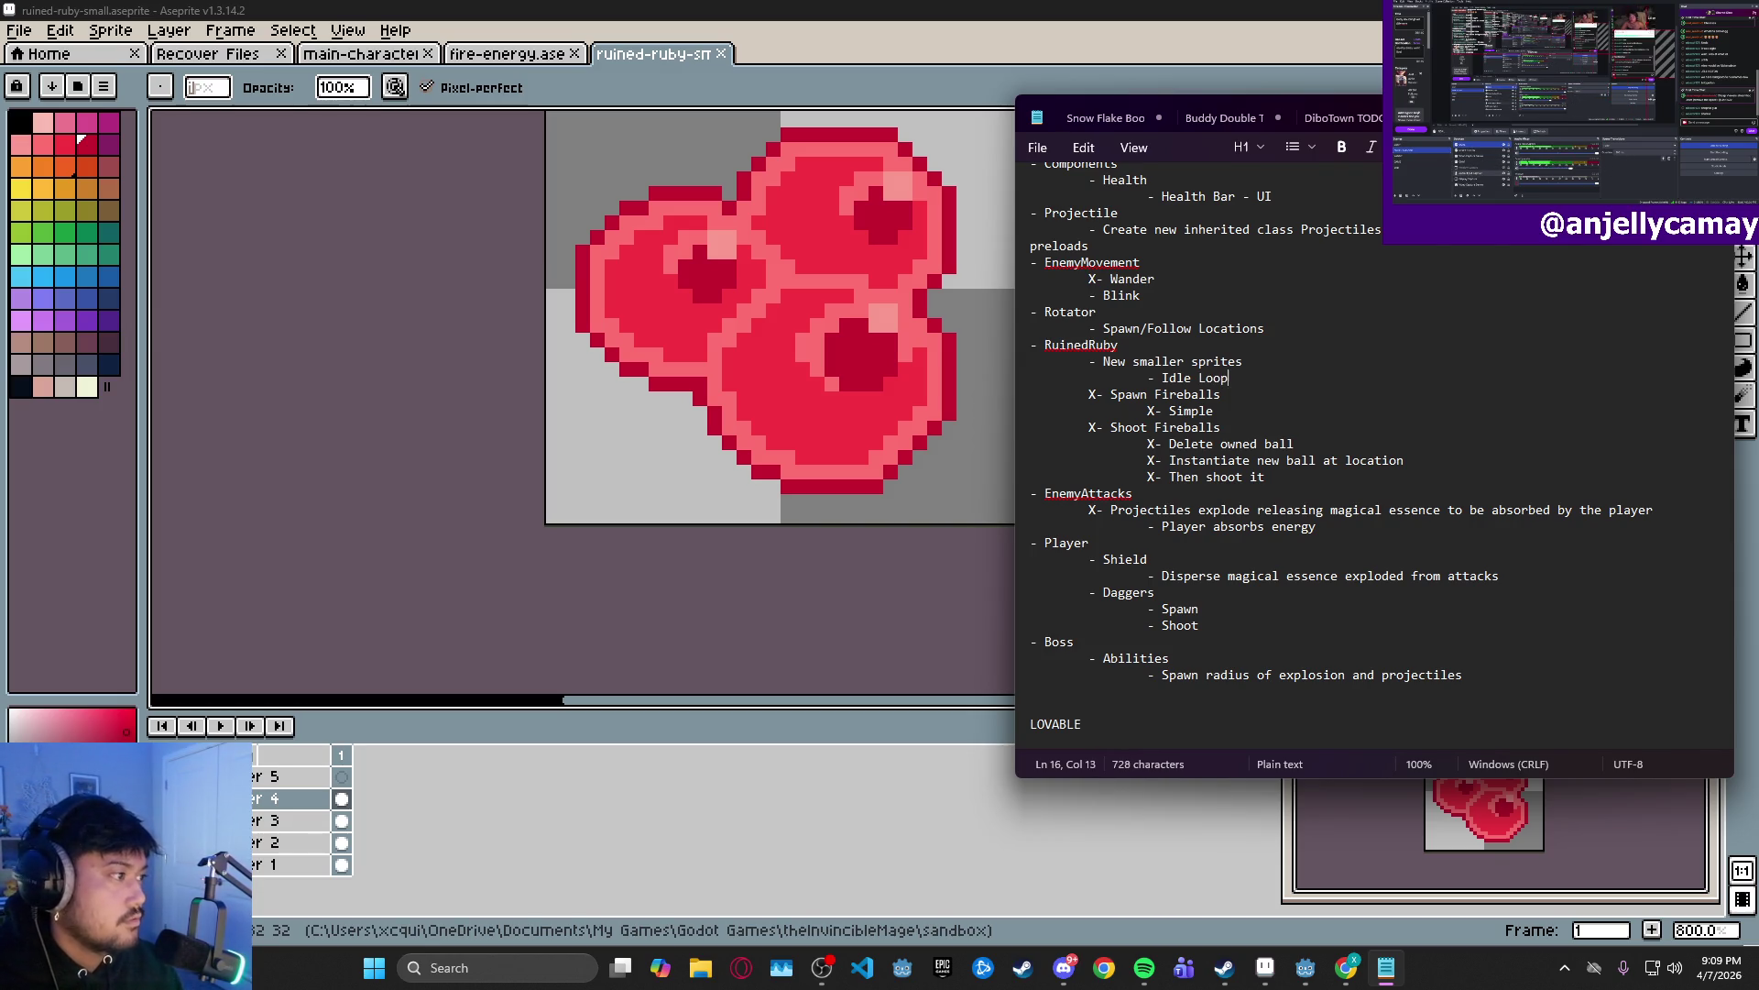
- Add indented '- Fight Loop' and '-Hurt Loop' items below it and save the notes
key("Return")
key("Tab")
key("Tab")
type("- ")
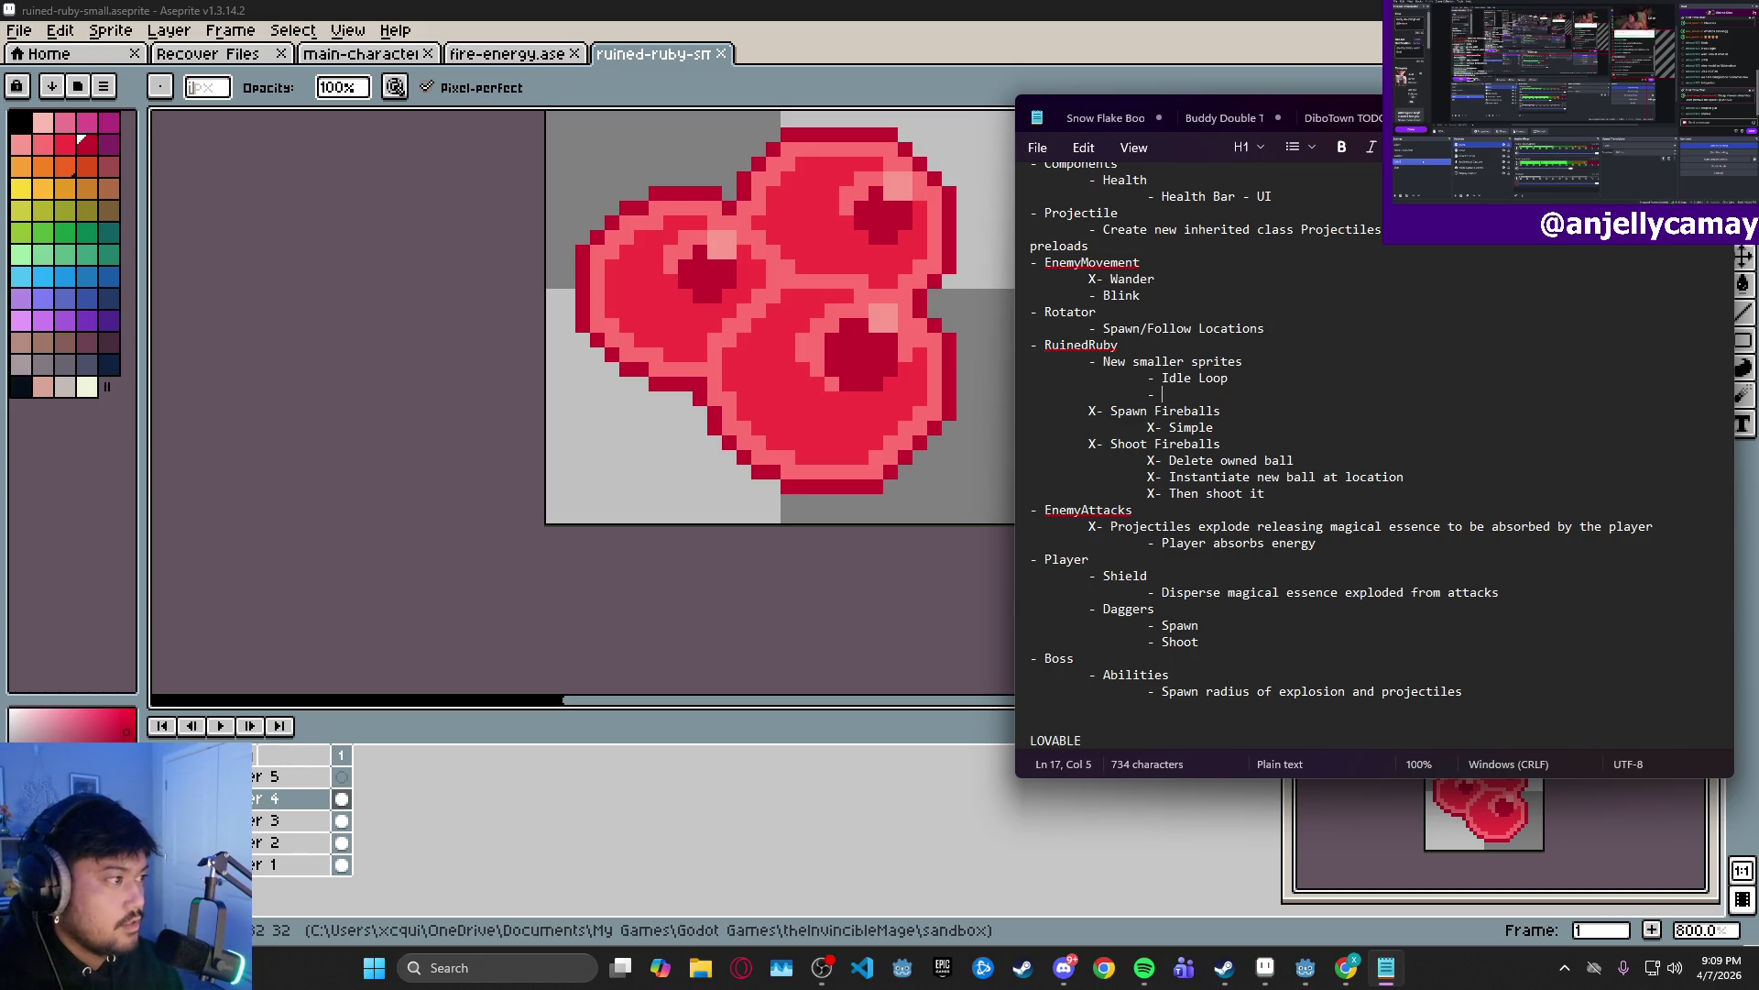
type("Fight Loop")
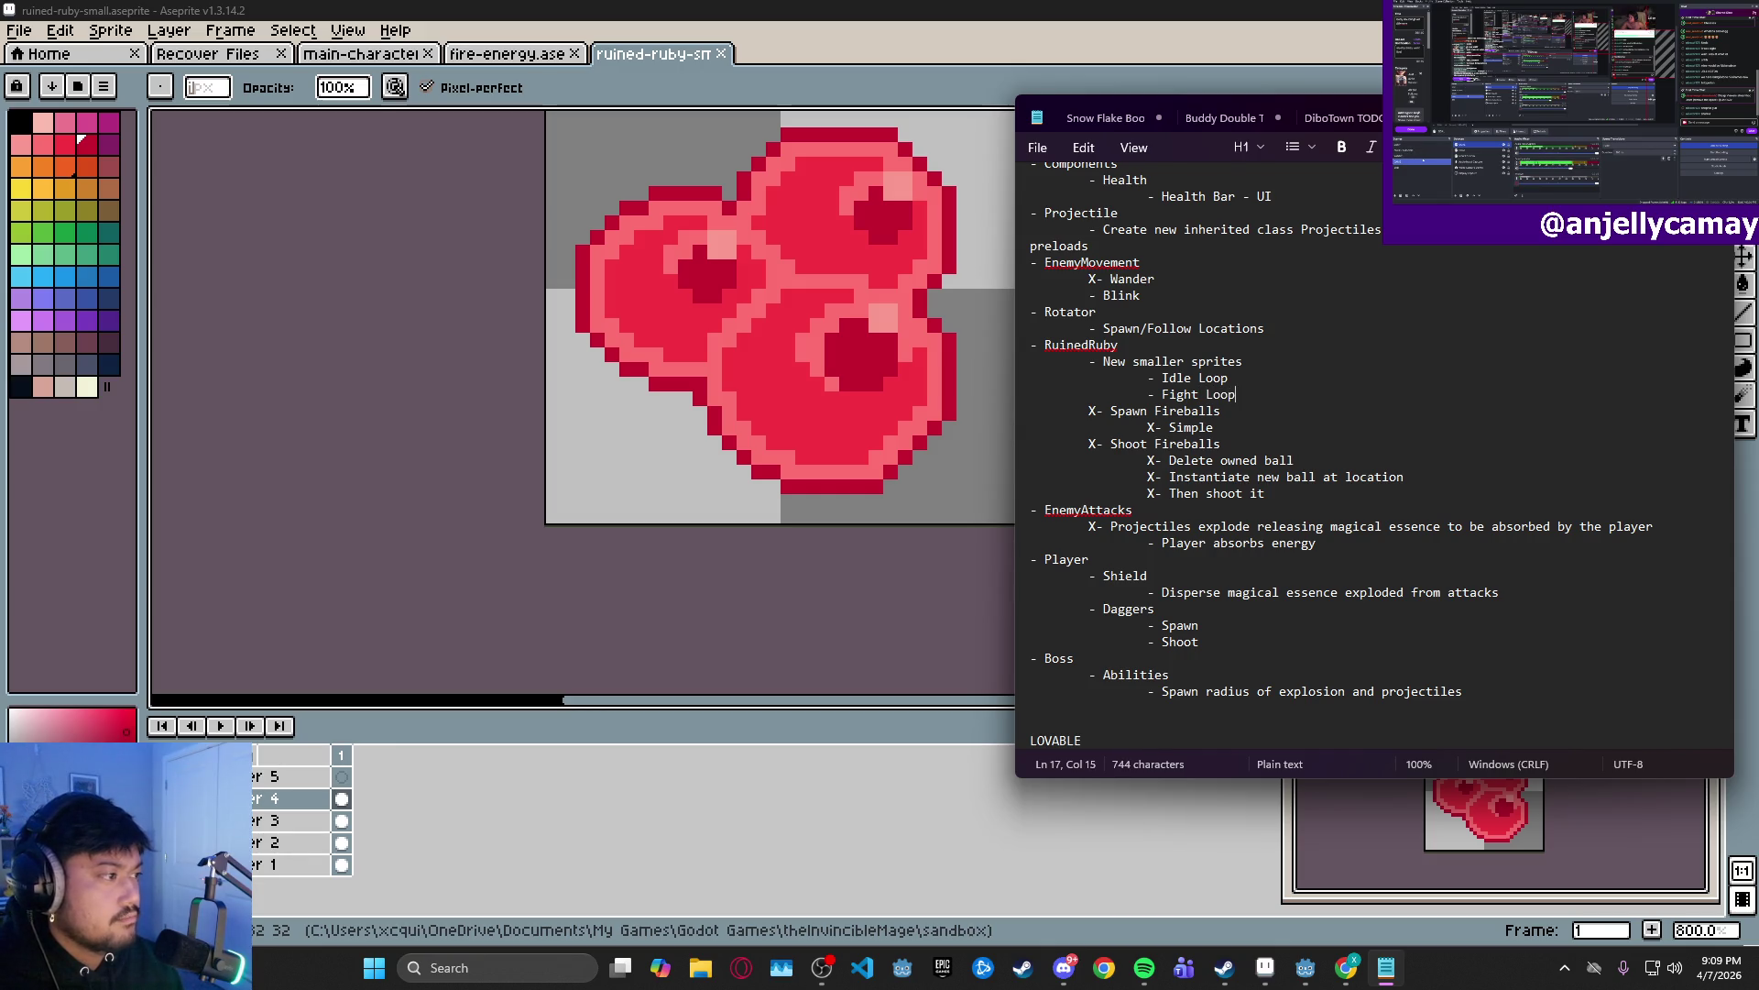
key("Return")
key("Tab")
key("Tab")
type("-Hurt Loop")
key("ctrl+s")
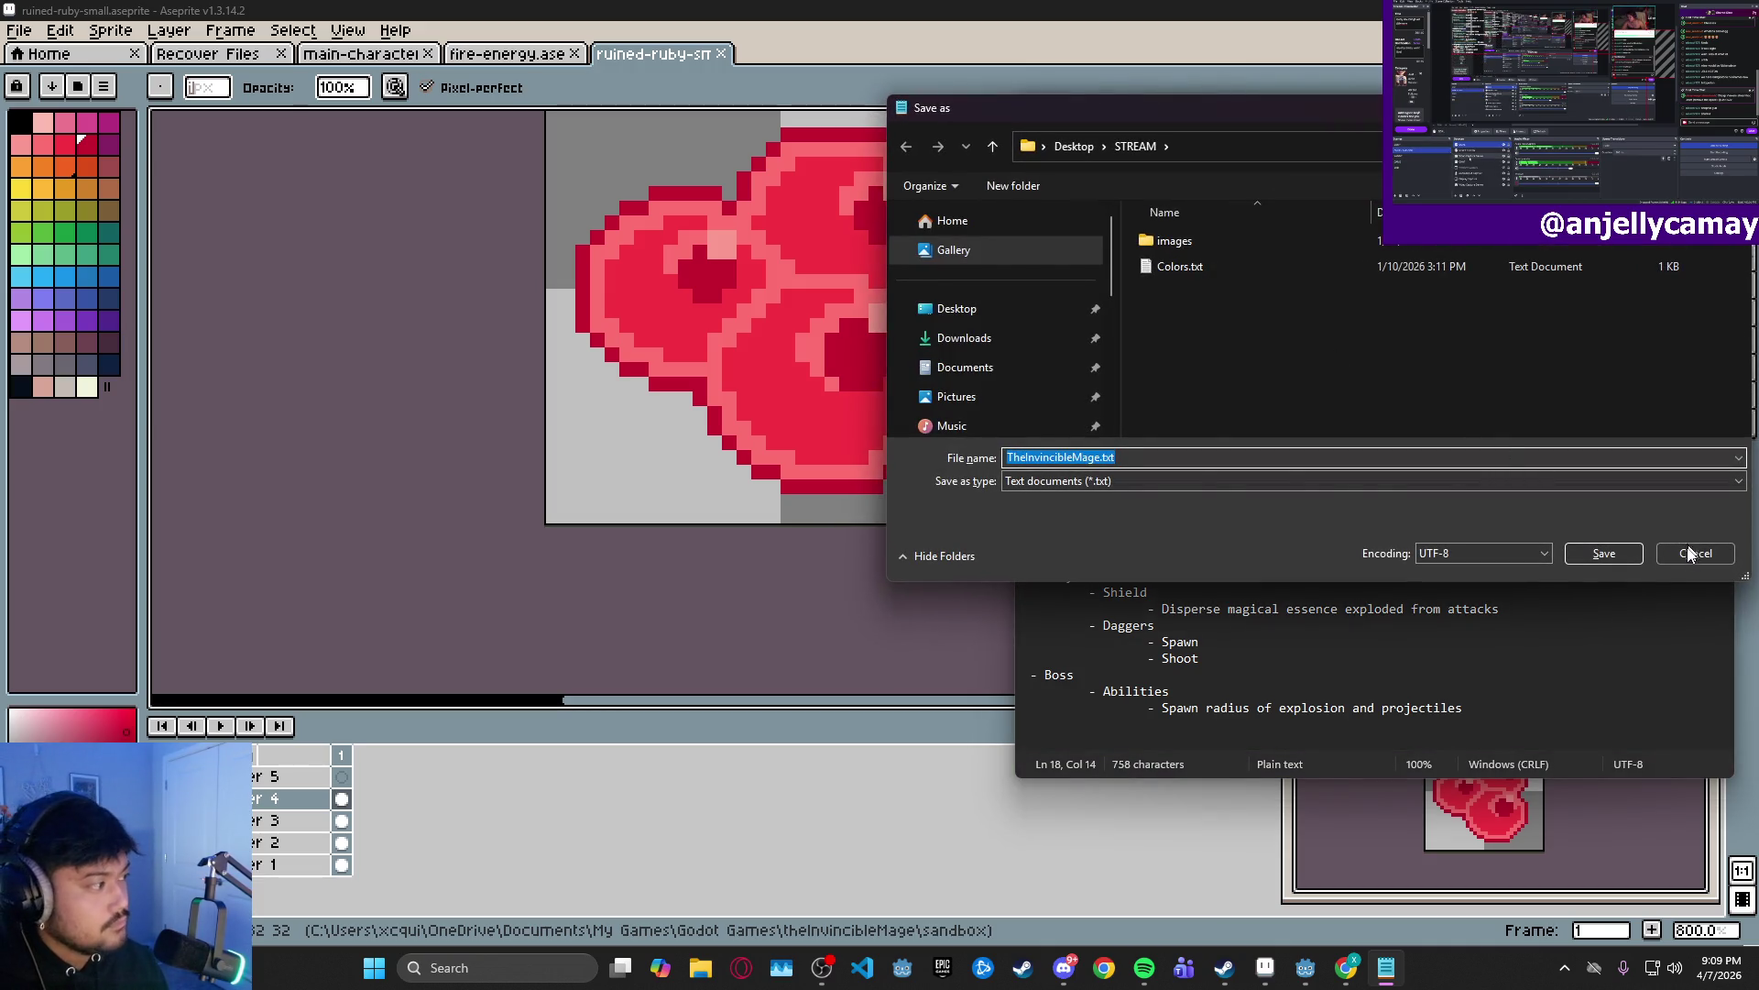
- Cancel the Save as dialog and minimize Notepad to bring the berry sprite back
left_click(1693, 552)
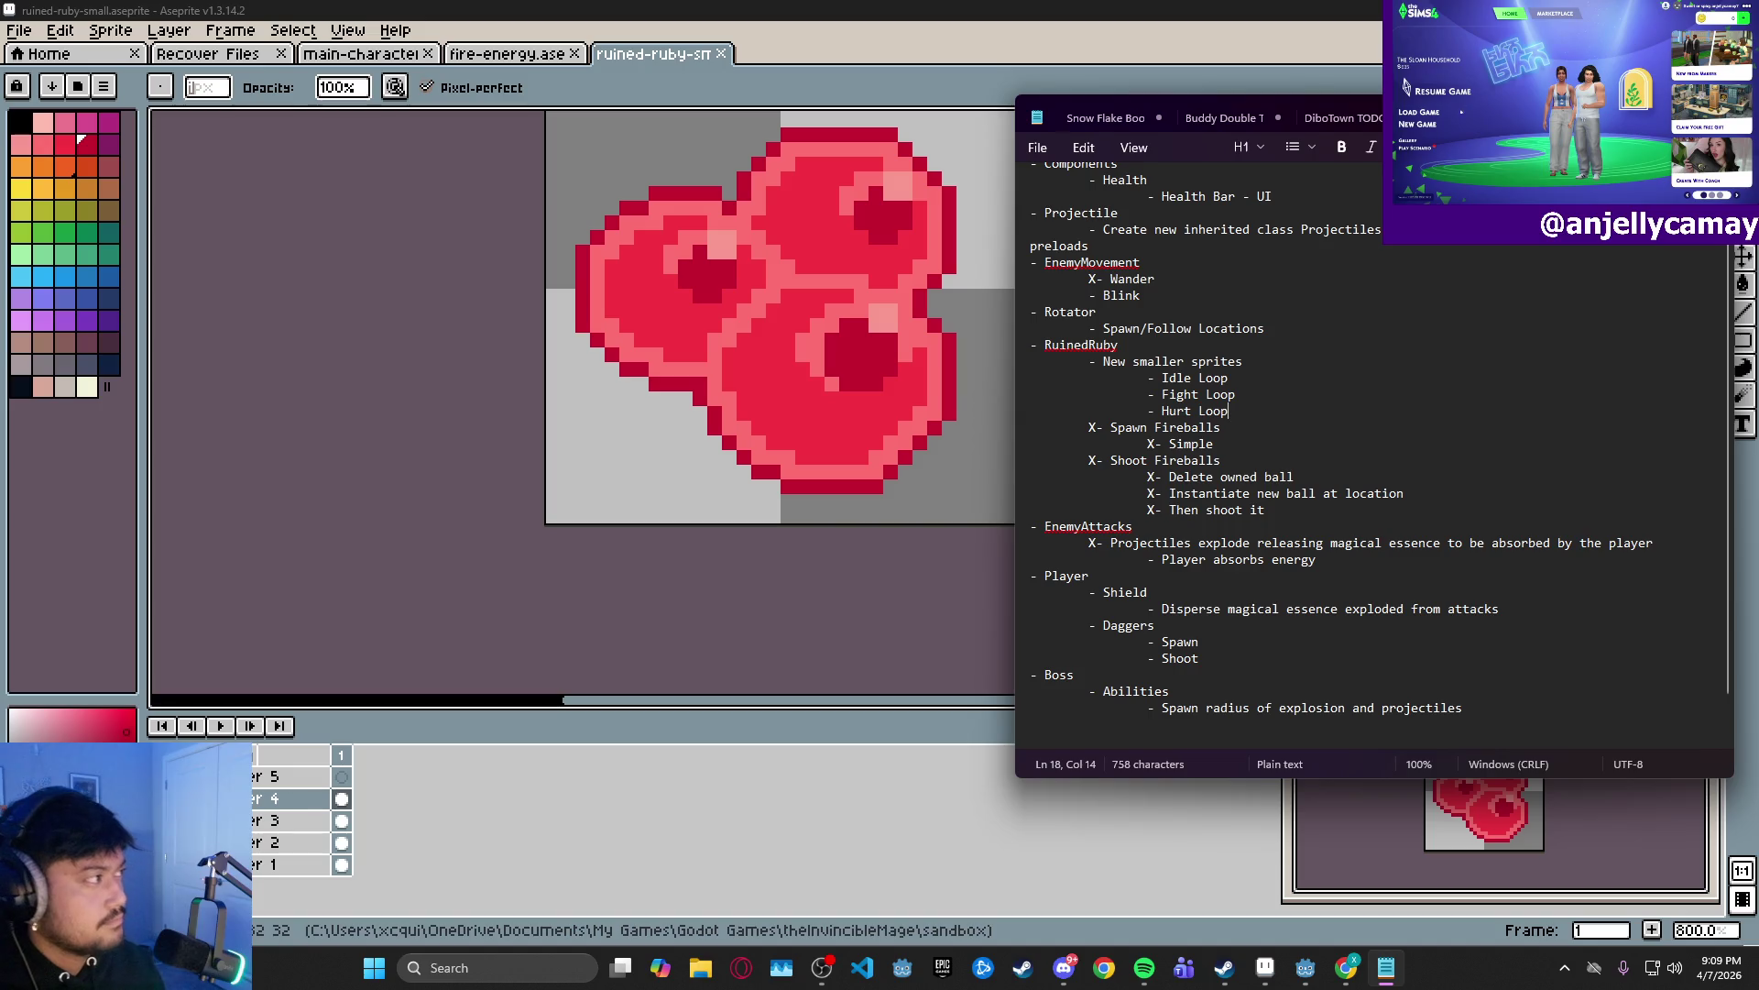
left_click(1022, 412)
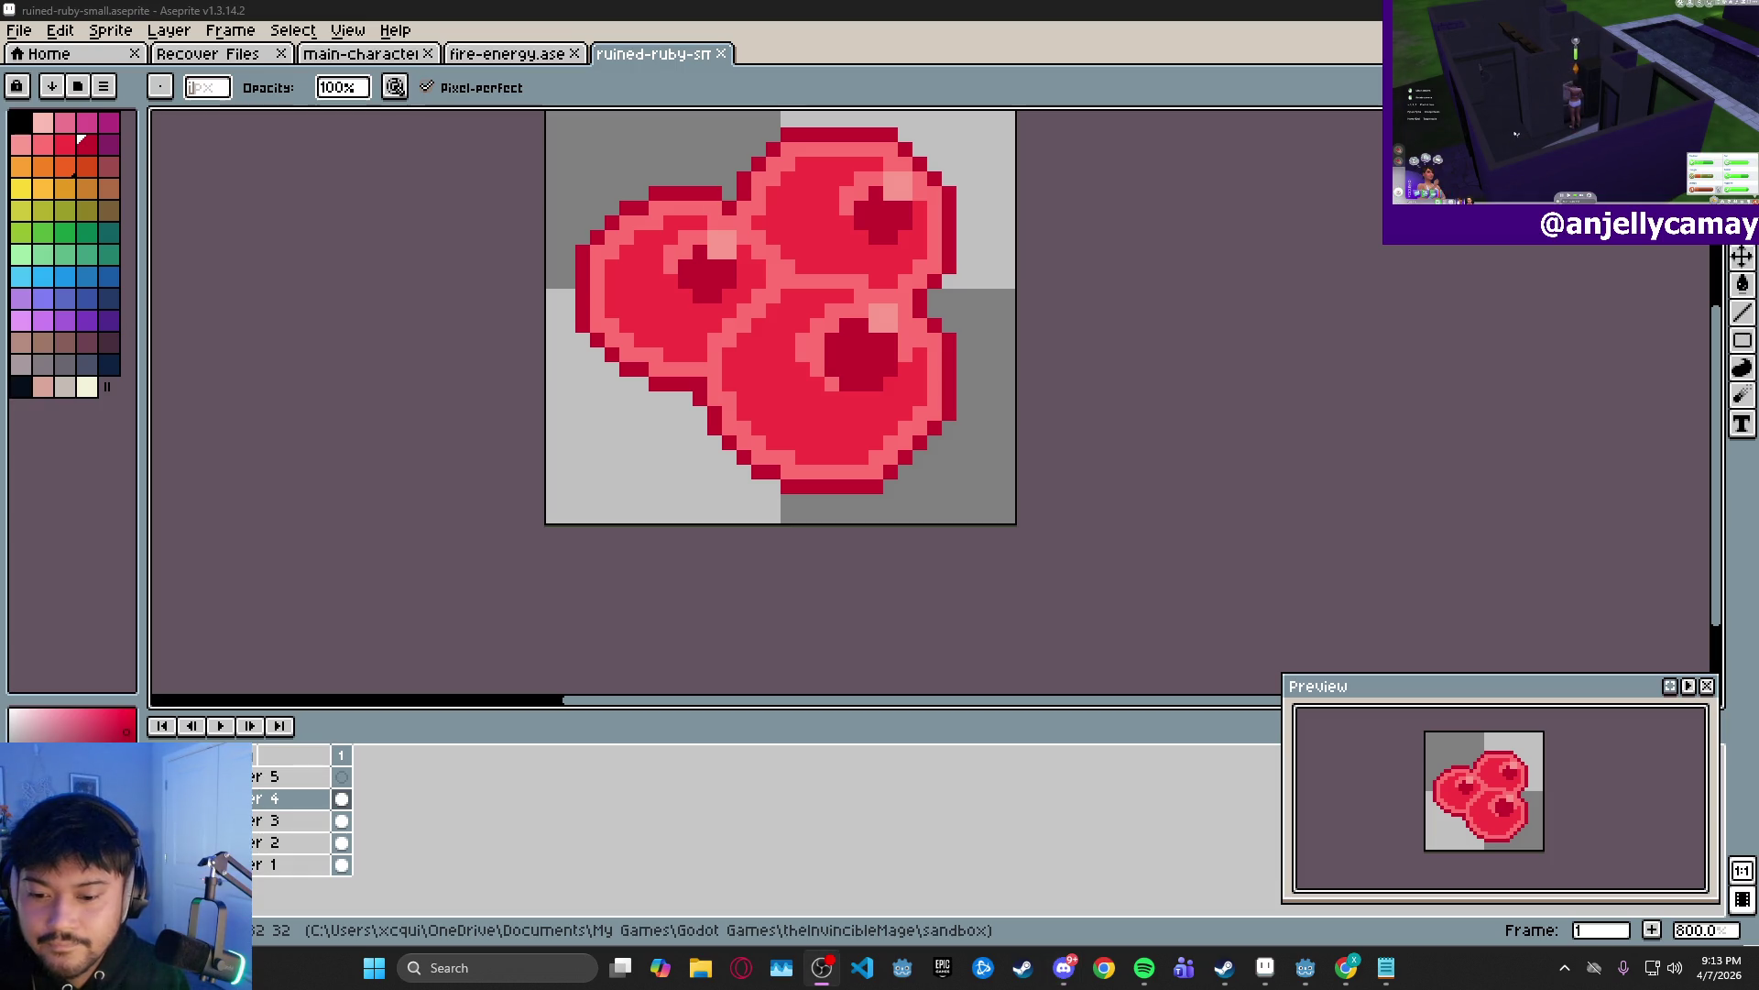
key("super+d")
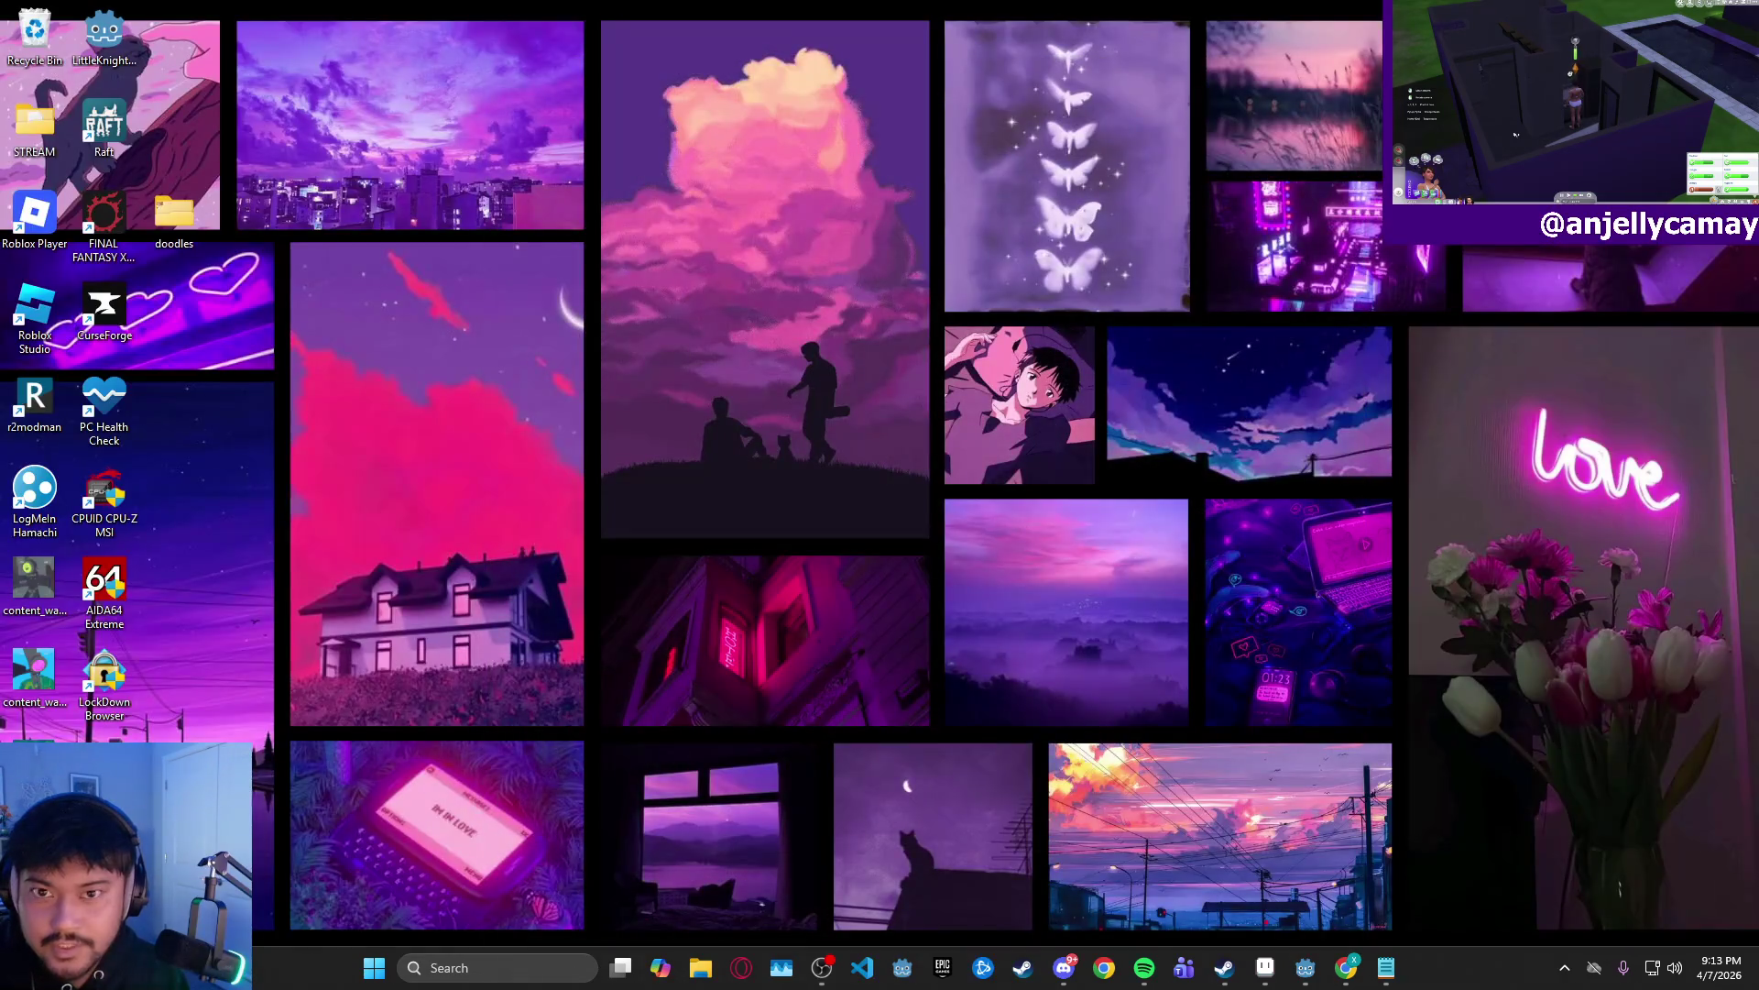
key("super+d")
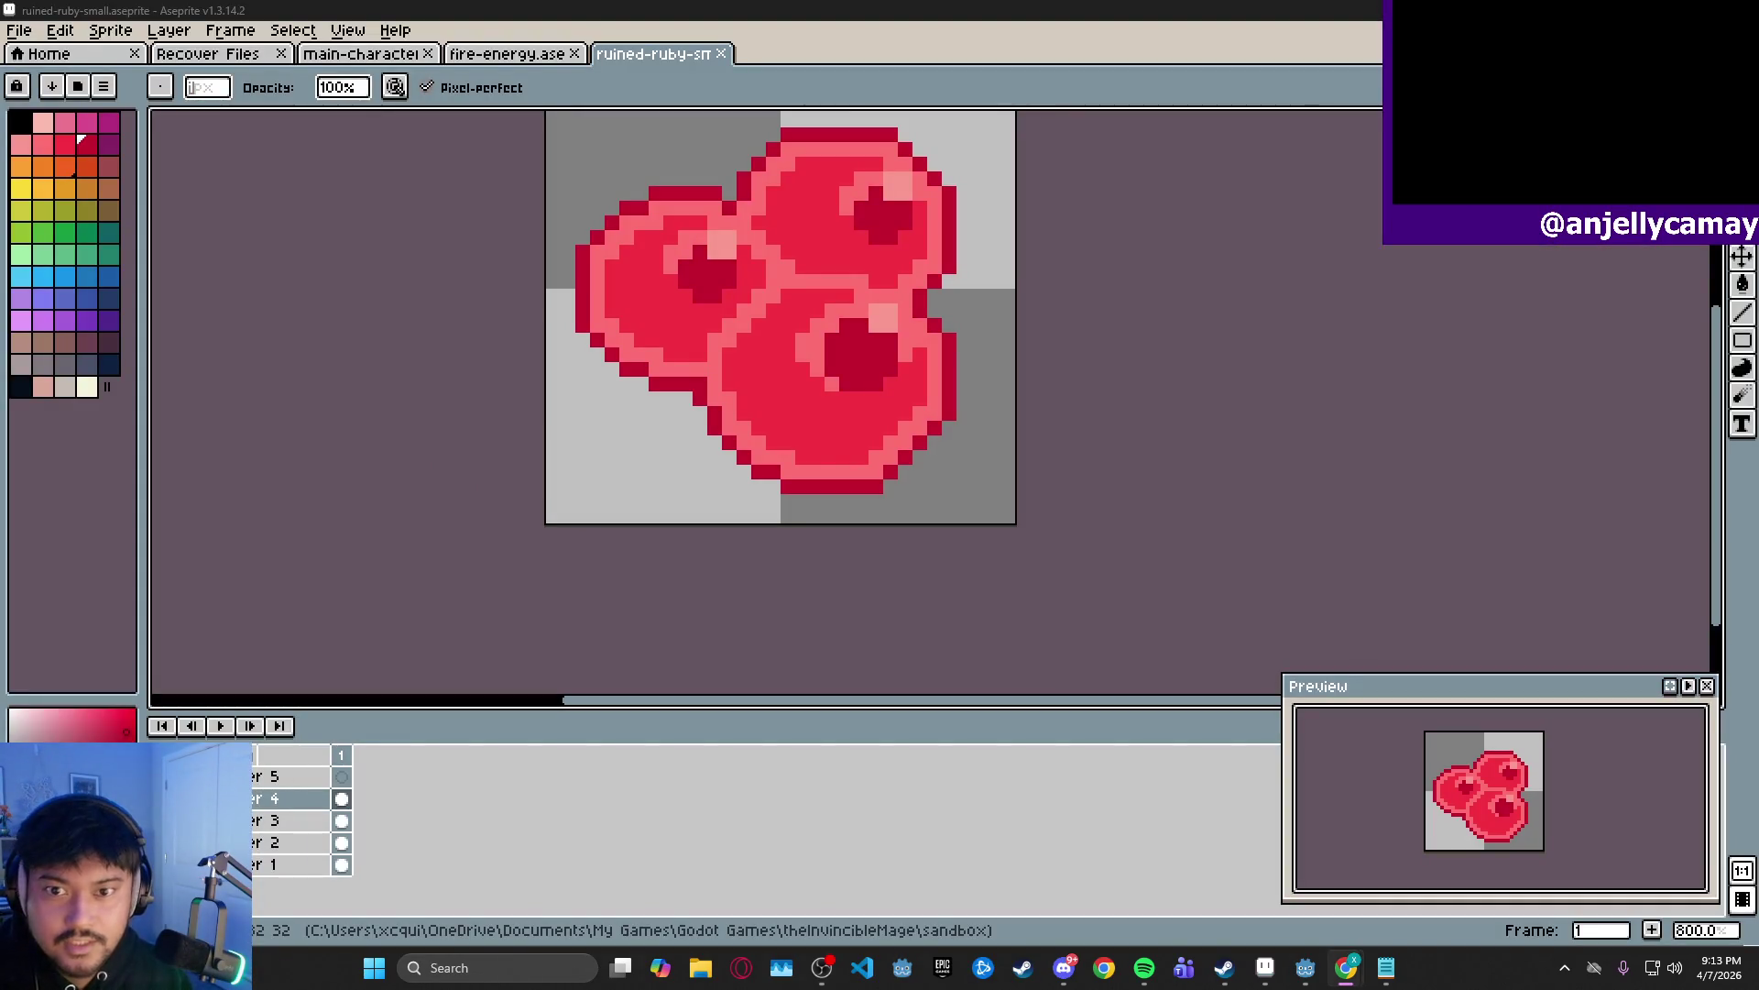